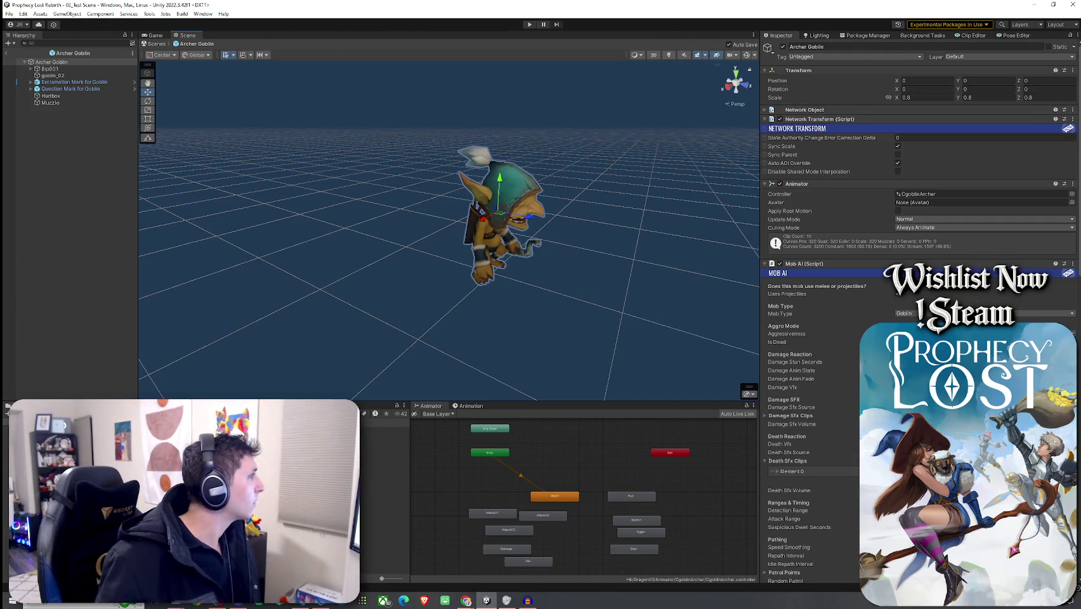
- Try Suspicious for the Archer Goblin's Mob AI aggressiveness, then set it back to Aggressive
click(23, 13)
click(9, 13)
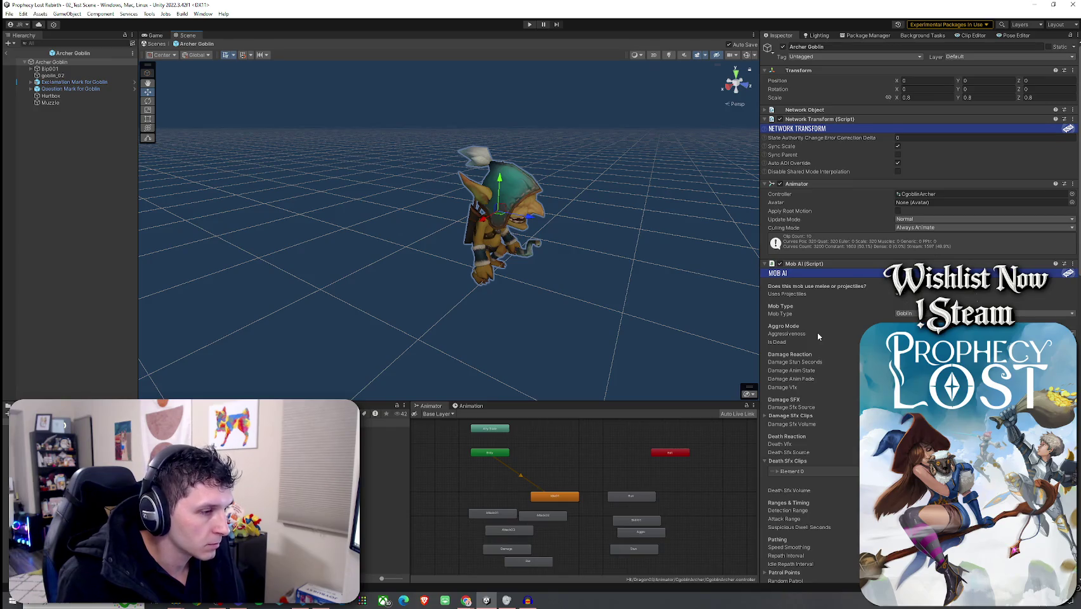
scroll(817, 332, down, 3)
click(927, 242)
click(913, 247)
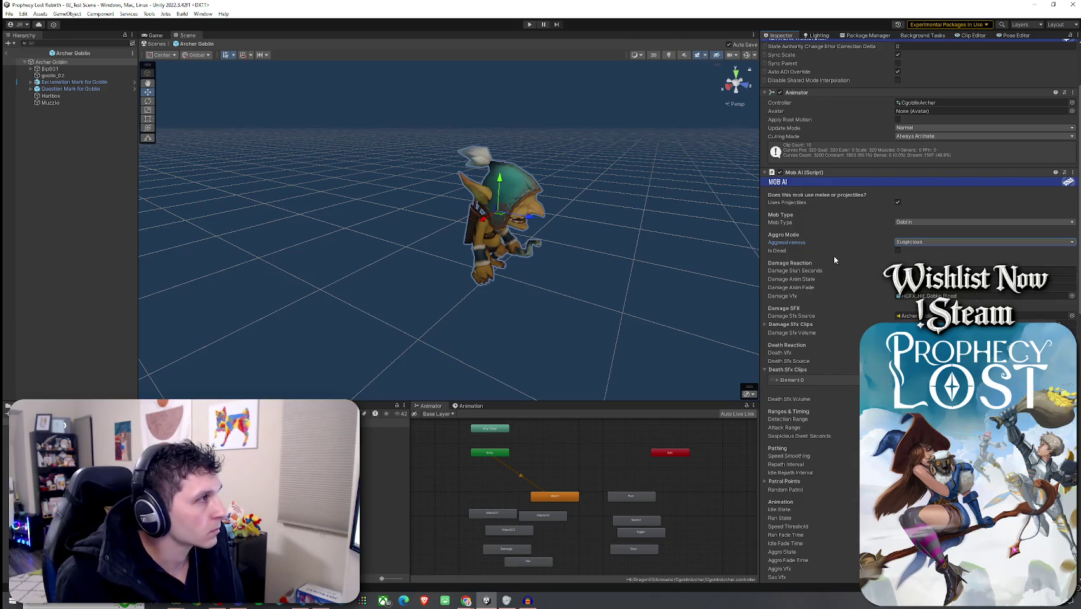
click(913, 242)
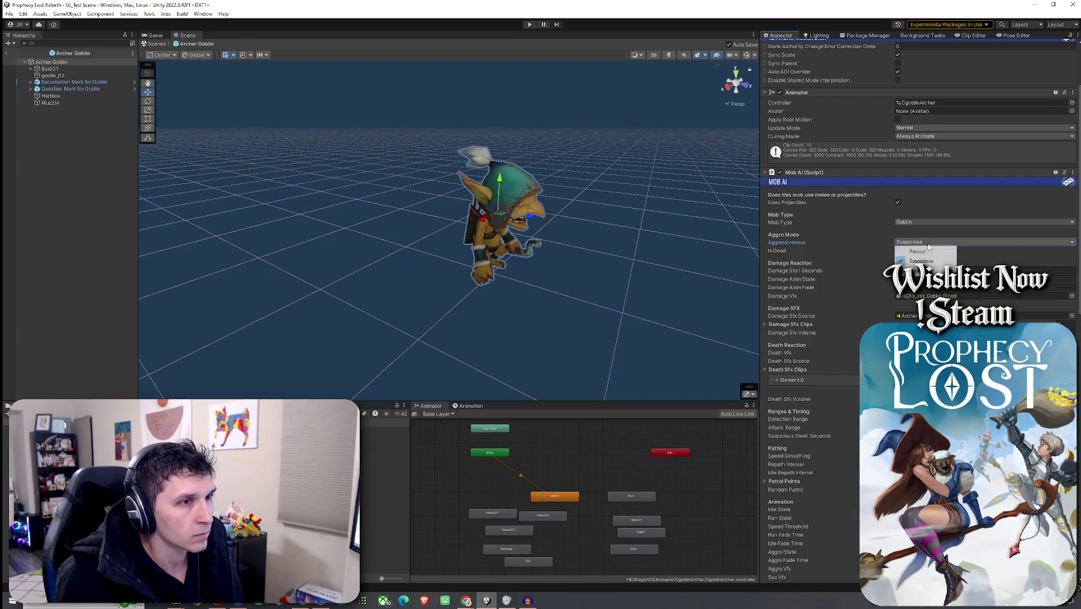
click(880, 265)
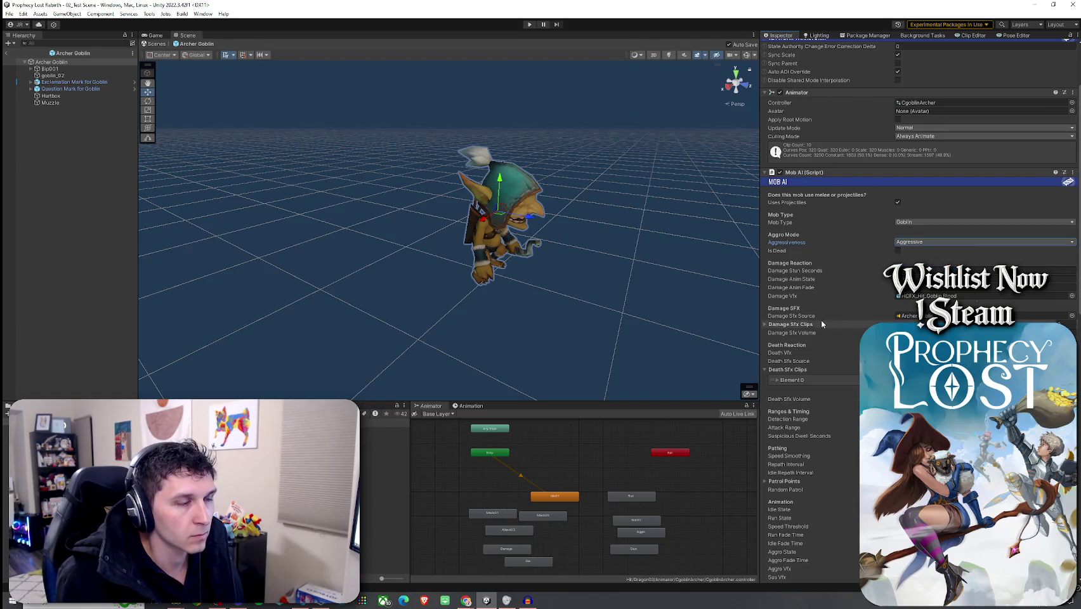
- Scroll through the Mob AI fields and exit Prefab Mode to the 02_Test Scene
scroll(821, 321, down, 10)
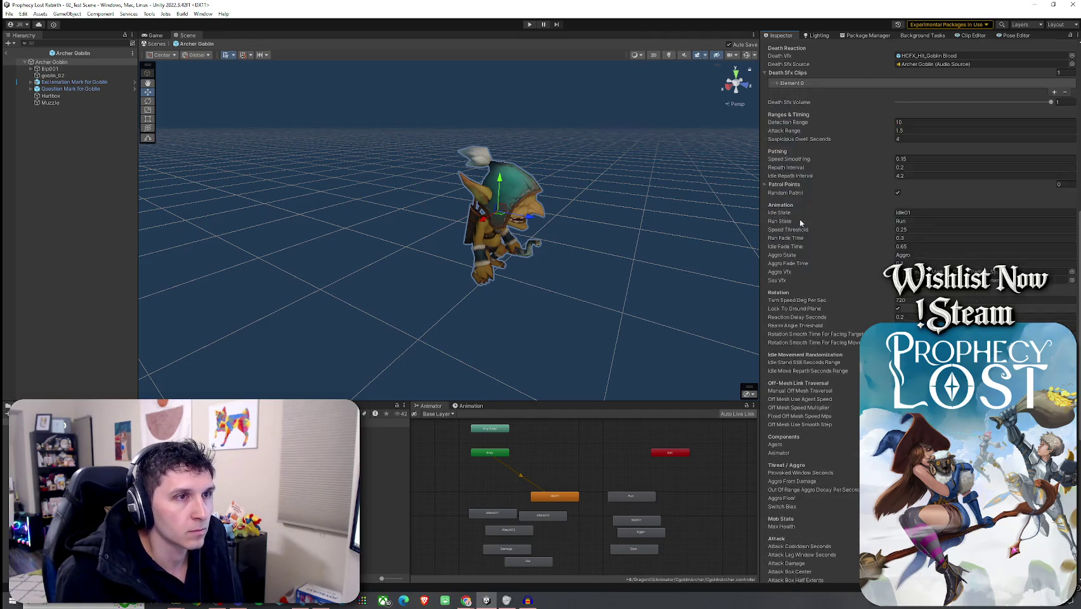
scroll(801, 227, down, 5)
scroll(802, 227, down, 5)
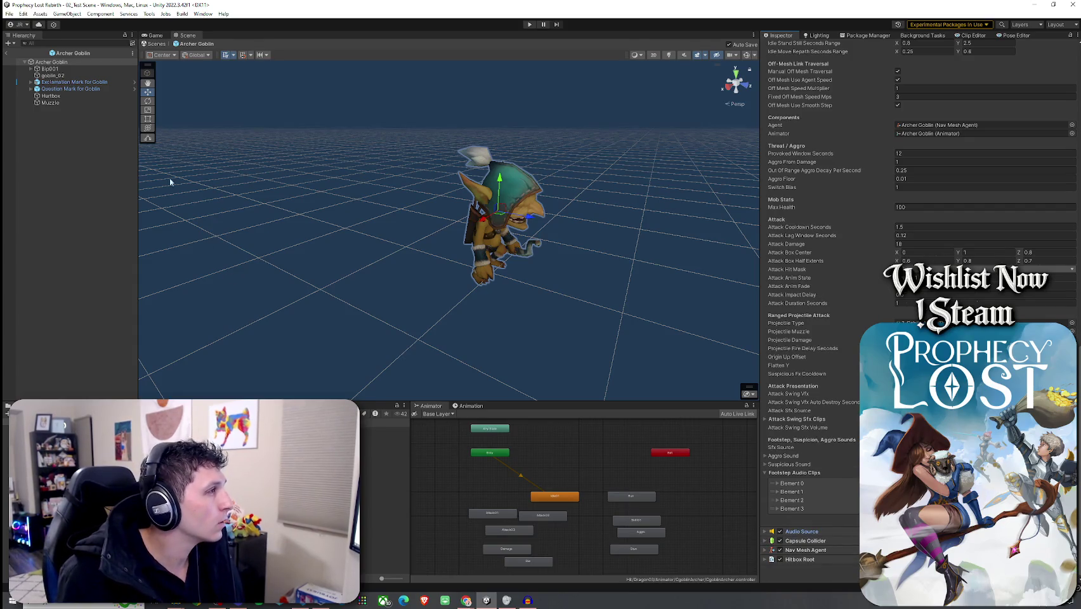
click(7, 53)
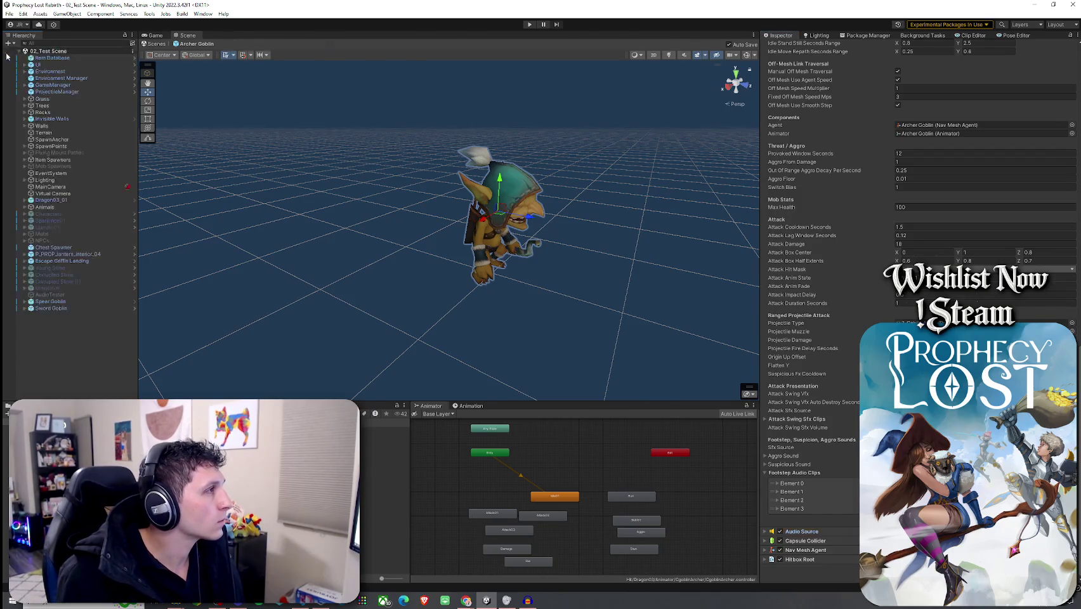
- Delete the Sword Goblin and Spear Goblin from the test scene
click(8, 14)
click(114, 309)
shift+click(114, 301)
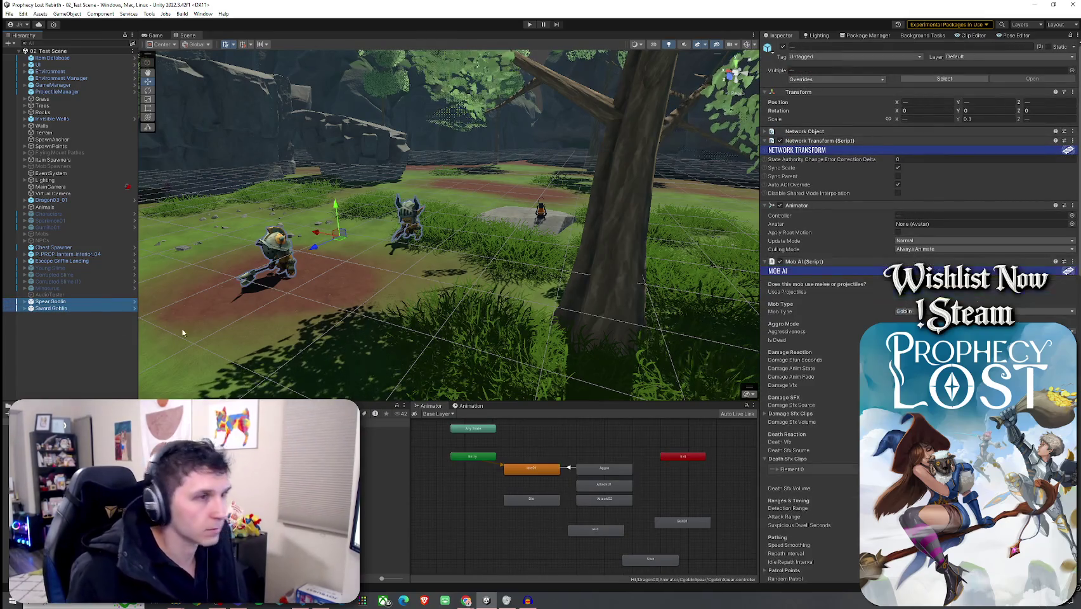
key(Delete)
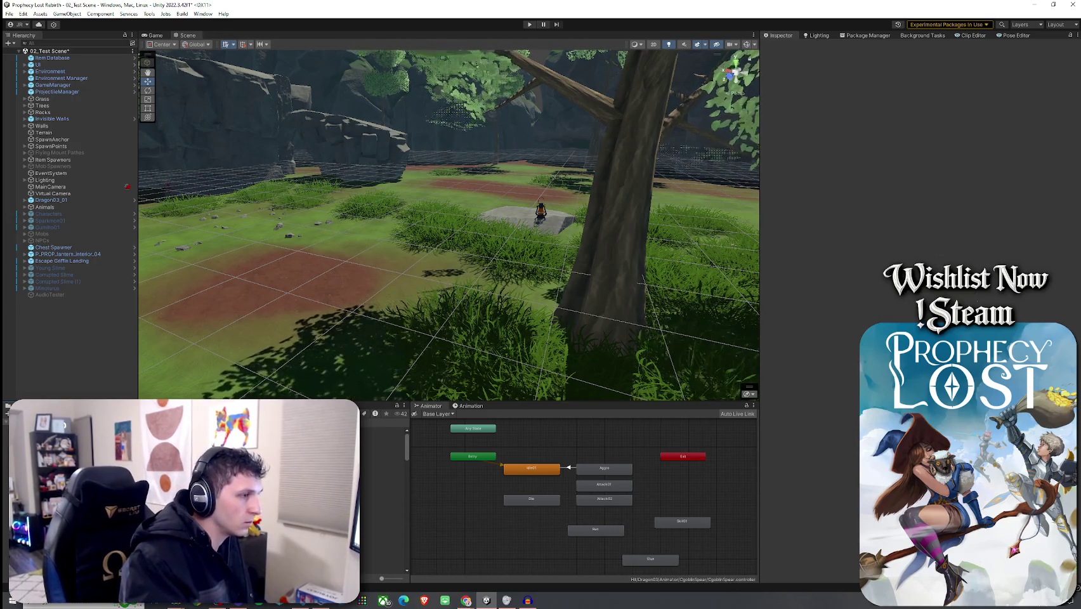
- Drag an Archer Goblin prefab into the scene and enter play mode
drag(191, 482, 362, 225)
click(10, 14)
key(Escape)
key(ctrl+p)
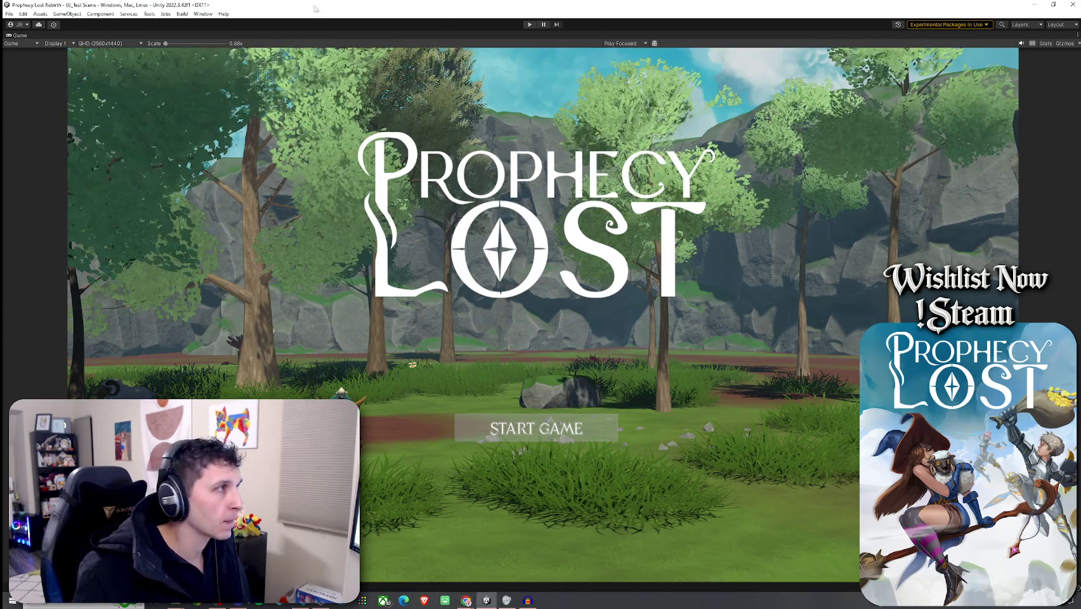
- Enter play mode and start a match with START GAME
click(10, 14)
key(Escape)
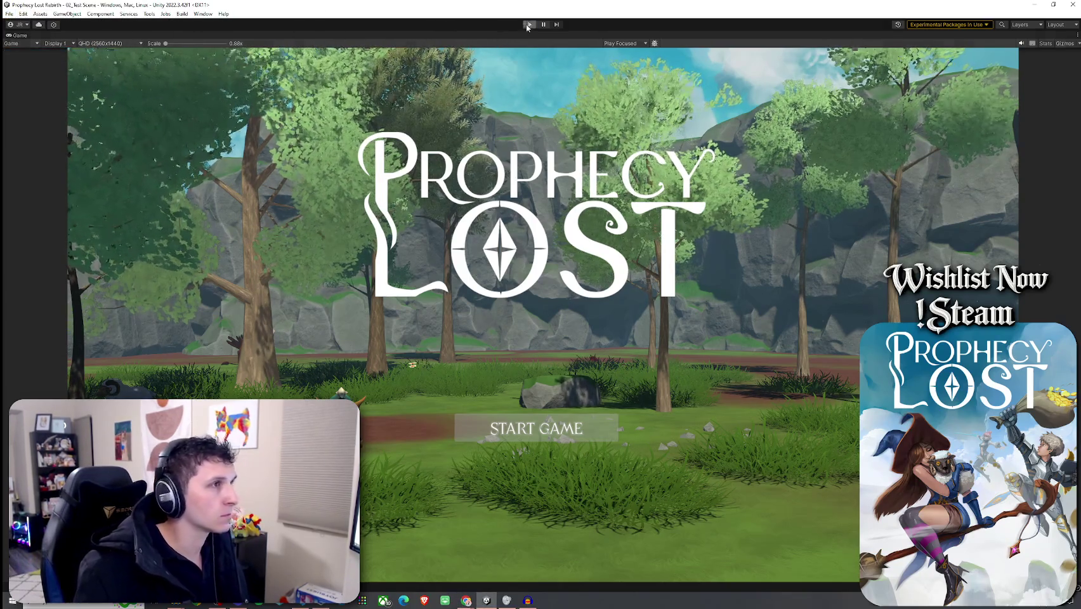
key(ctrl+p)
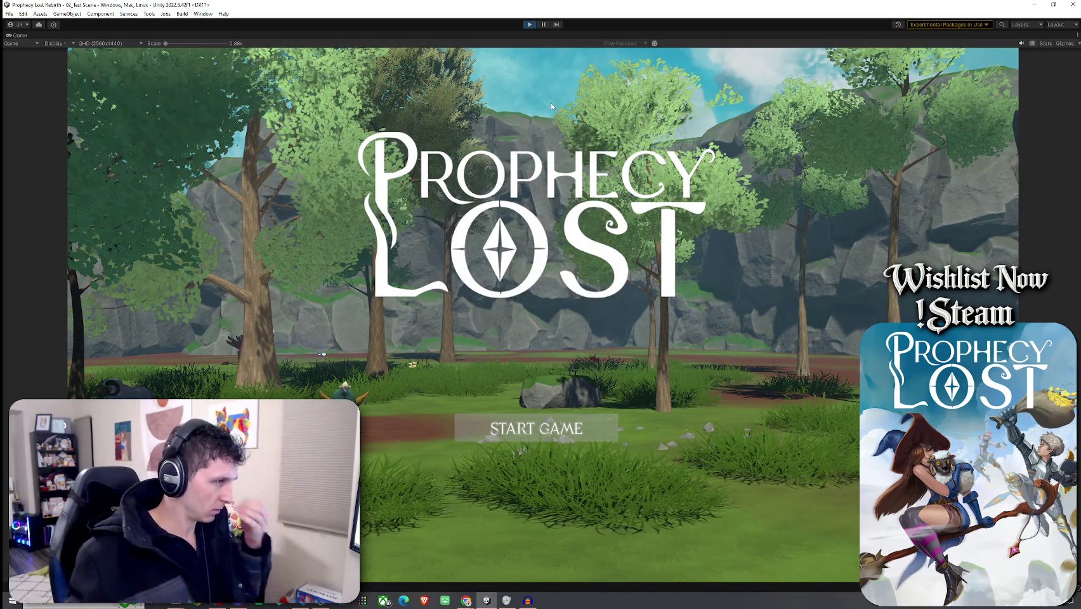
click(536, 428)
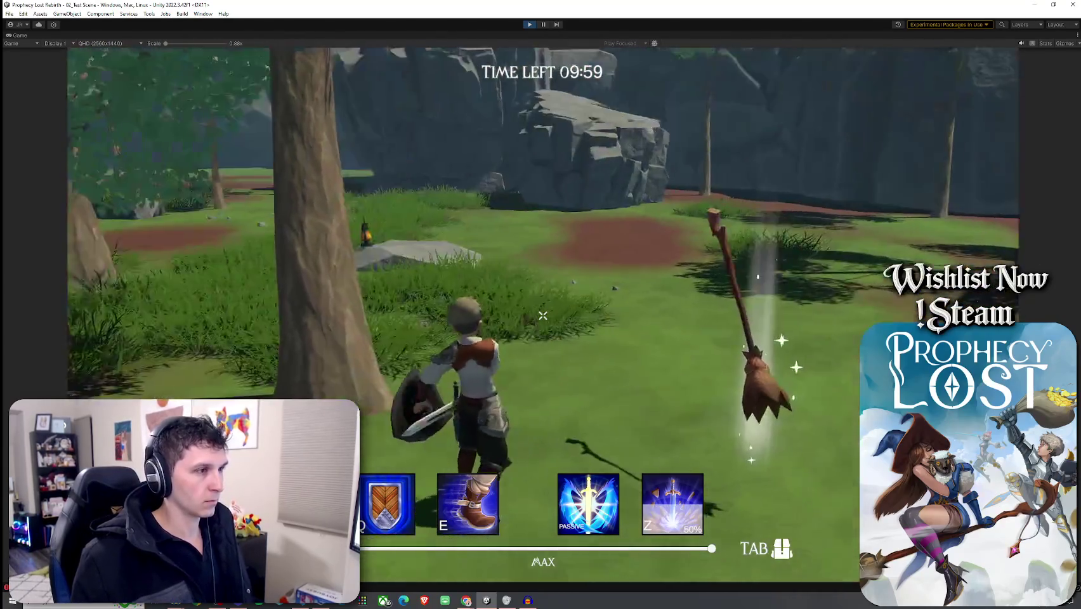
- Run at the Archer Goblin, attack it twice with the sword, and stop play mode
key(w)
click(543, 316)
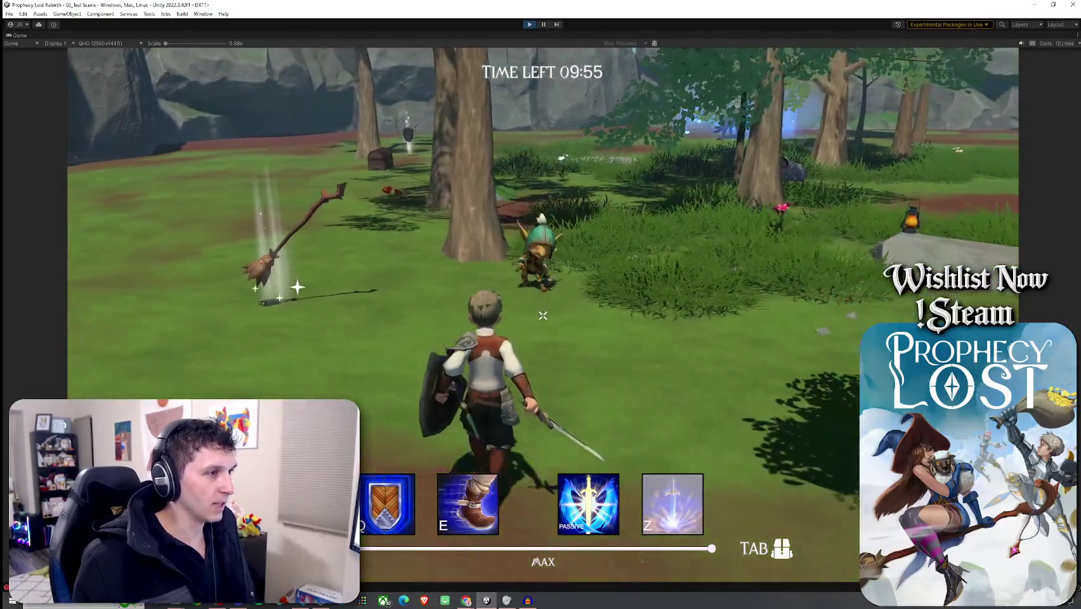
key(w)
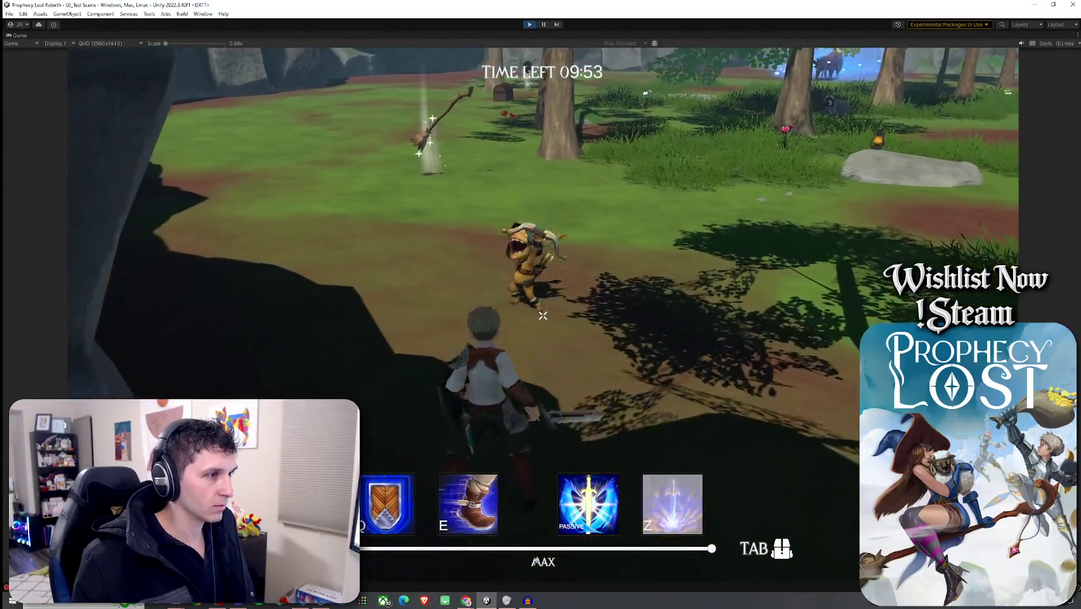
click(542, 315)
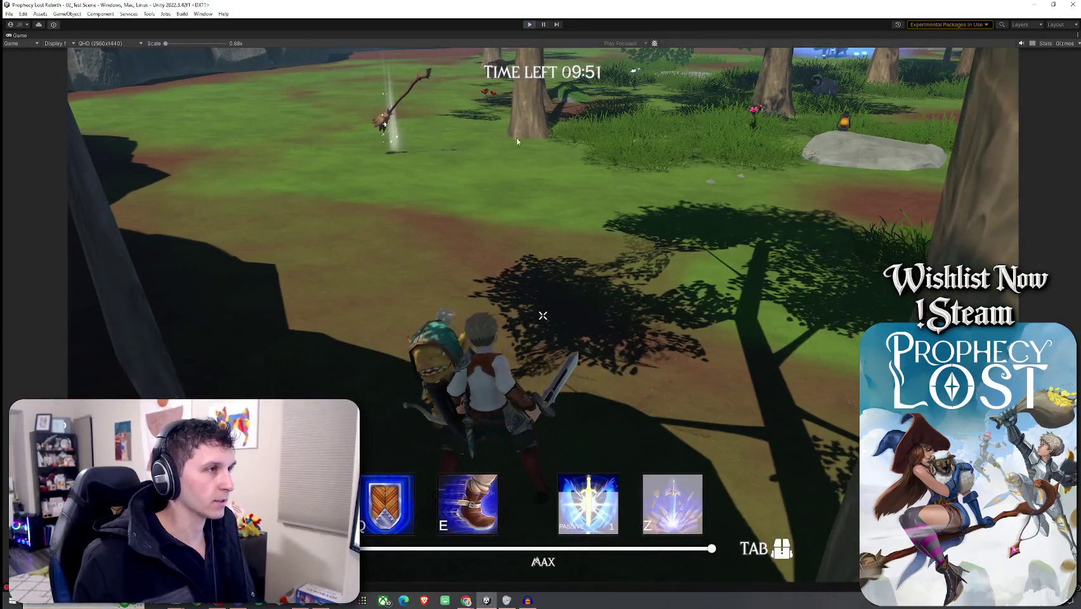
key(ctrl+p)
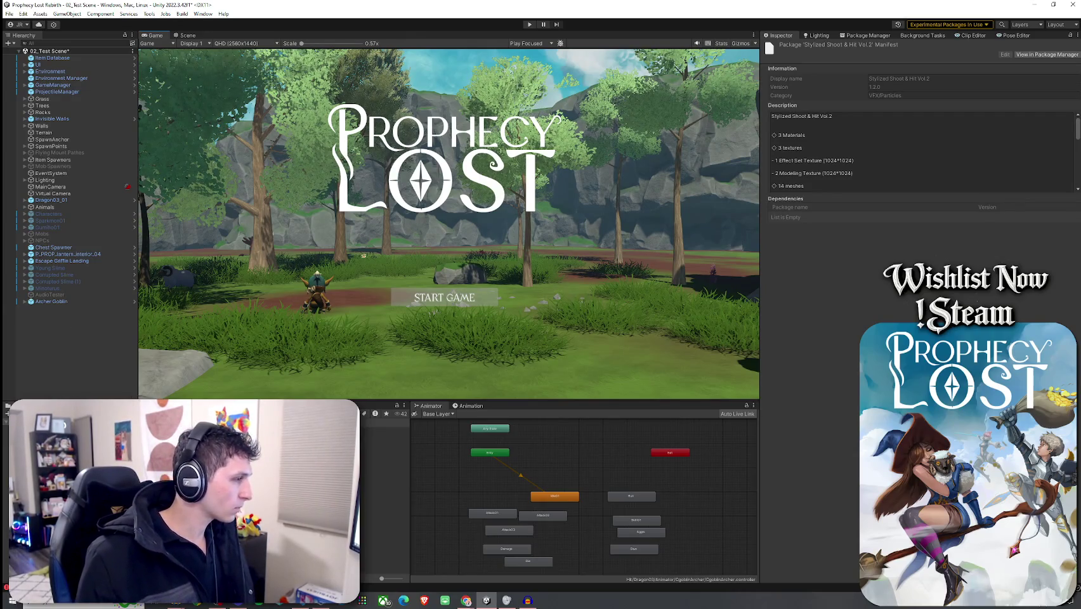
- Delete the Archer Goblin from the scene and open its prefab for editing
click(51, 301)
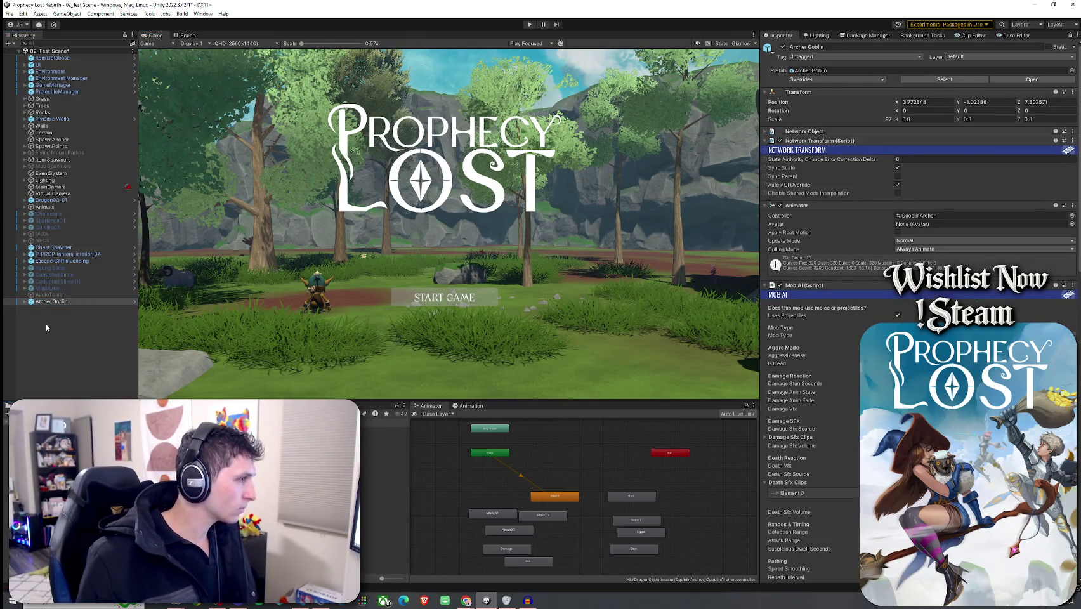
key(Delete)
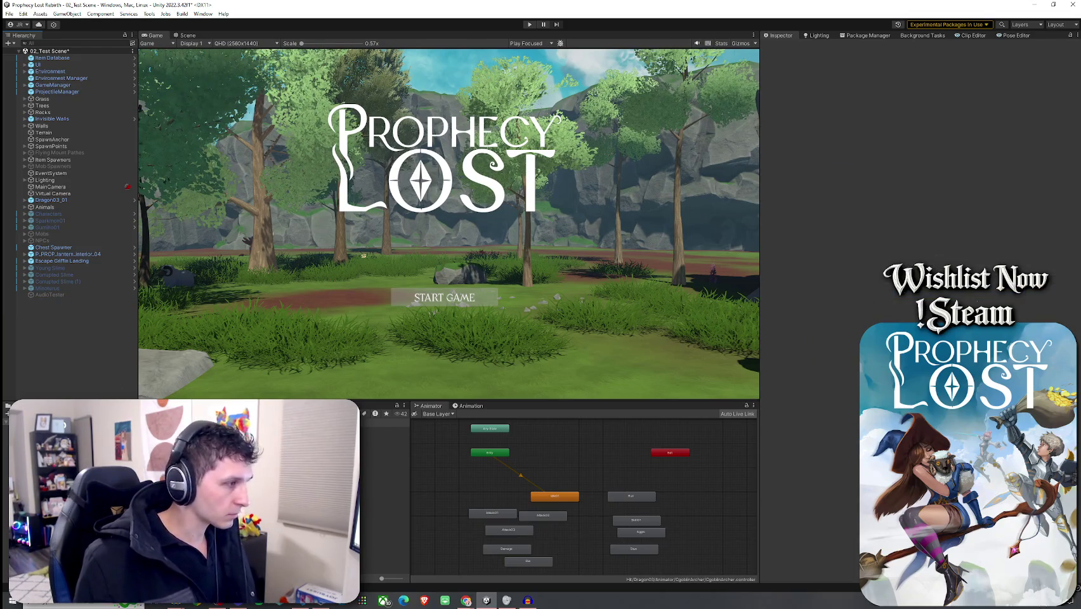
click(384, 445)
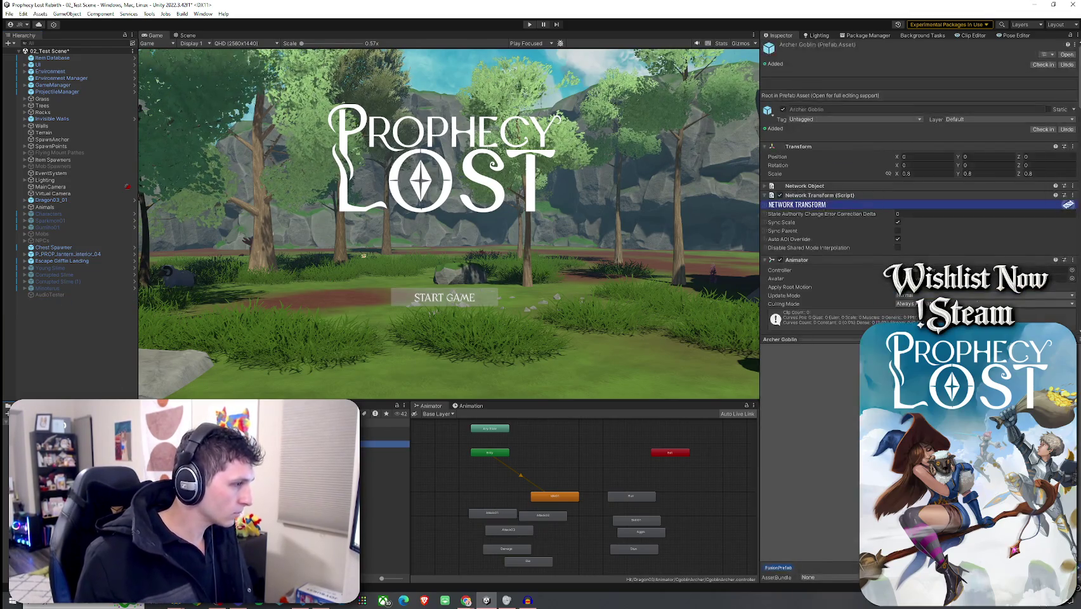
double_click(384, 444)
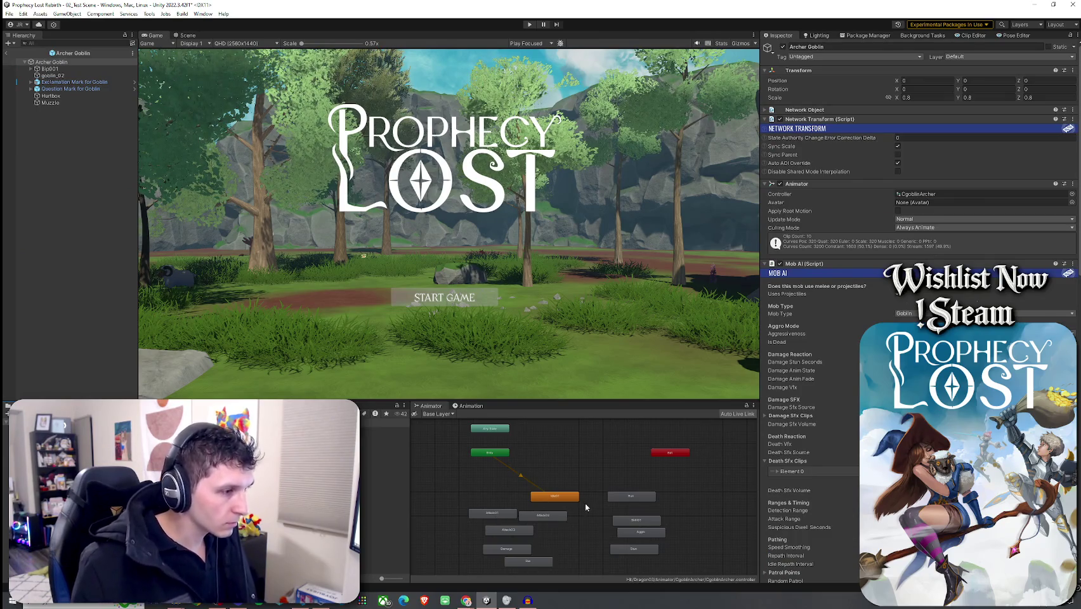
- Assign the Archer Goblin Aggro clip to the Aggro state's Motion in place of Skill02
click(633, 534)
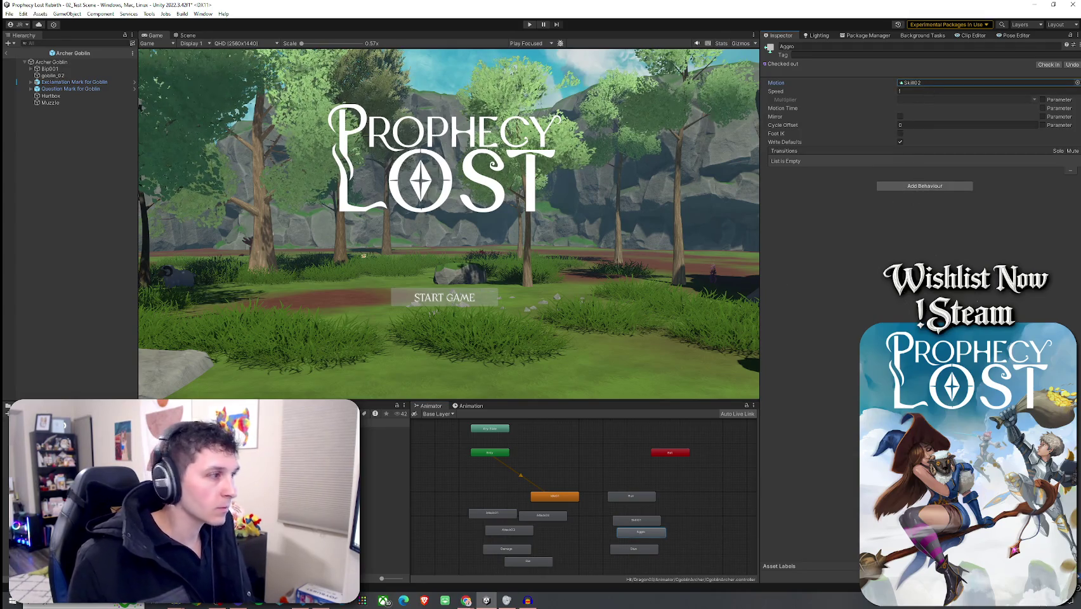
click(384, 531)
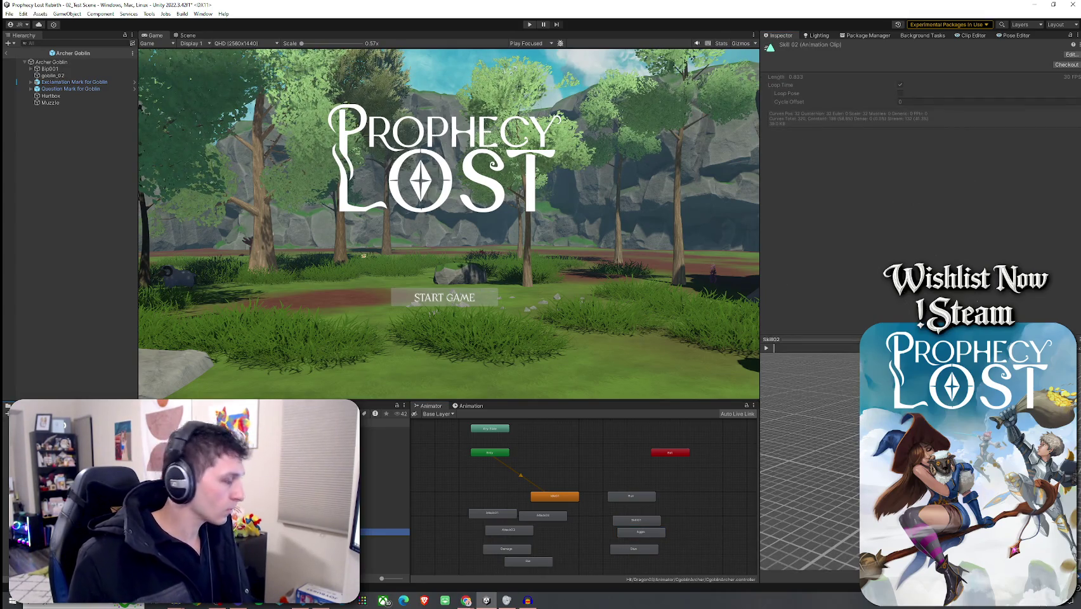
click(384, 545)
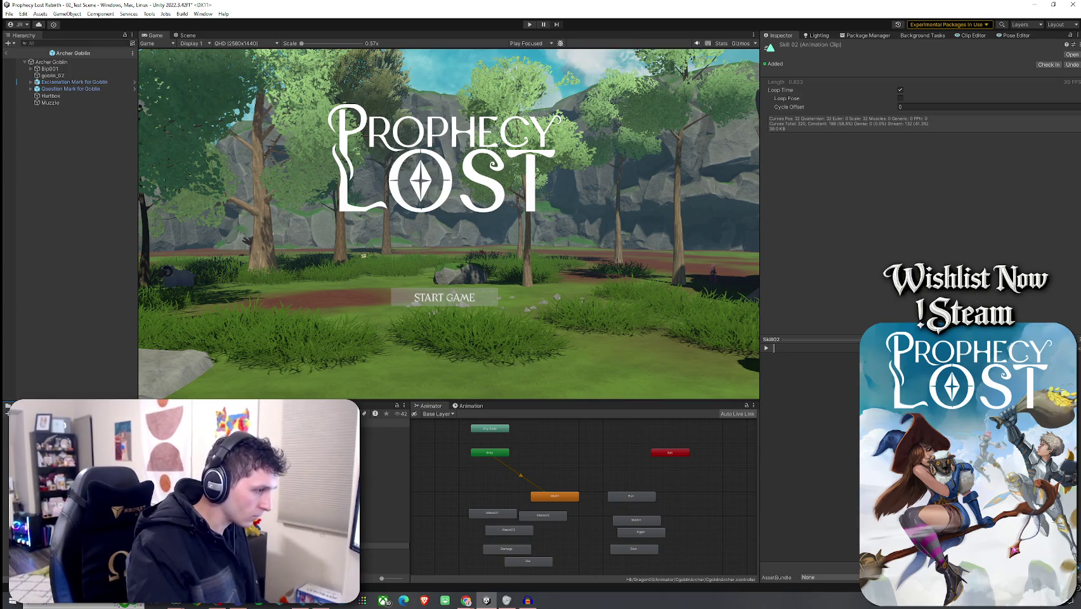
click(384, 430)
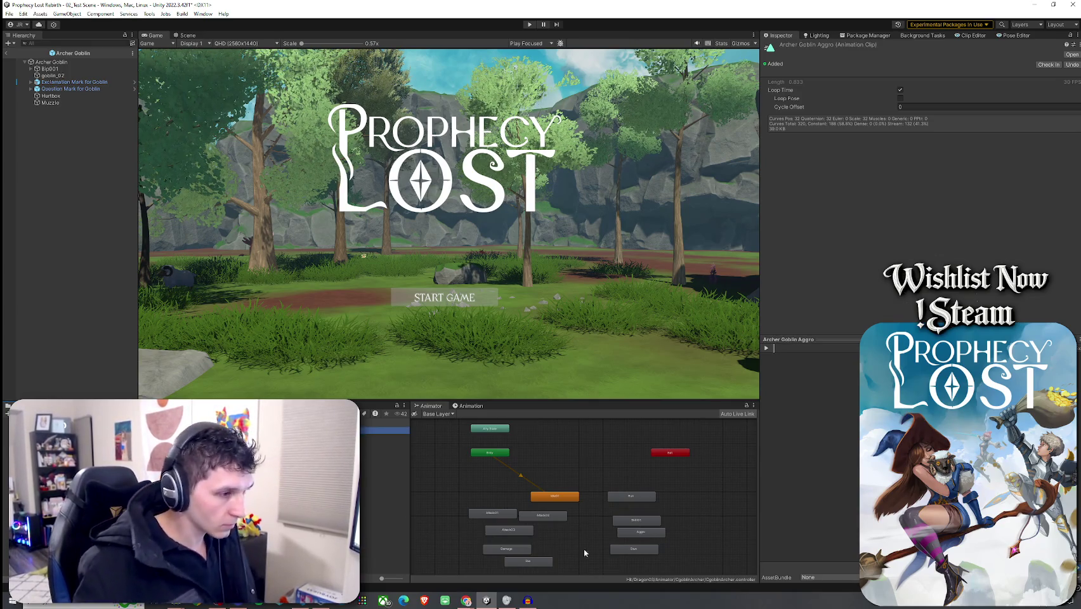
click(640, 533)
click(384, 430)
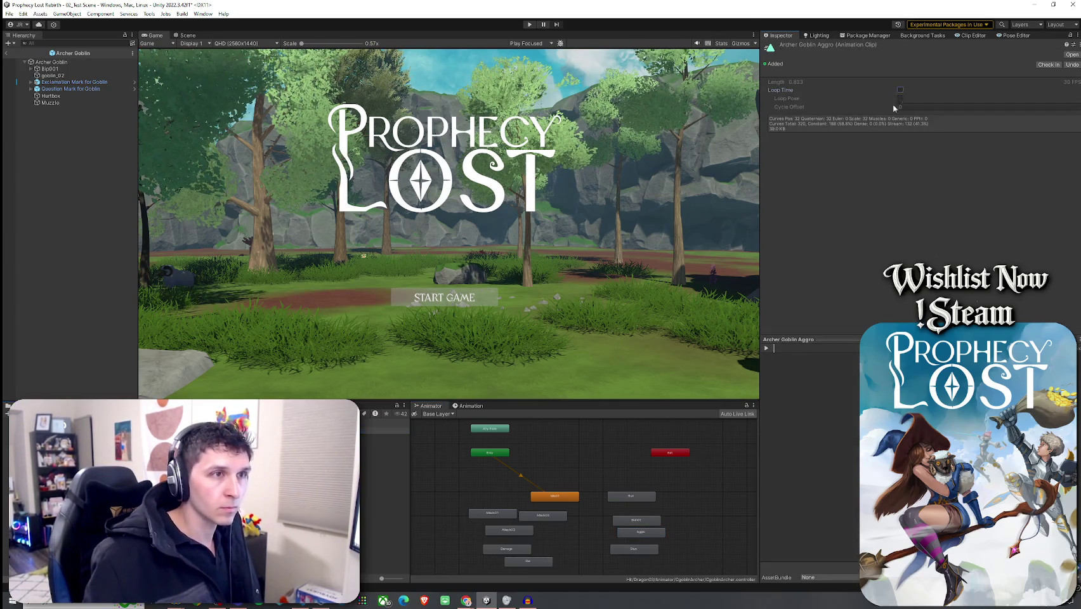
click(638, 533)
mouse_move(385, 430)
mouse_down()
mouse_move(698, 241)
mouse_move(909, 86)
mouse_up()
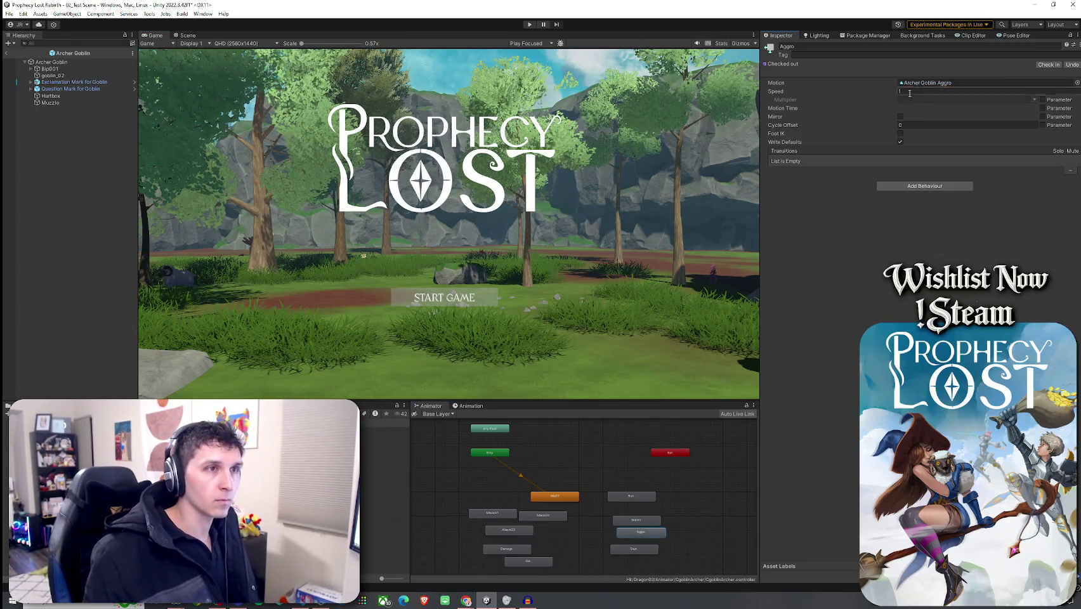
click(8, 14)
click(54, 67)
click(53, 62)
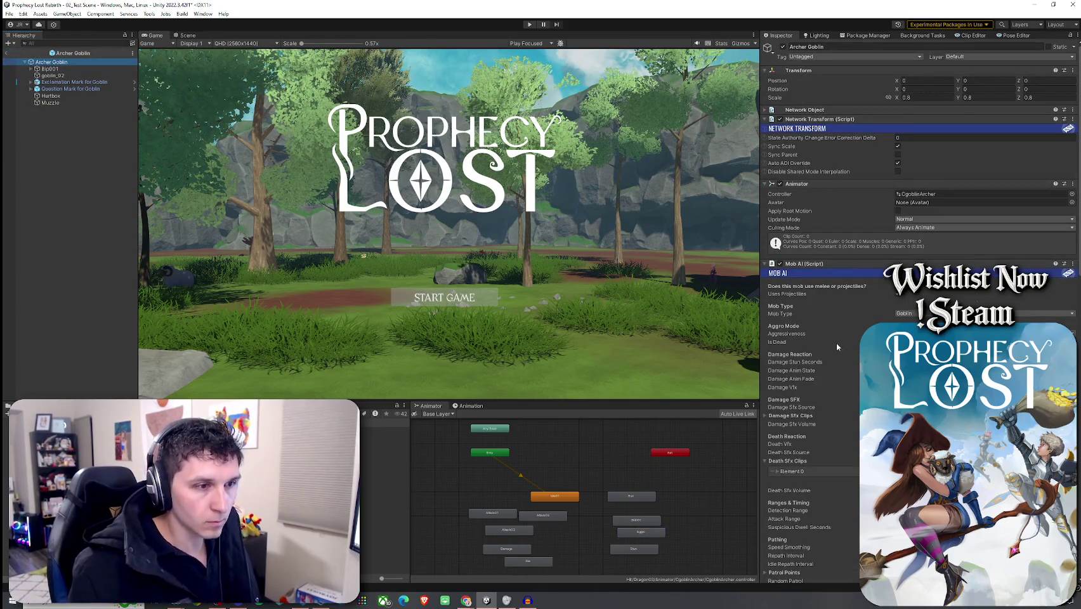
- Set the Mob AI Attack Range to 6
scroll(816, 334, down, 5)
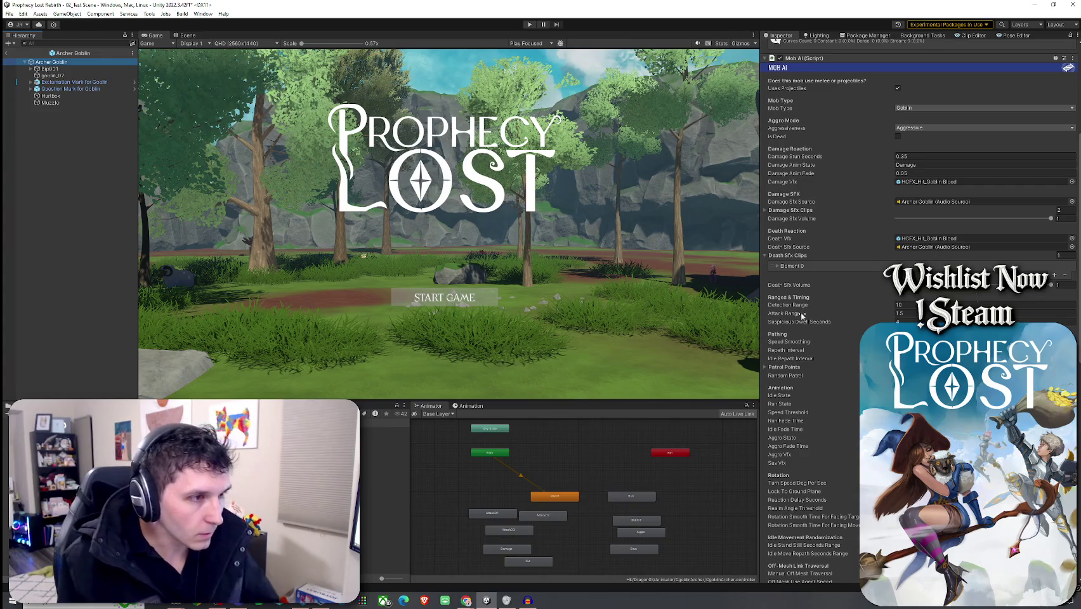
click(915, 313)
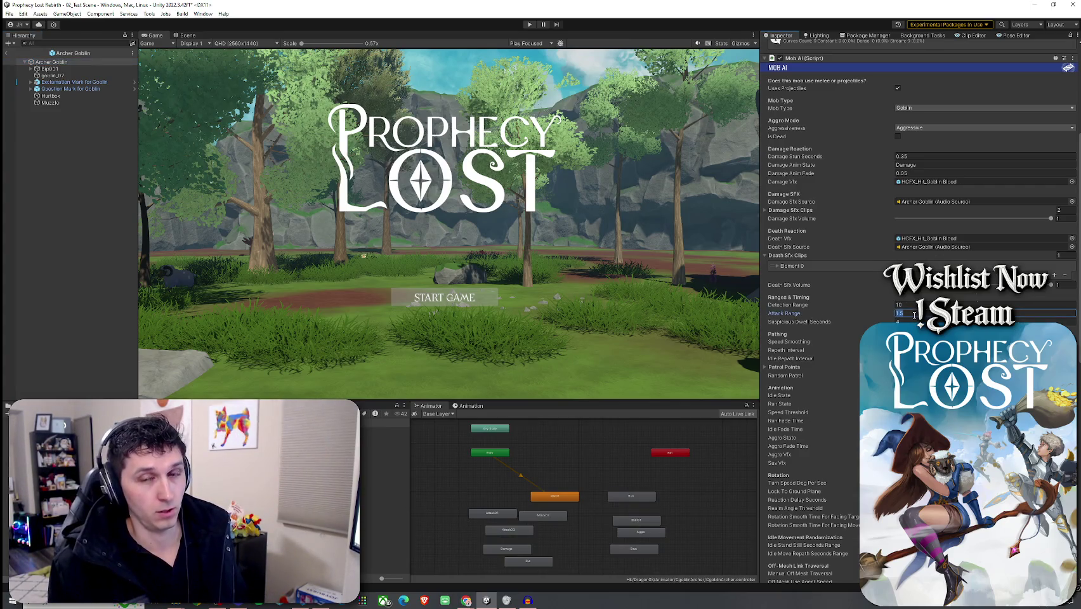
text(6)
key(Return)
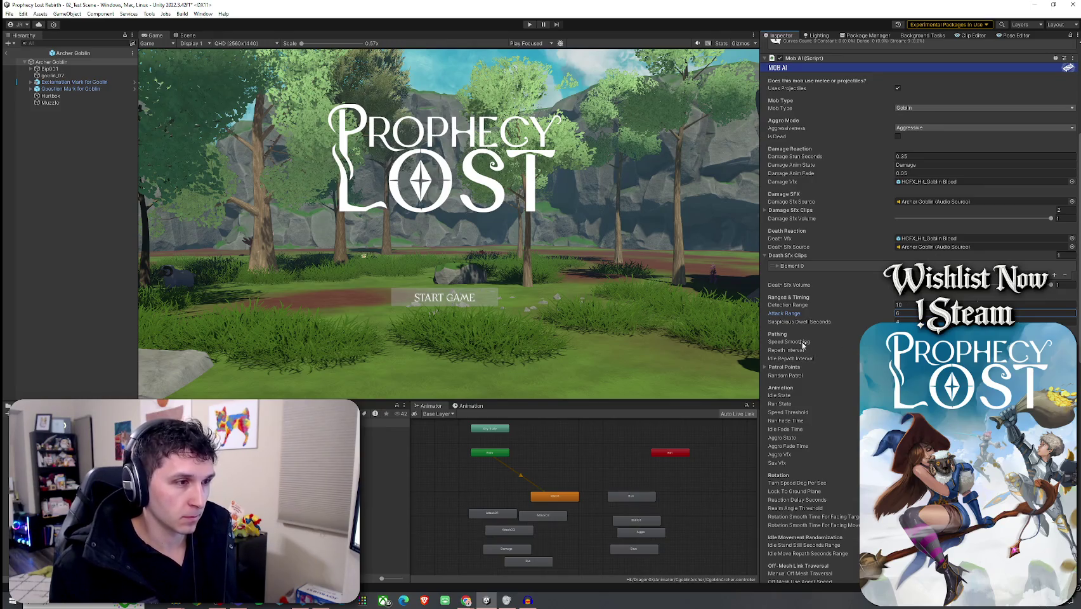
- Save the Archer Goblin prefab and exit Prefab Mode to the 02_Test Scene
scroll(810, 365, down, 3)
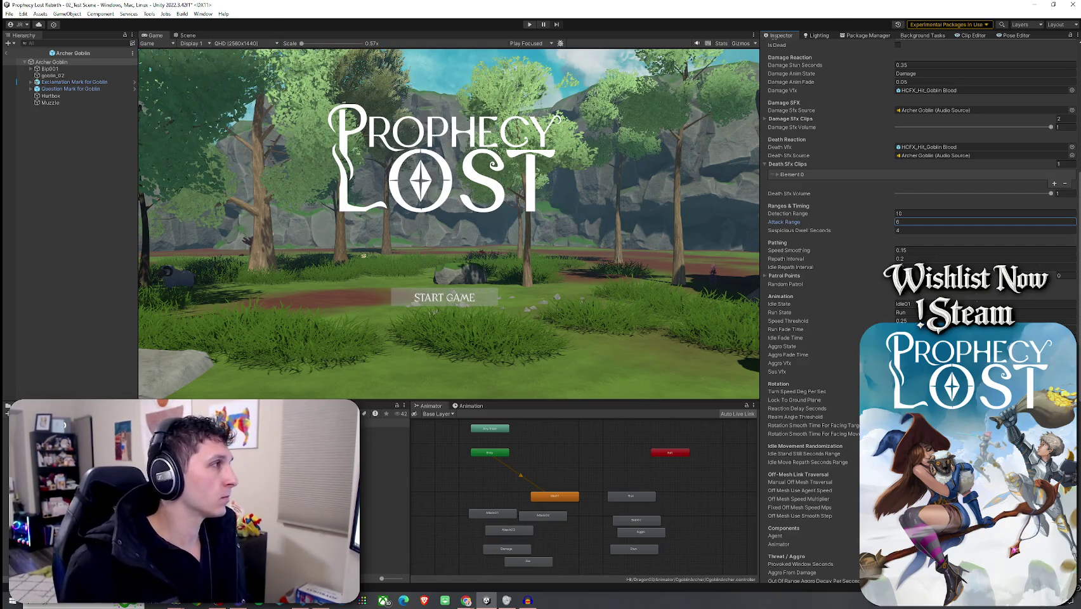
click(23, 13)
click(28, 54)
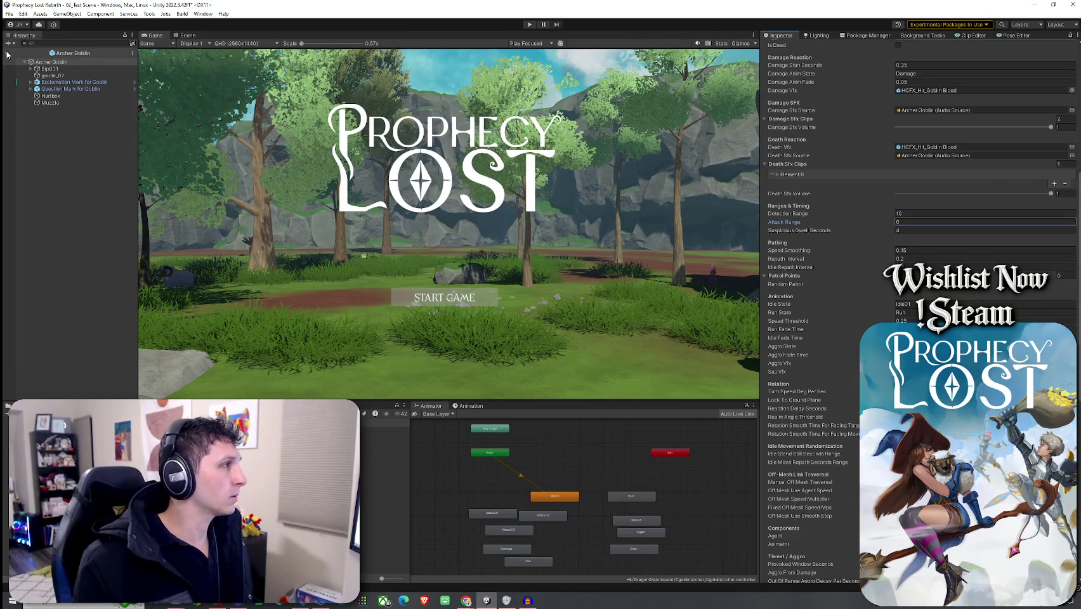
click(10, 14)
click(160, 36)
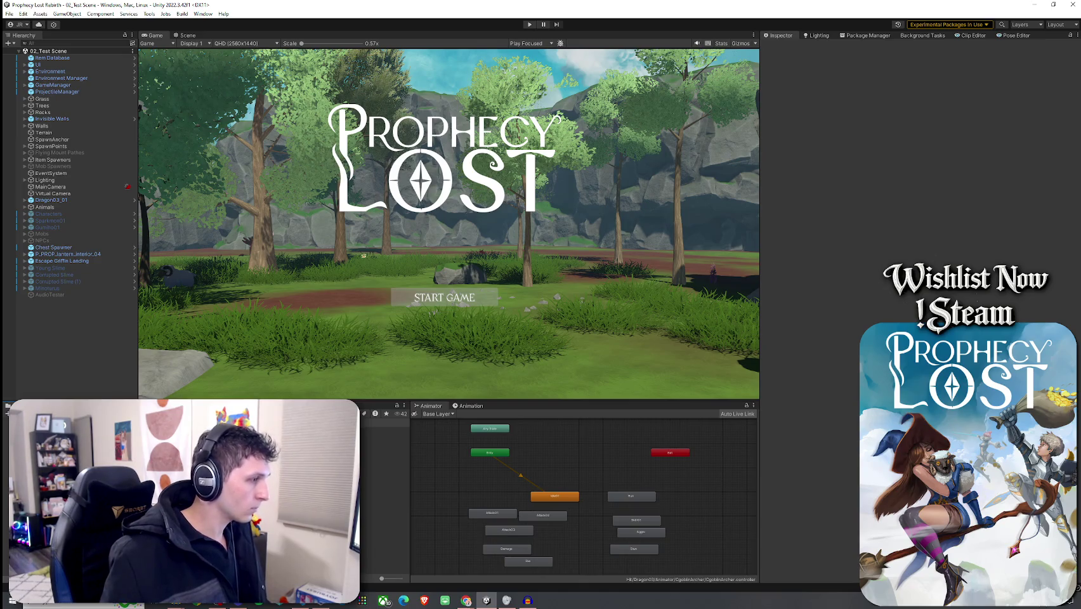
- Place the Archer Goblin in the level from the Scene view and save the scene
click(187, 35)
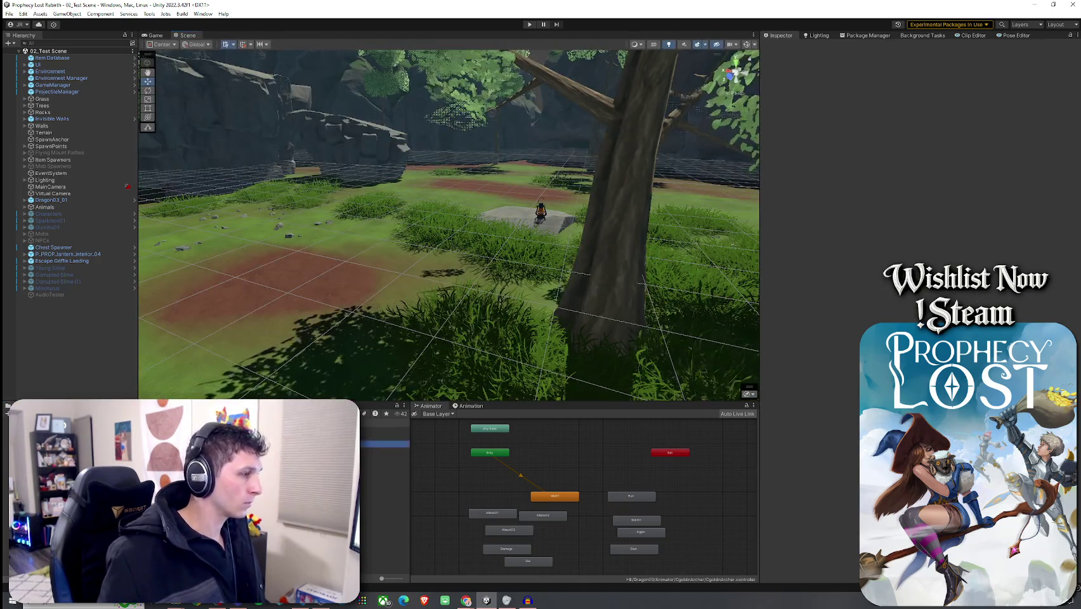
drag(279, 266, 280, 266)
click(15, 14)
click(28, 44)
- Play-test the level: start the game, run forward, check the inventory, then stop play mode
key(ctrl+p)
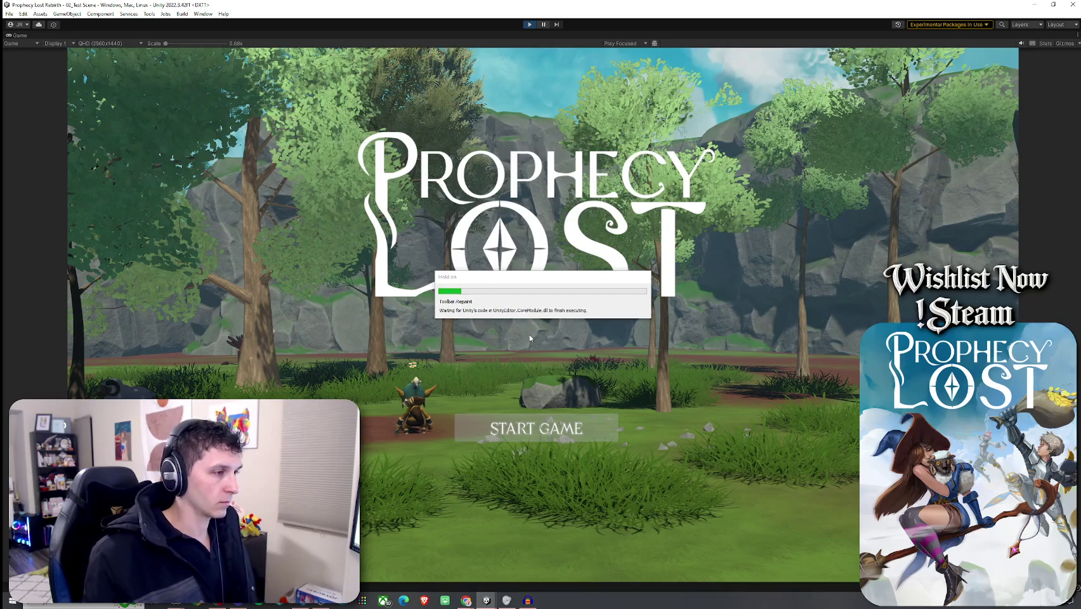
click(536, 428)
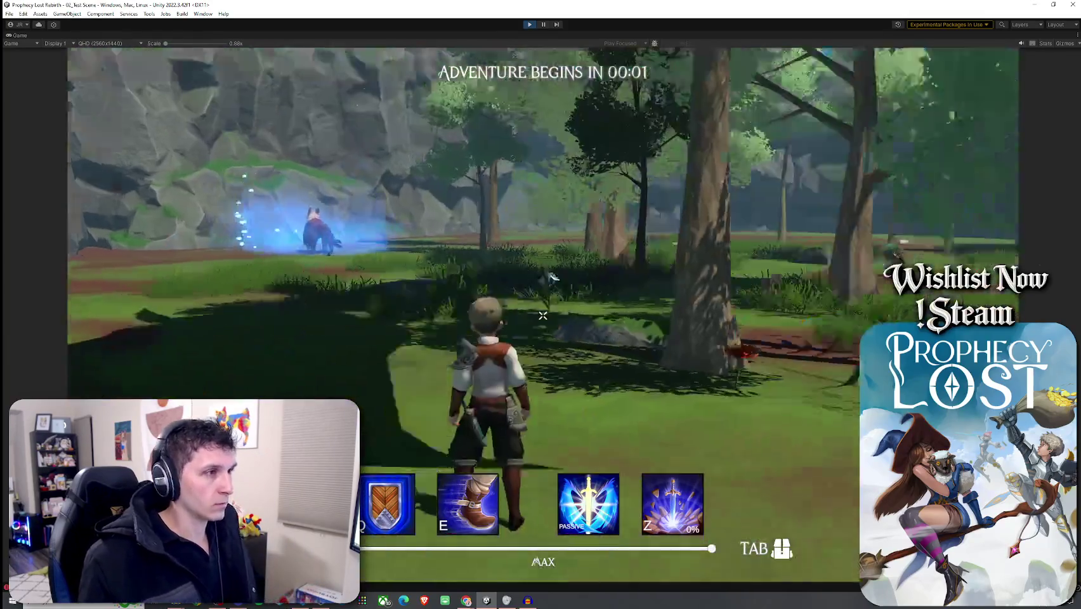
key(w)
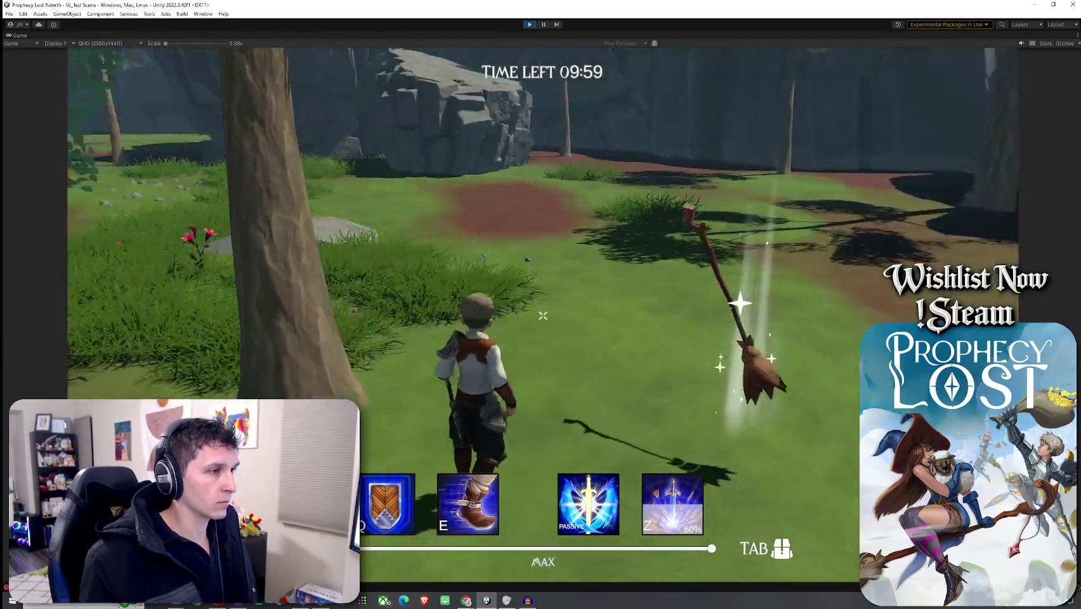
key(Tab)
key(Tab)
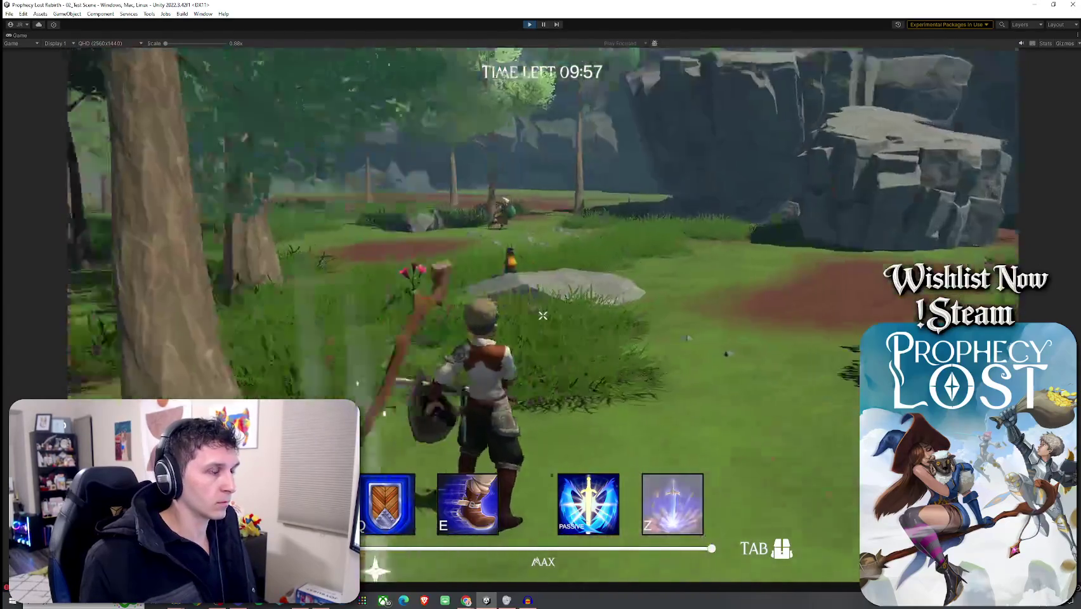
key(w)
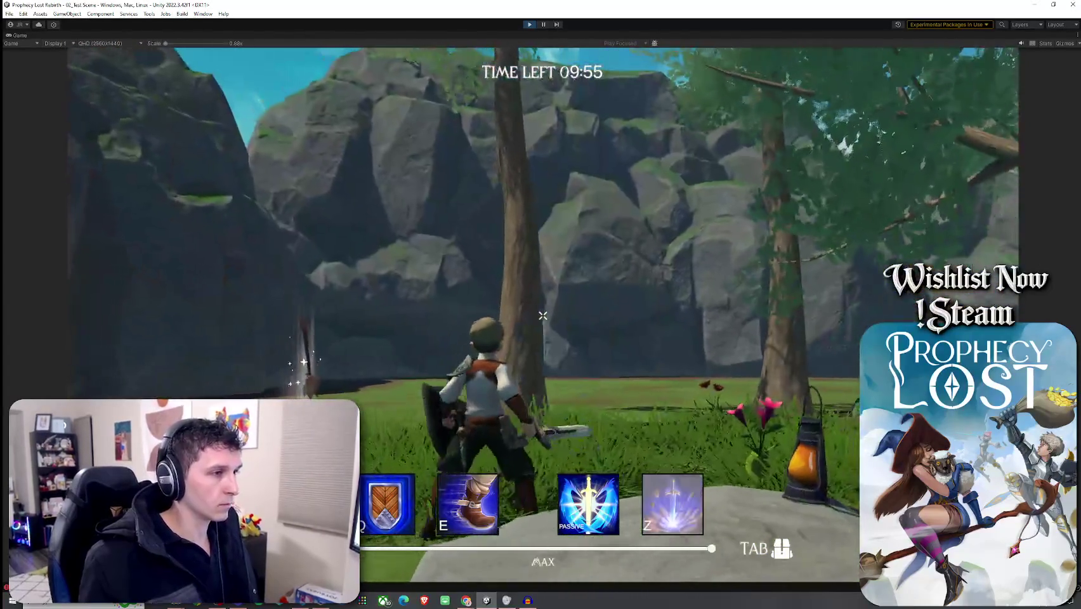
key(Escape)
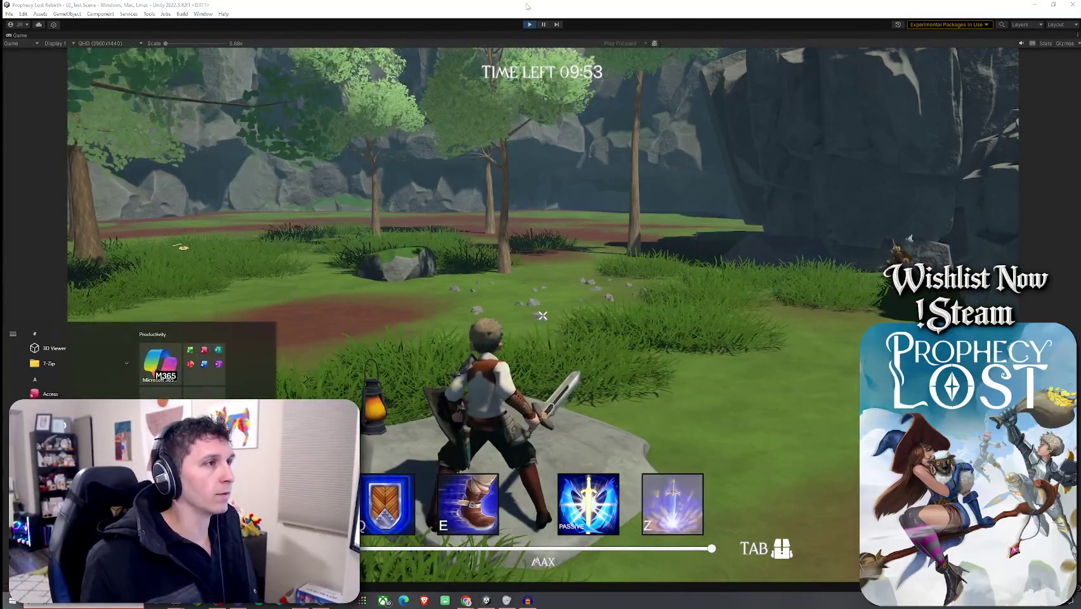
key(ctrl+p)
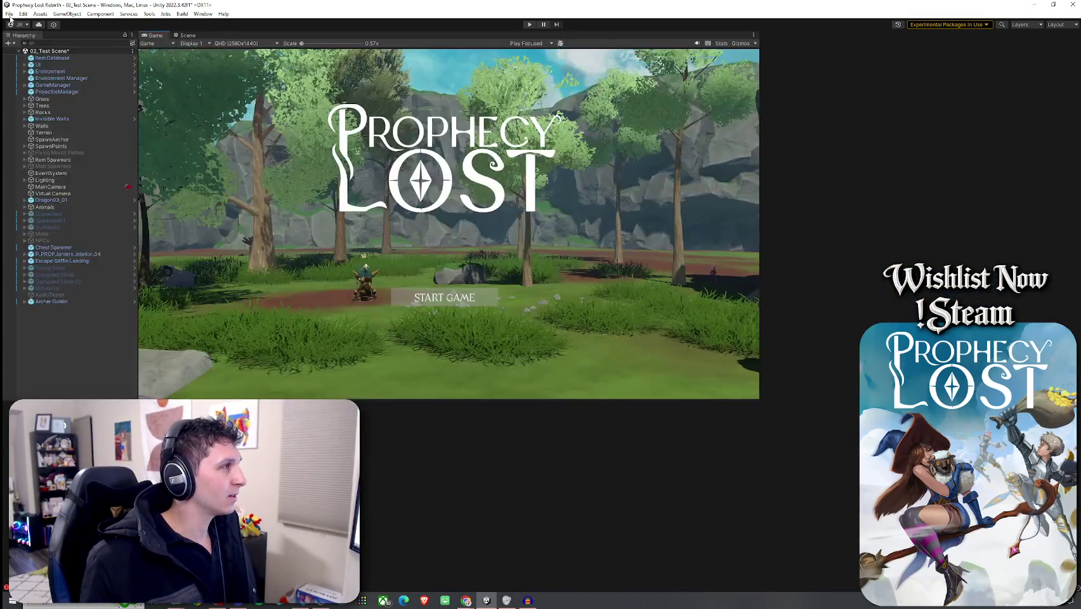
click(10, 13)
- Save the test scene, cancelling the accidental Save As dialog
click(35, 63)
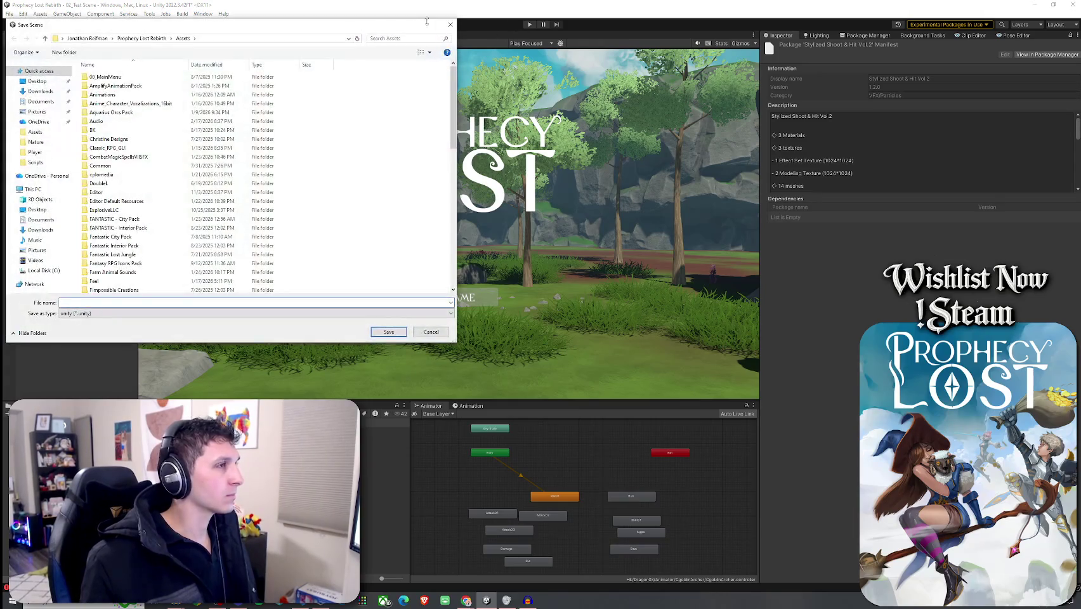
click(451, 17)
click(9, 14)
click(32, 56)
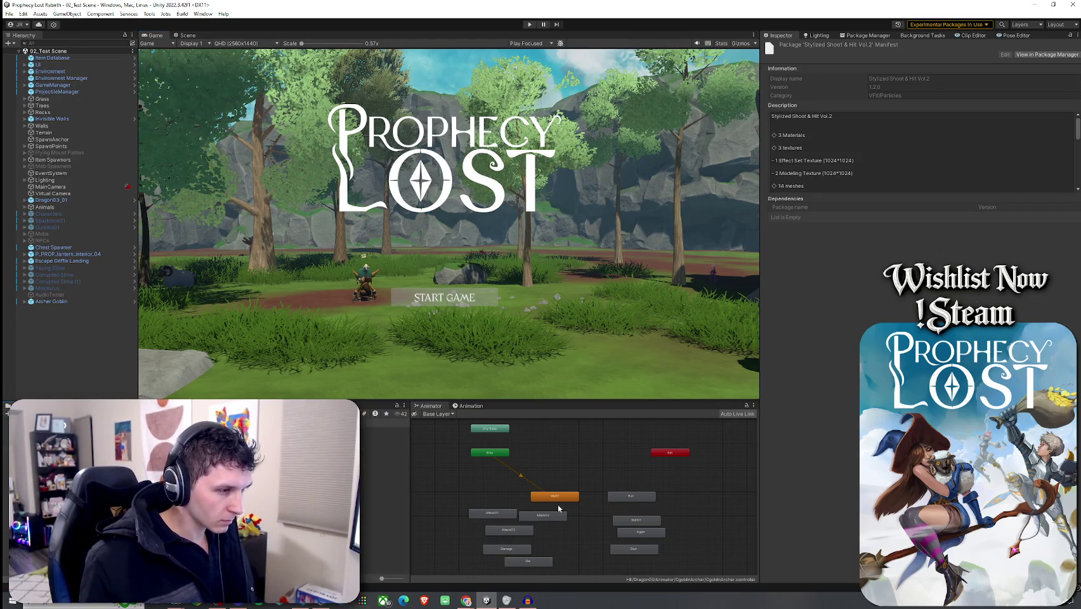
- Rename the Run state's clip to Archer Goblin Run and assign it as the state's Motion
click(642, 498)
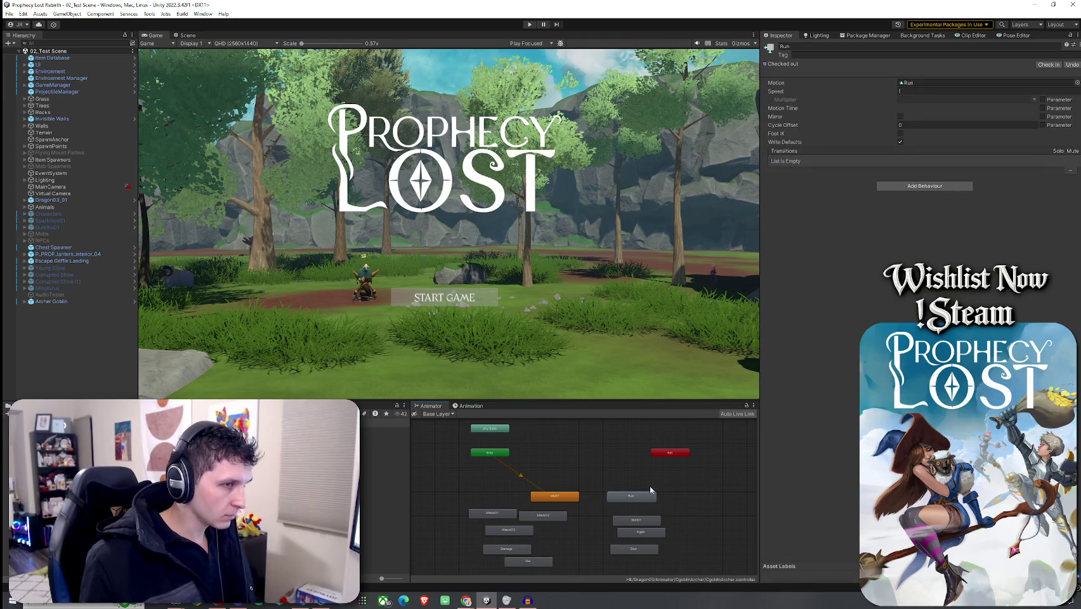
click(924, 84)
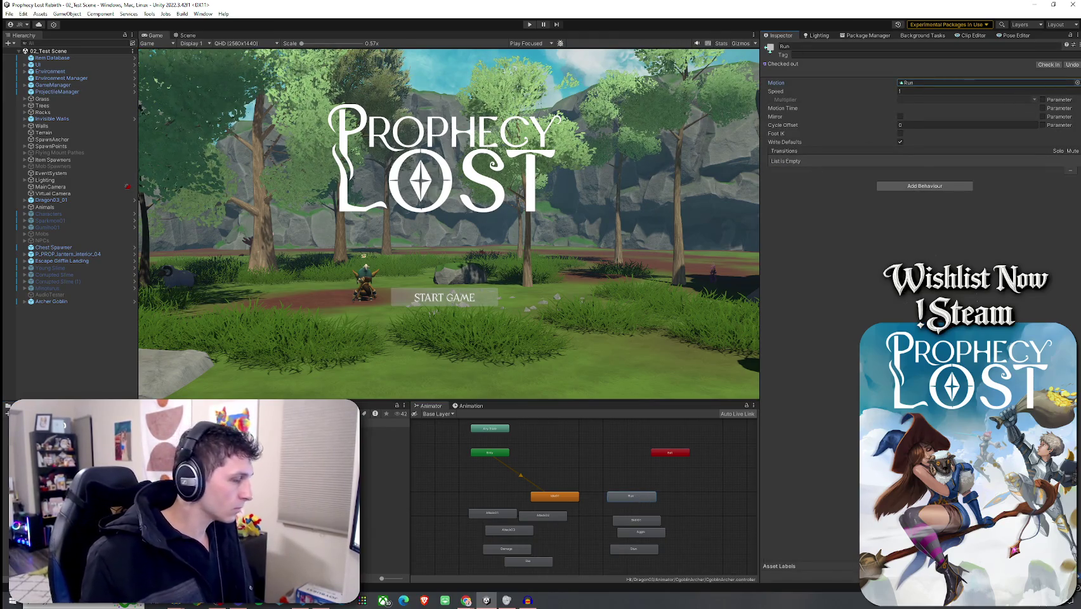
double_click(925, 83)
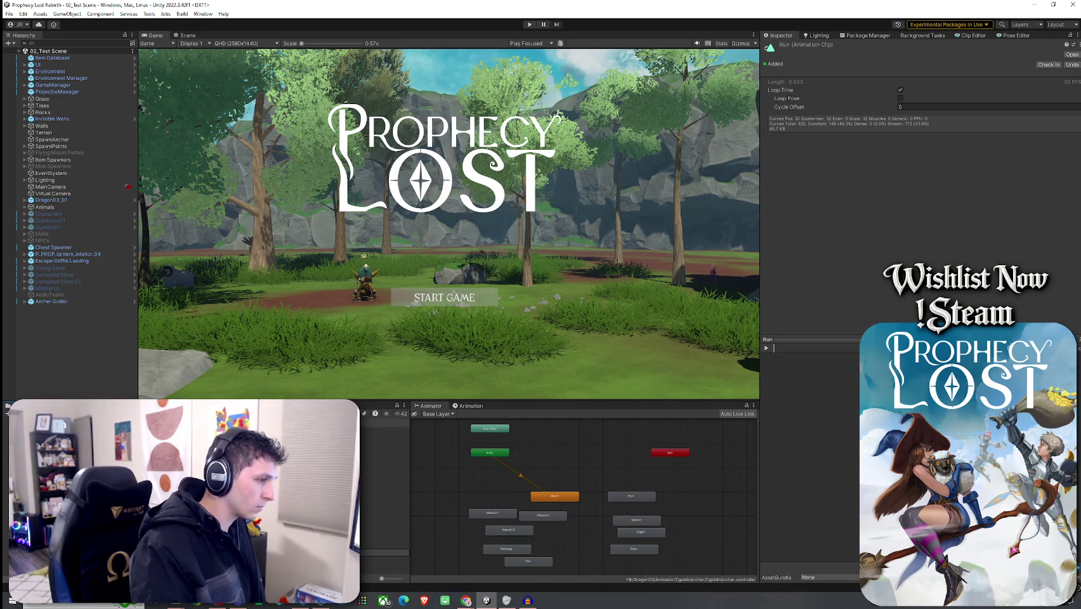
key(Return)
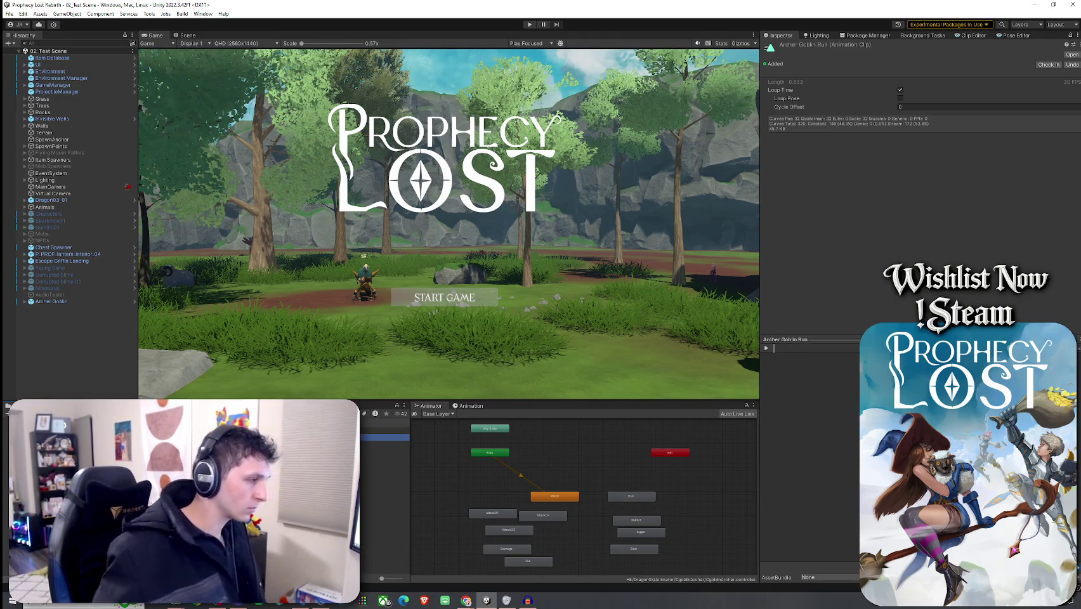
click(632, 499)
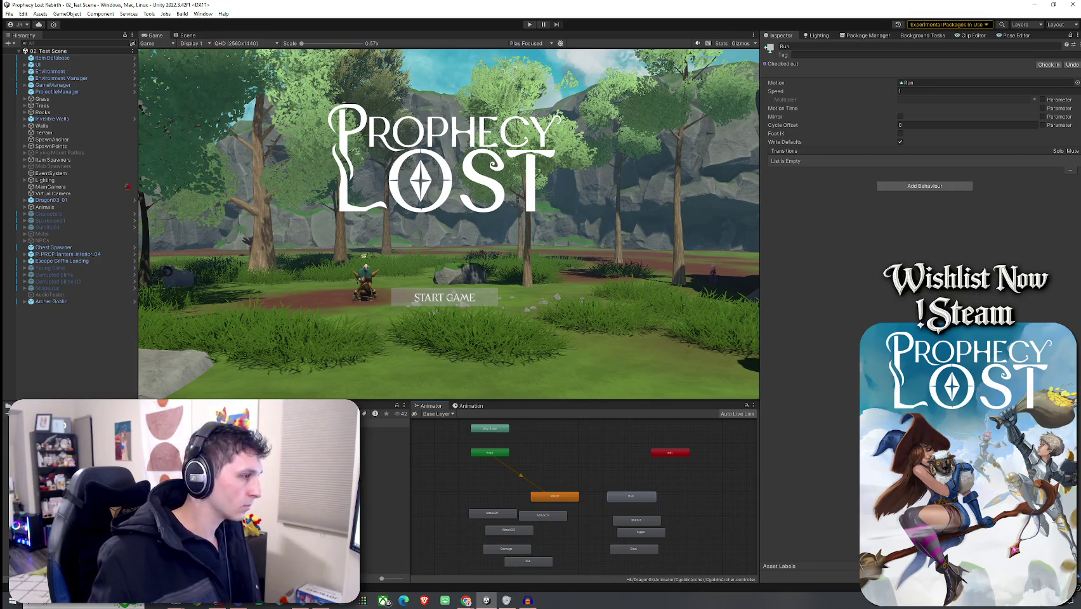
drag(933, 85, 933, 84)
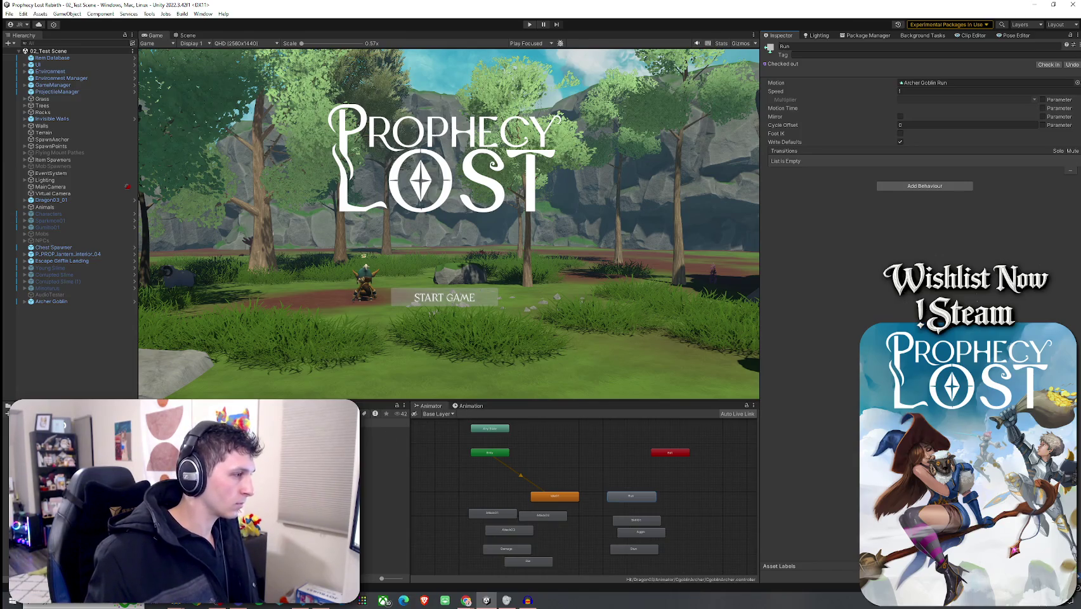
double_click(938, 83)
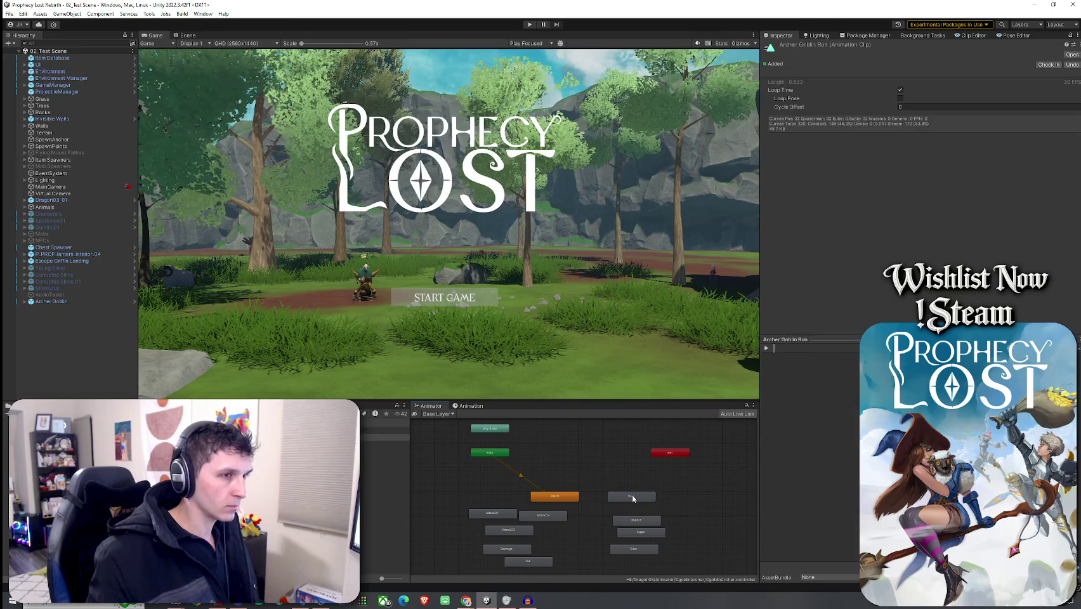
- Locate the Archer Goblin prefab asset and open it in Prefab Mode, viewed from the right
right_click(81, 303)
mouse_move(159, 329)
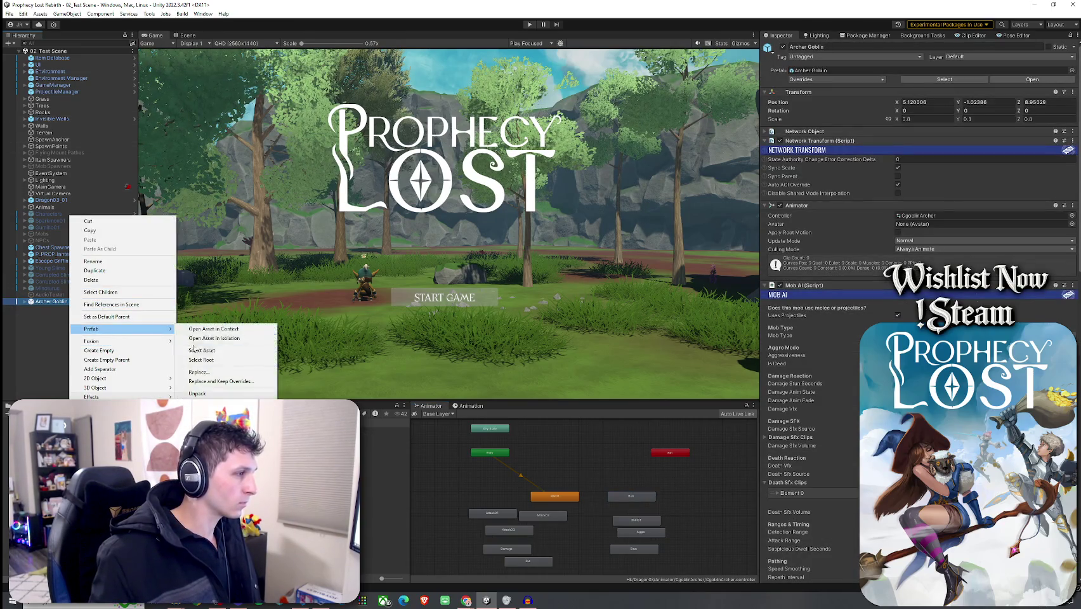
click(193, 350)
click(184, 36)
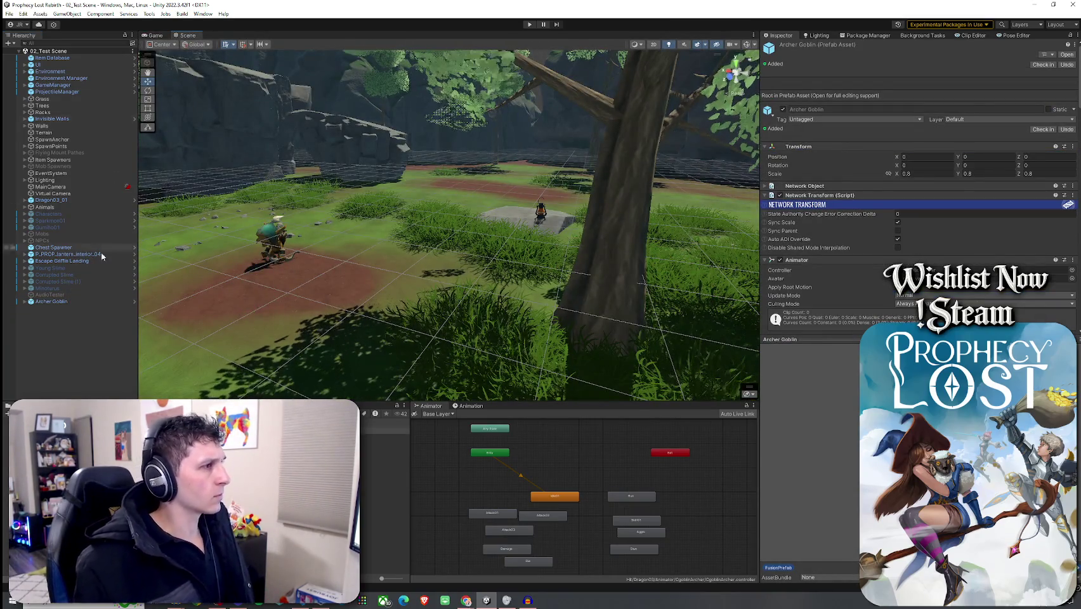
right_click(66, 301)
mouse_move(158, 326)
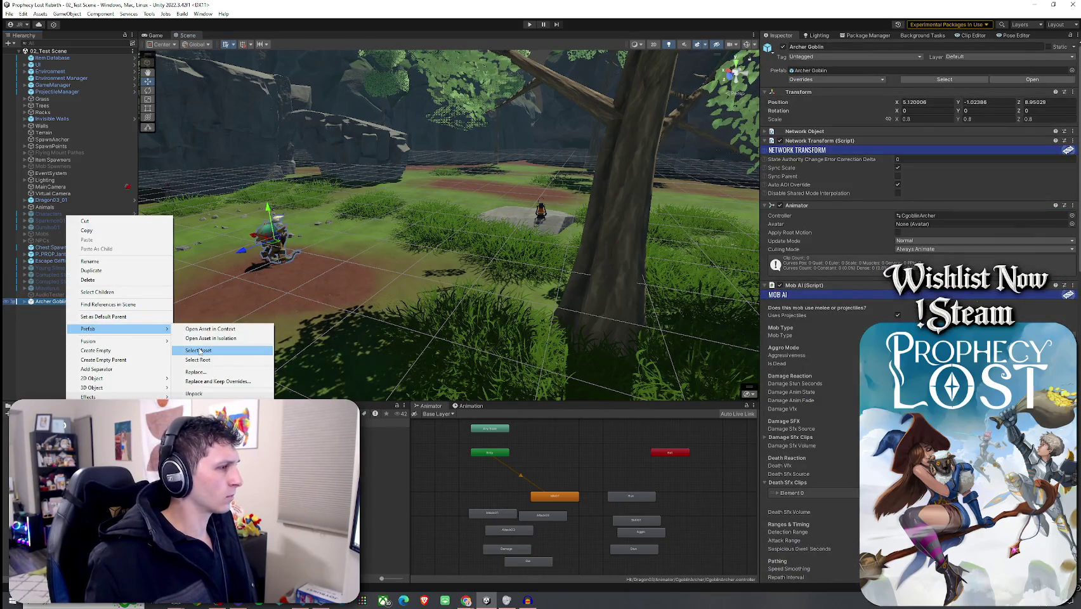
click(203, 350)
click(1066, 54)
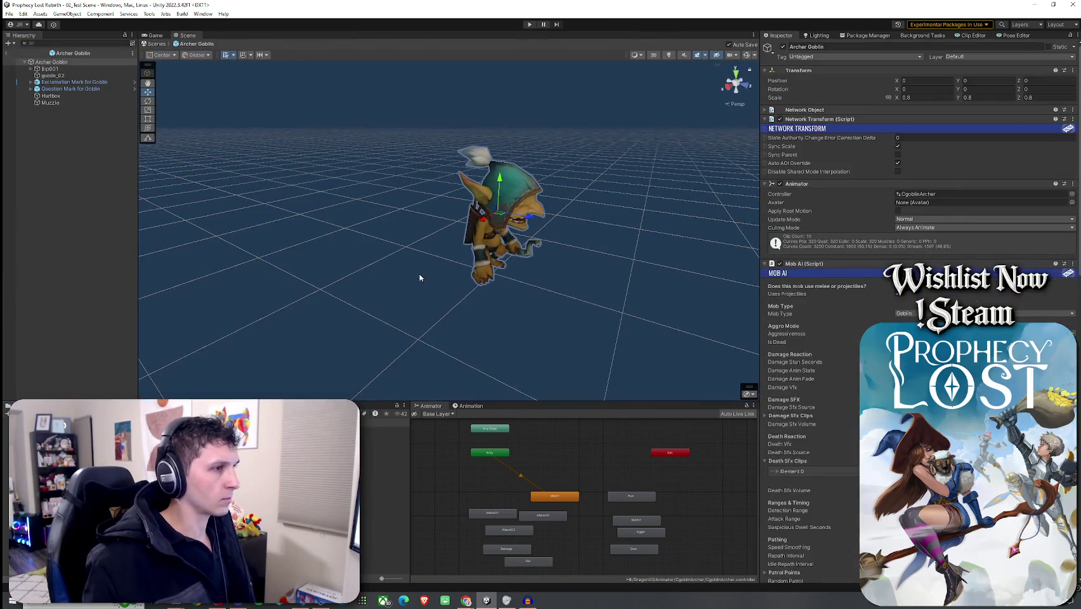
drag(419, 277, 362, 283)
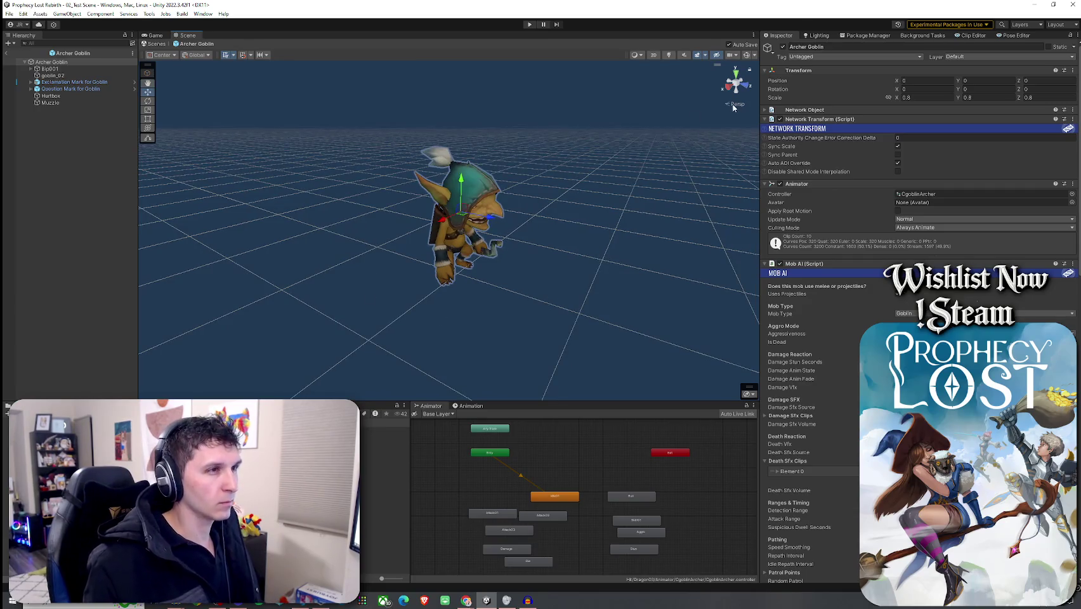
click(730, 86)
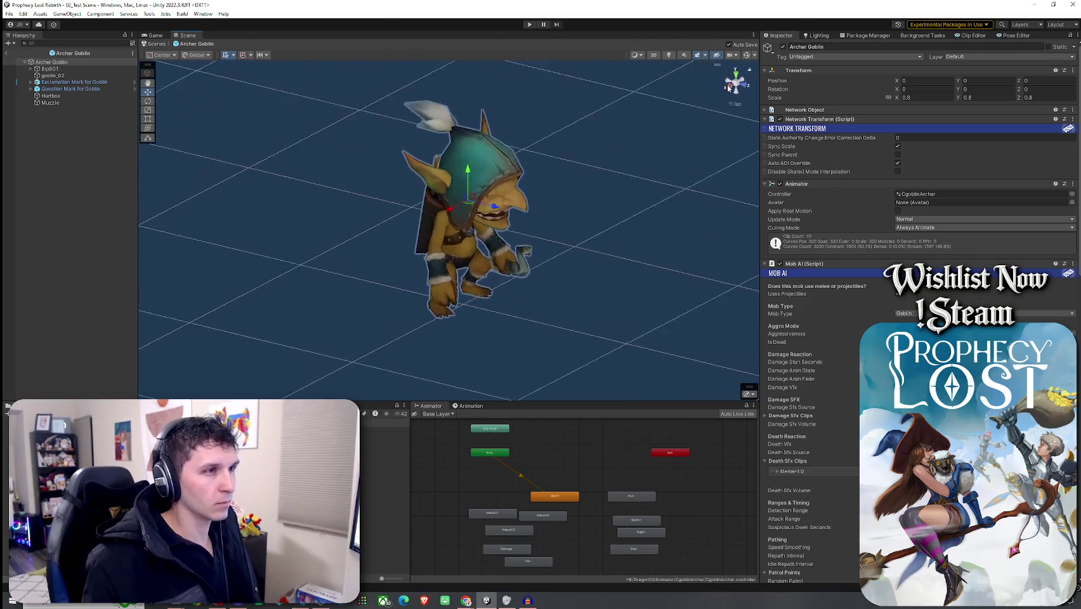
- Switch the Animation window's clip from Attack01 to Archer Goblin Run and scrub its frames
click(626, 499)
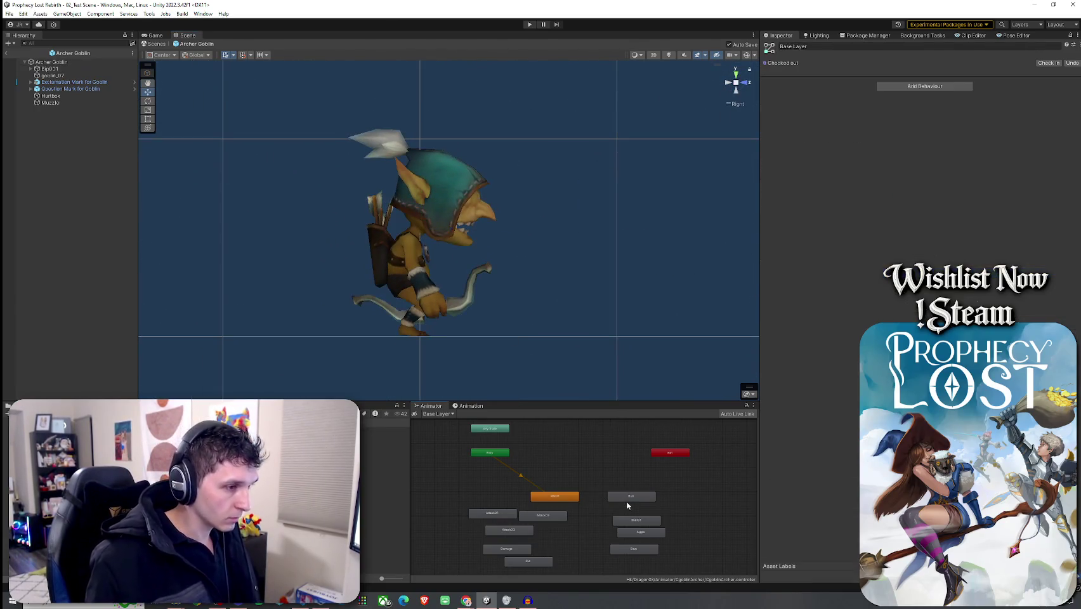
click(469, 406)
click(429, 421)
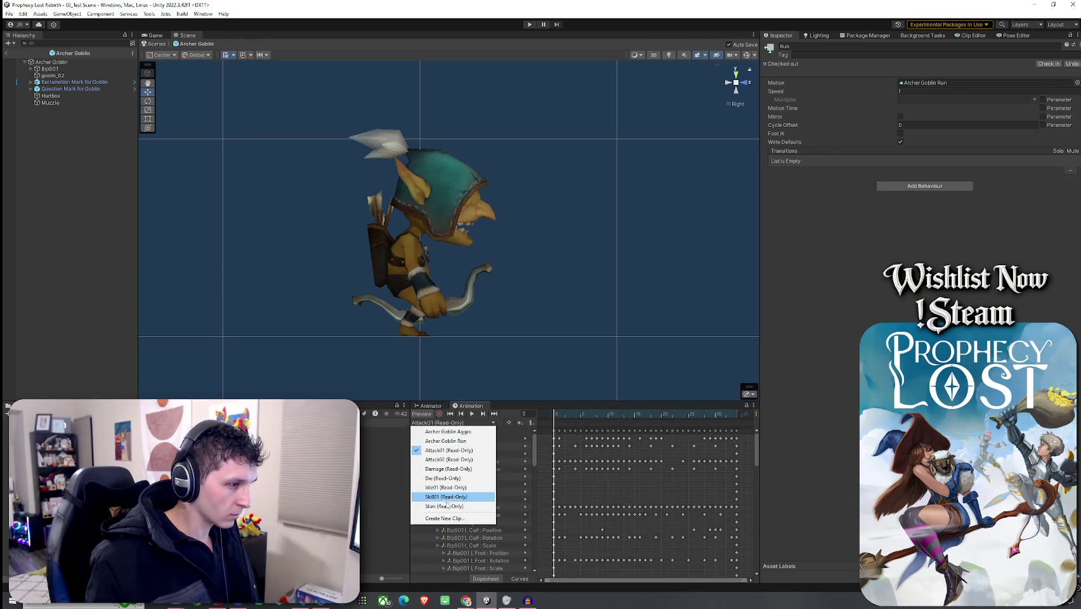
click(445, 441)
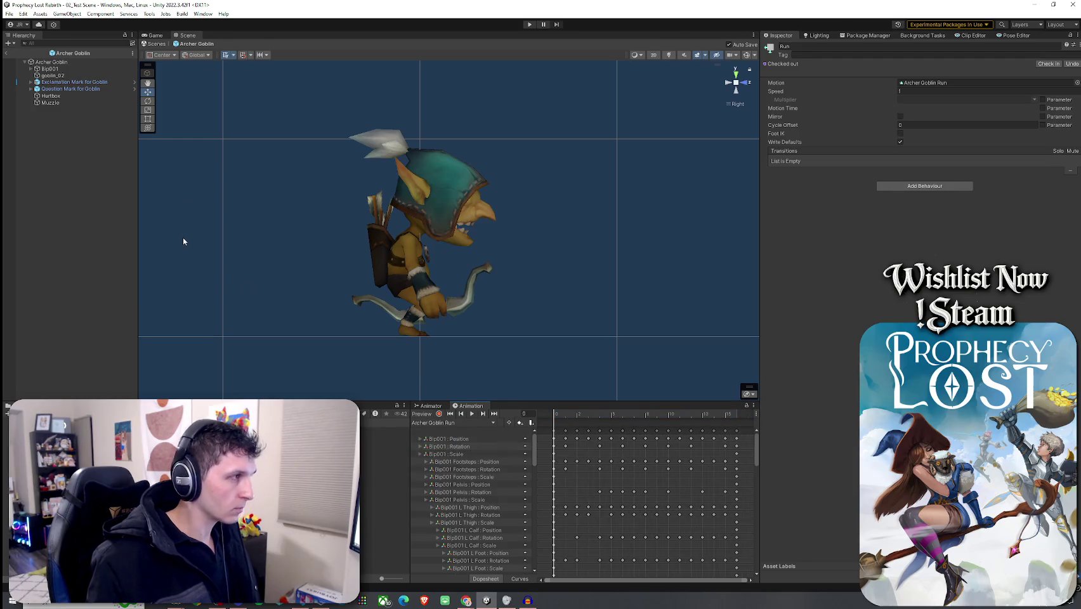
click(51, 62)
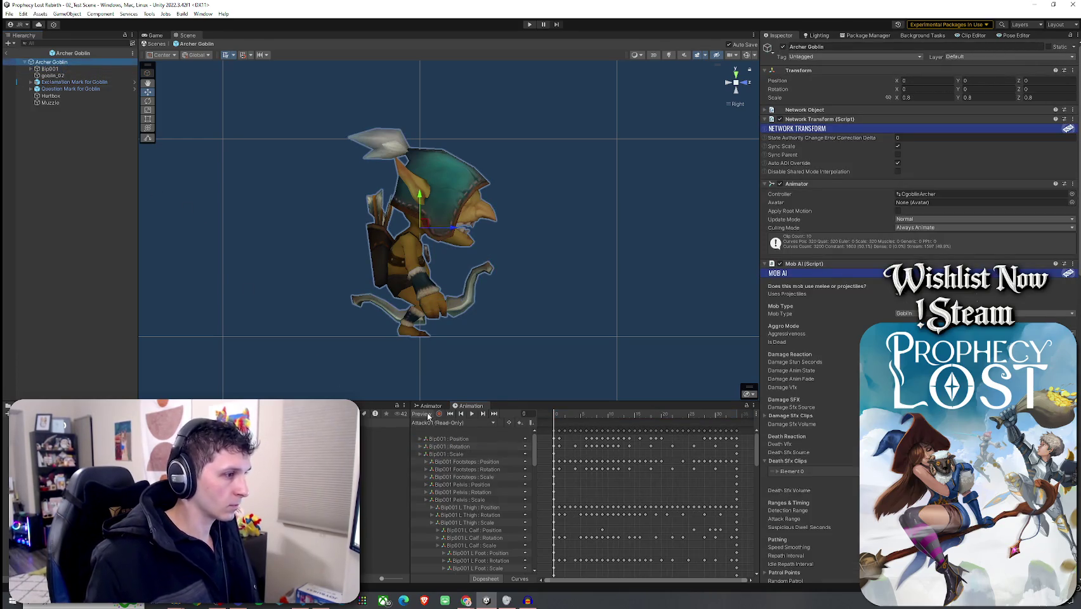
click(429, 422)
click(444, 443)
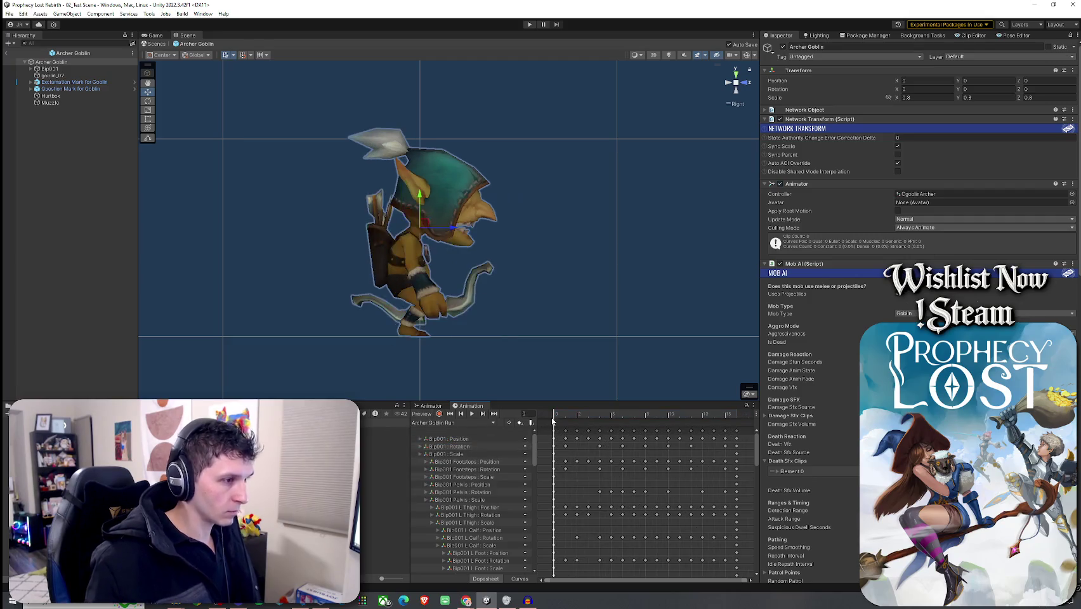
mouse_move(557, 419)
mouse_down()
mouse_move(567, 418)
mouse_move(547, 420)
mouse_move(596, 432)
mouse_move(577, 431)
mouse_move(586, 431)
mouse_up()
- Add an animation event calling MobAI OnFootstep at the current frame of the run clip
right_click(586, 422)
click(618, 427)
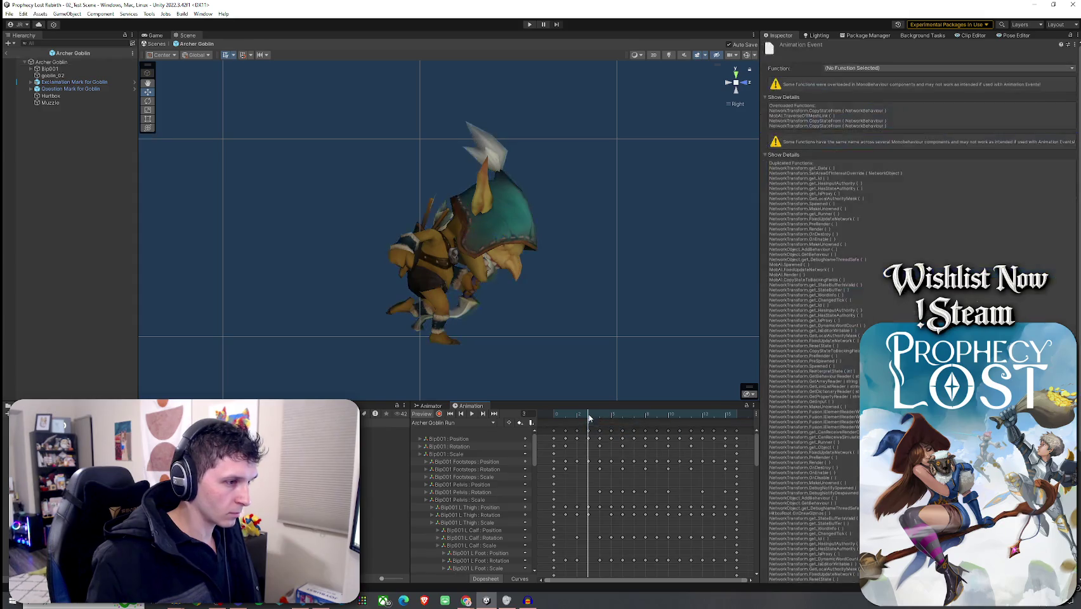
click(888, 68)
mouse_move(863, 96)
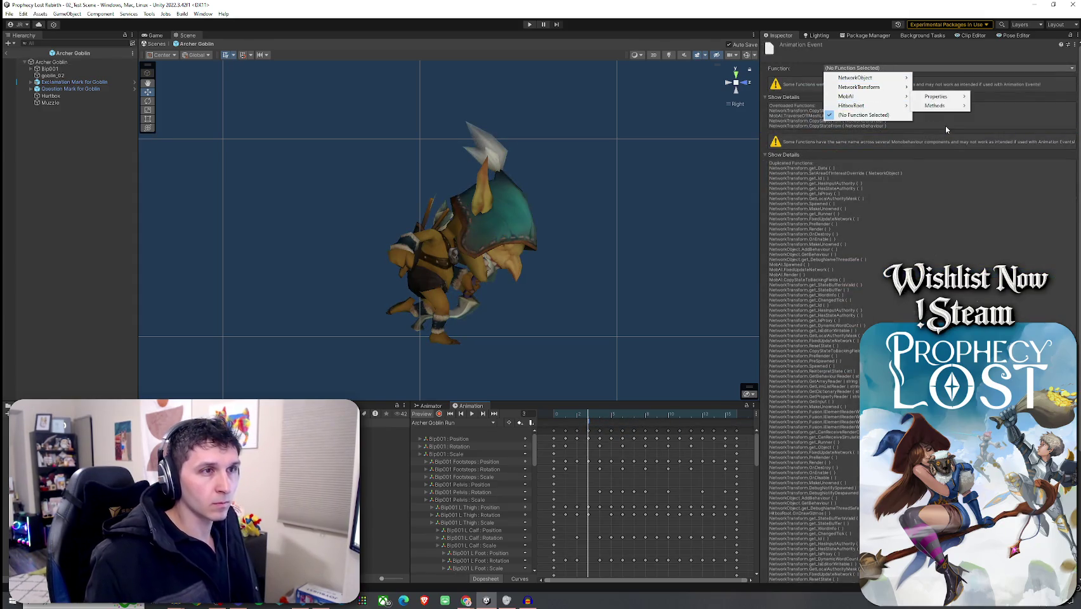
mouse_move(939, 105)
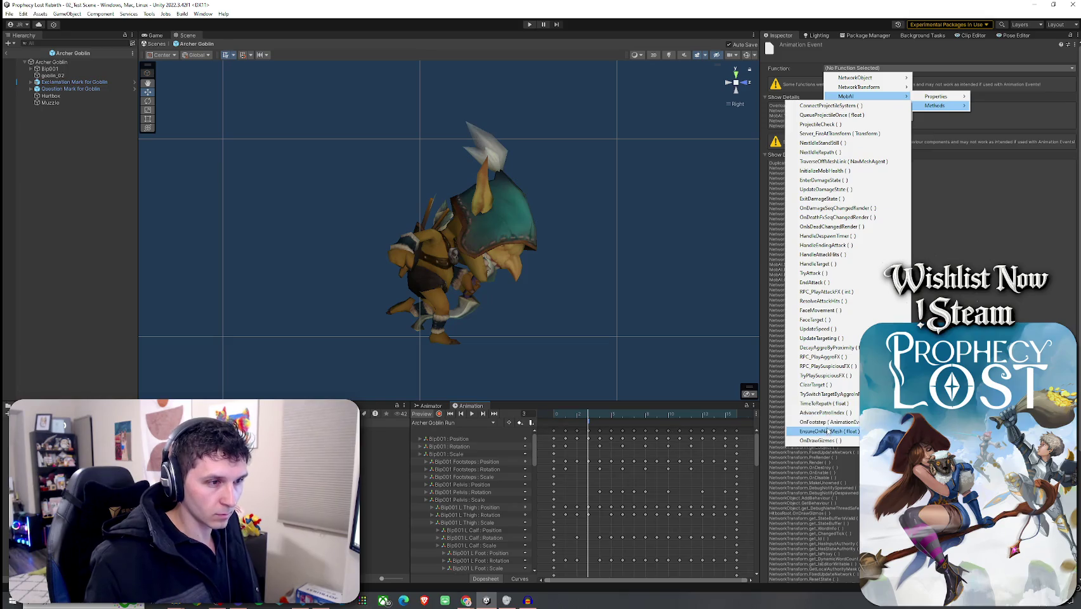
click(828, 423)
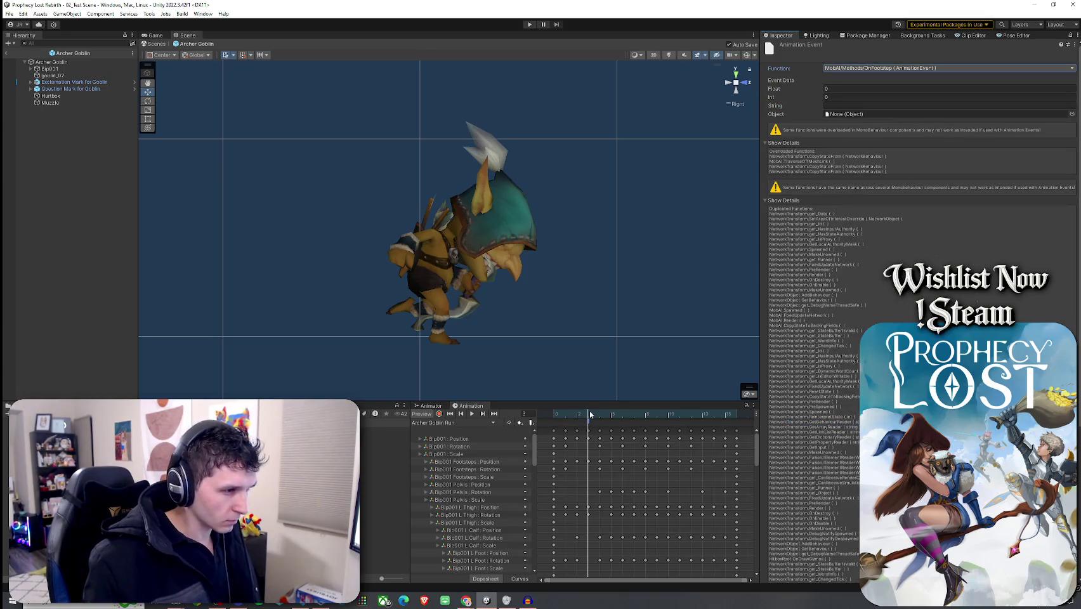
- Add a second OnFootstep event at a later frame and scrub through the rest of the cycle
drag(589, 414, 665, 420)
right_click(665, 420)
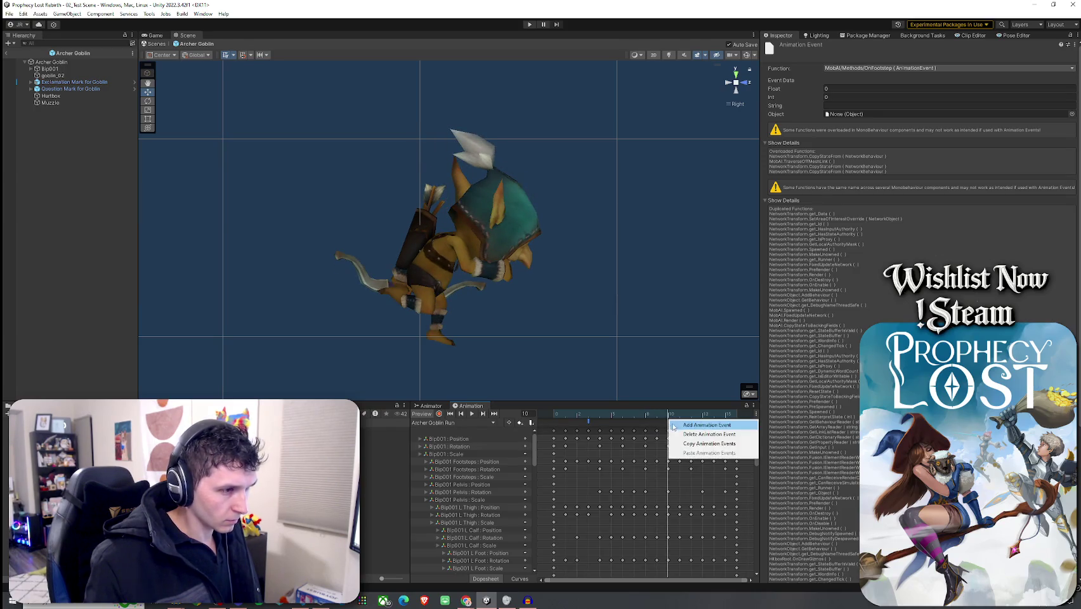
click(682, 427)
click(885, 66)
mouse_move(881, 96)
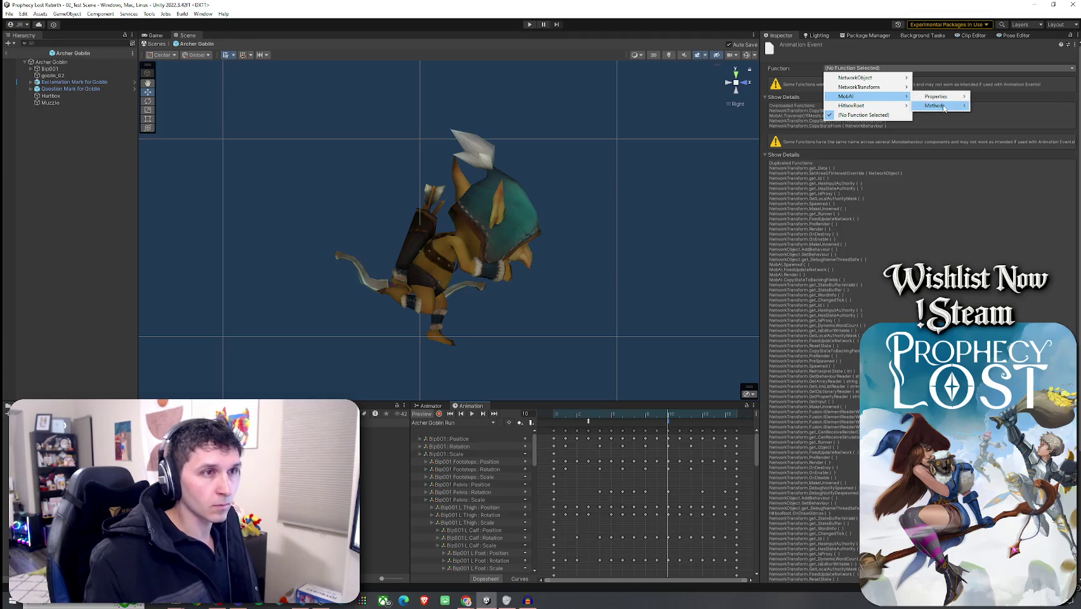
mouse_move(939, 105)
click(837, 422)
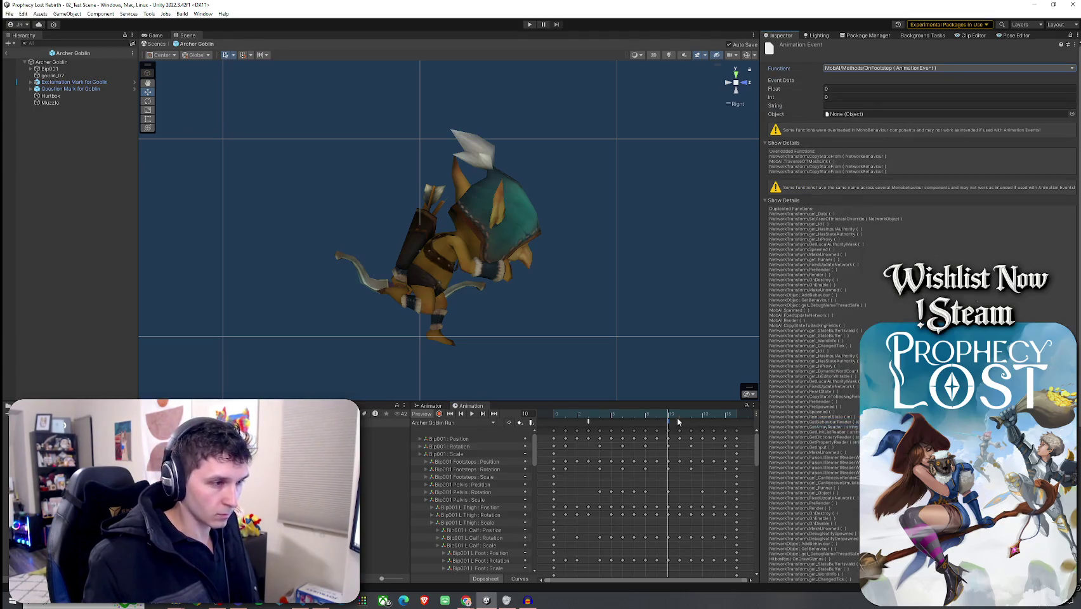
drag(668, 415, 734, 427)
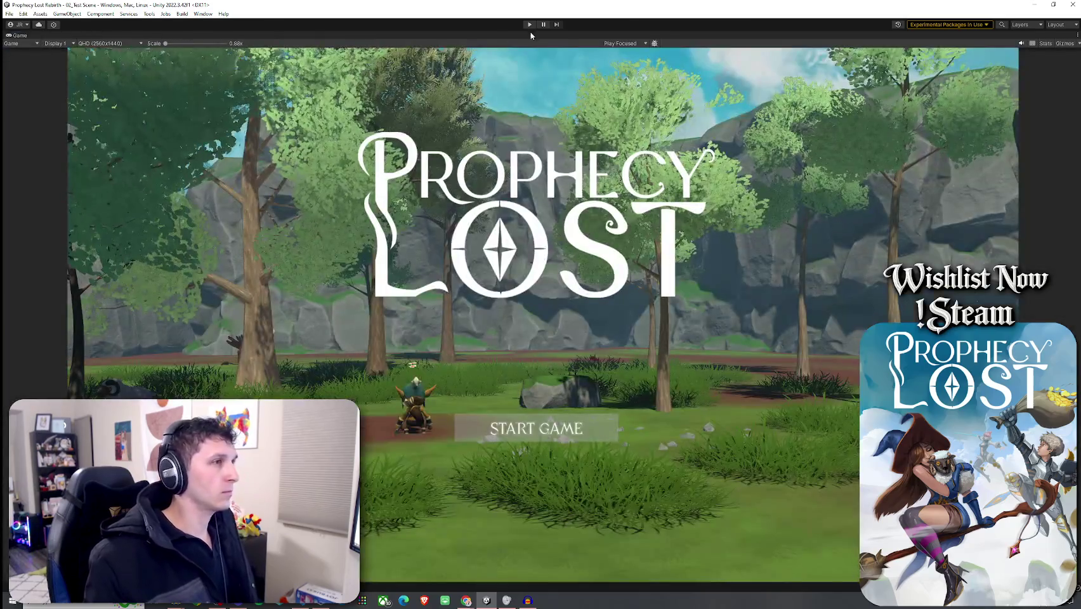
- Enter play mode, start the game, equip sword and shield, and run into the level
click(530, 25)
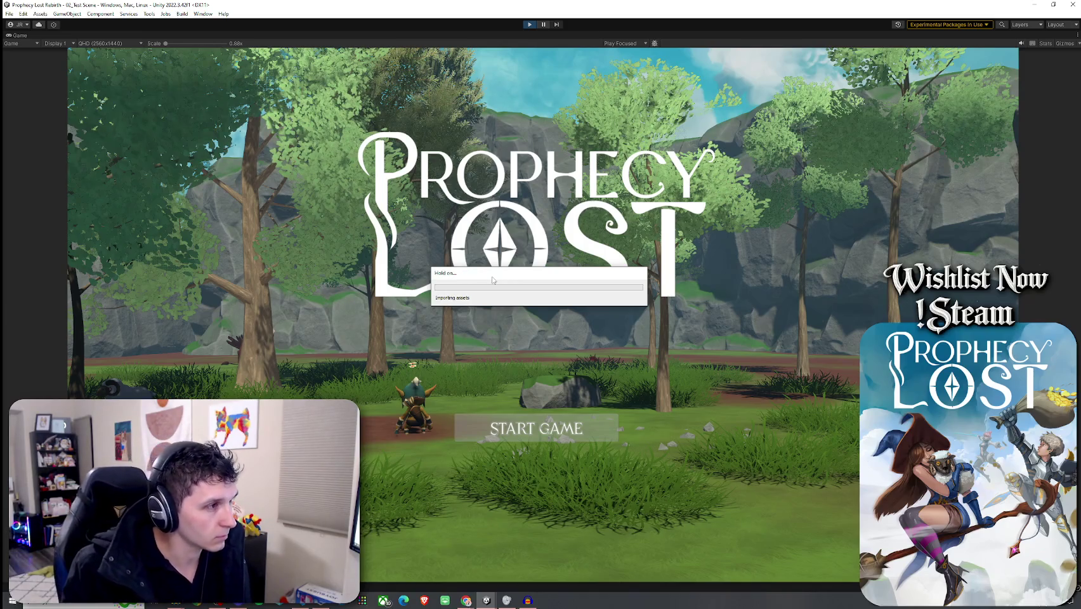
click(539, 426)
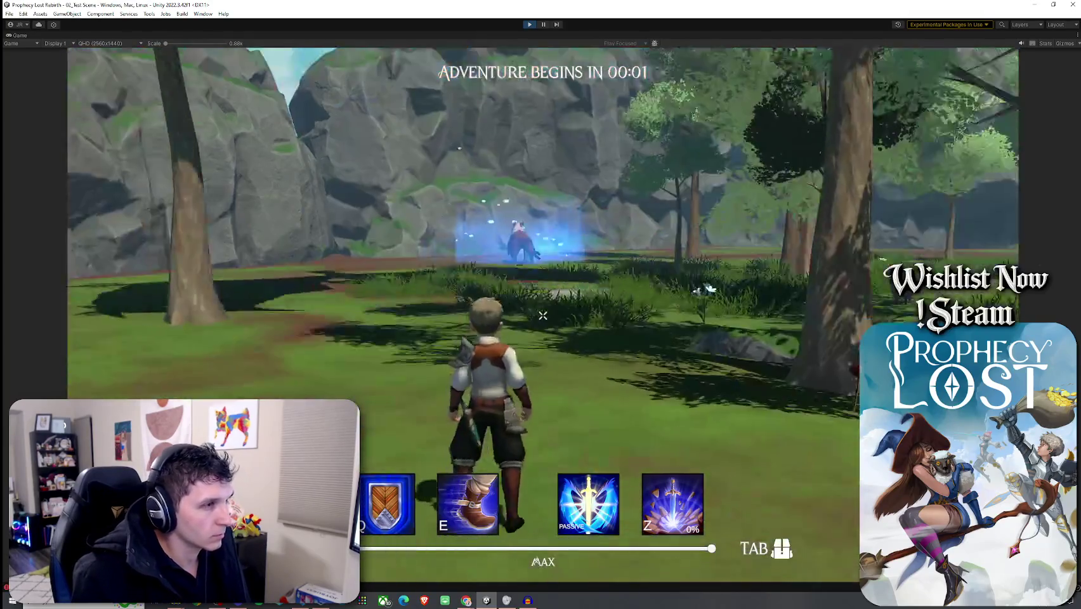
key(w)
key(Tab)
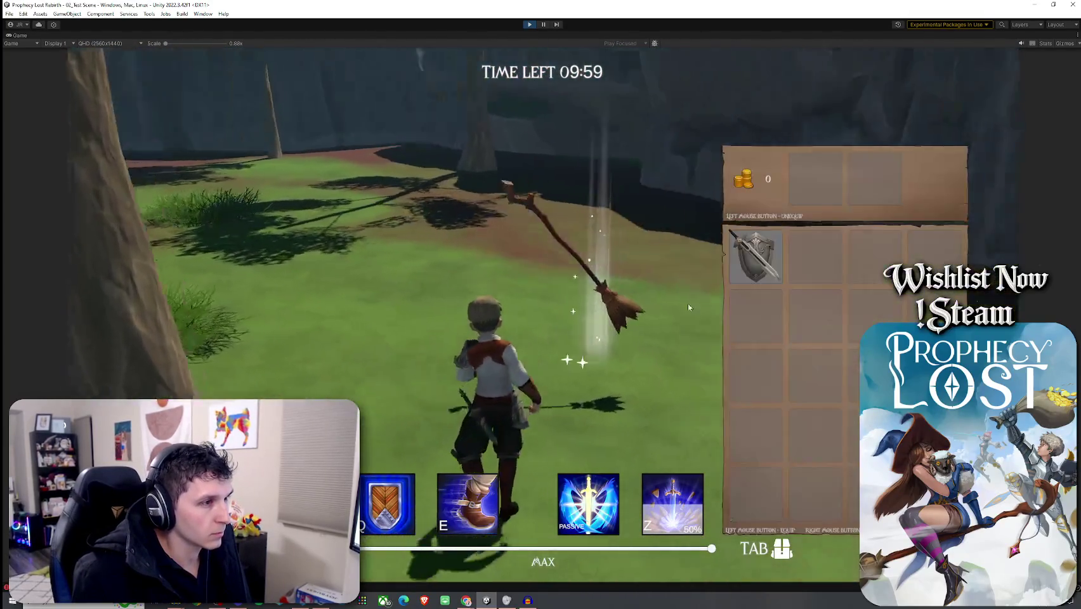
key(Tab)
key(w)
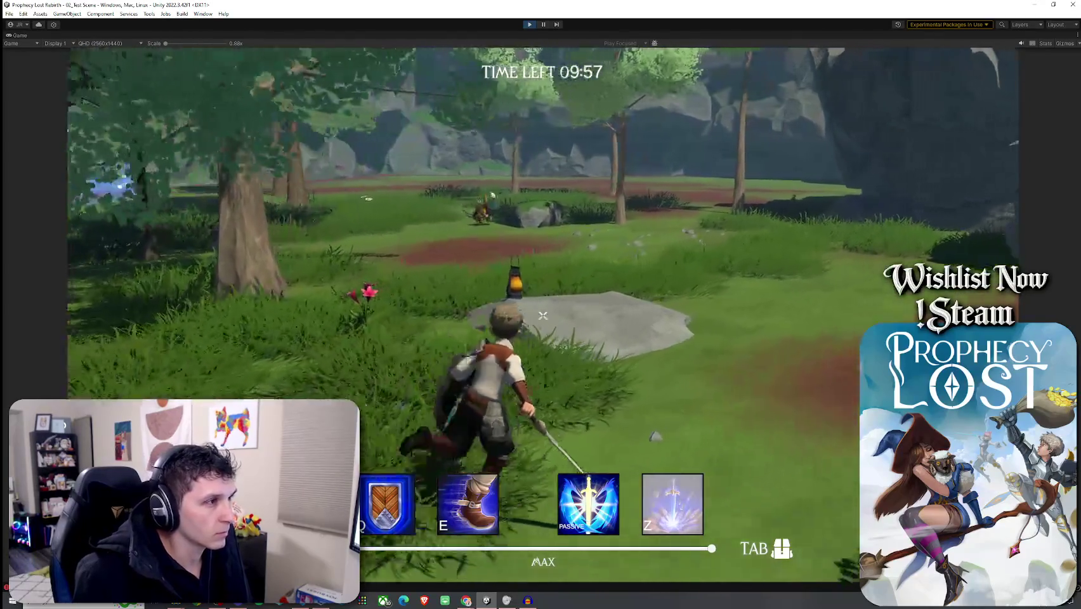
key(w)
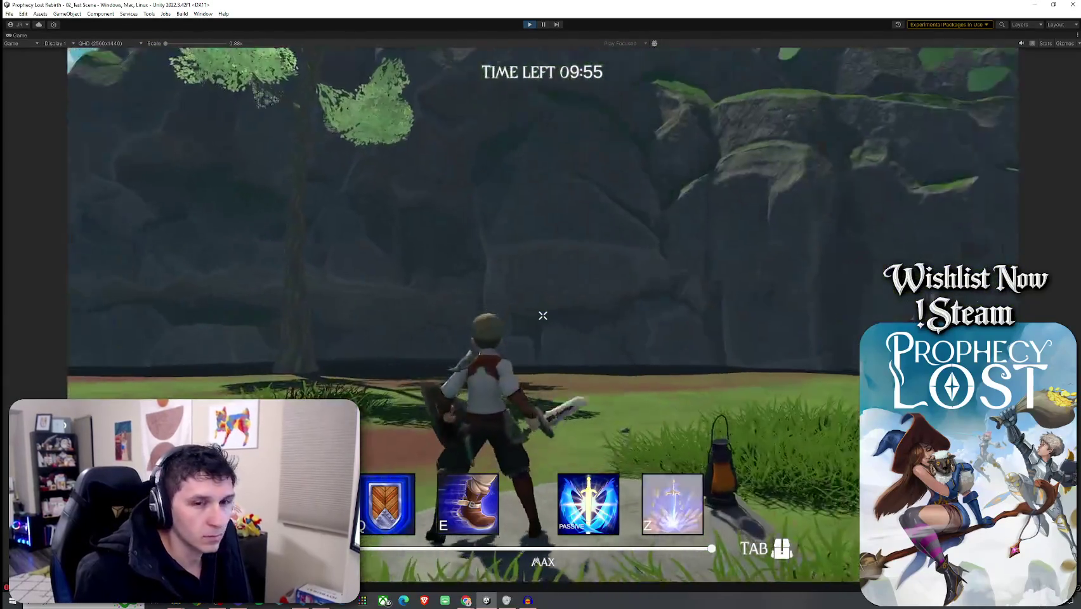
key(w)
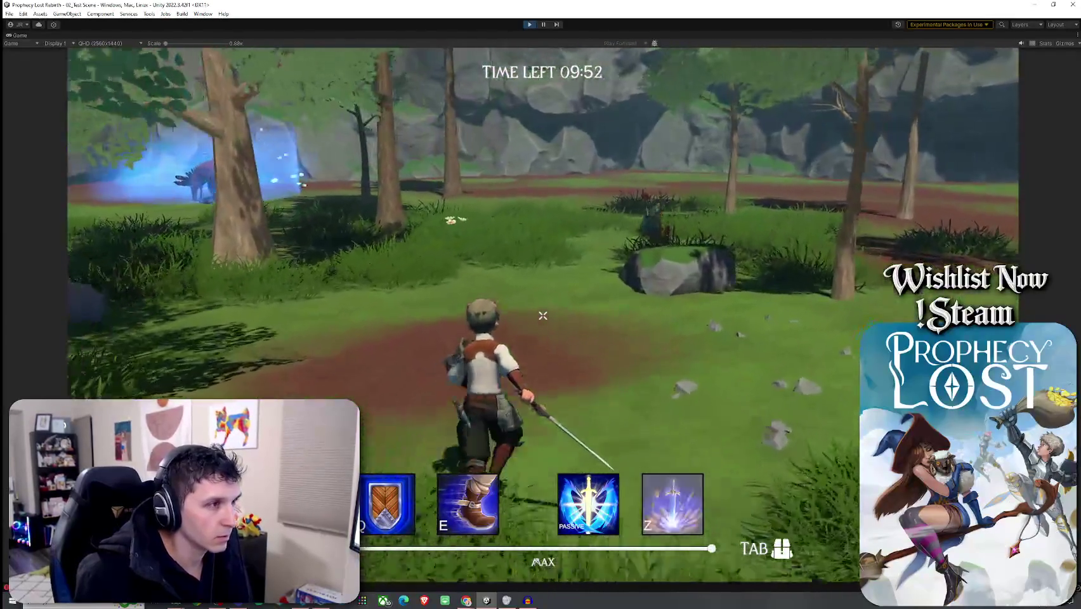
- Fight the archer goblin on the rock, retreating, circling and slashing it with the sword
key(w)
click(542, 315)
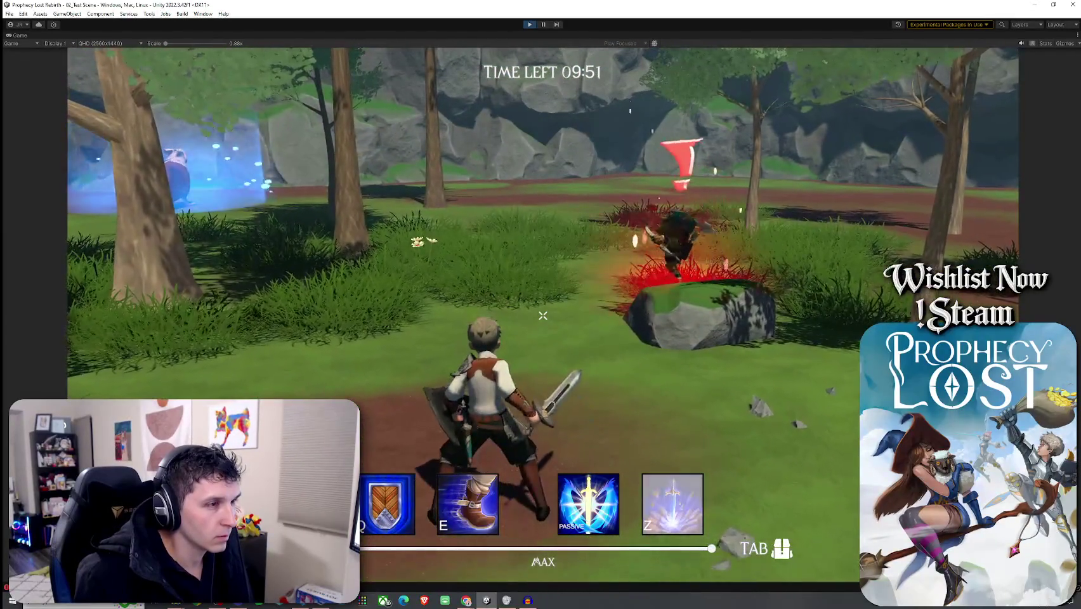
key(s)
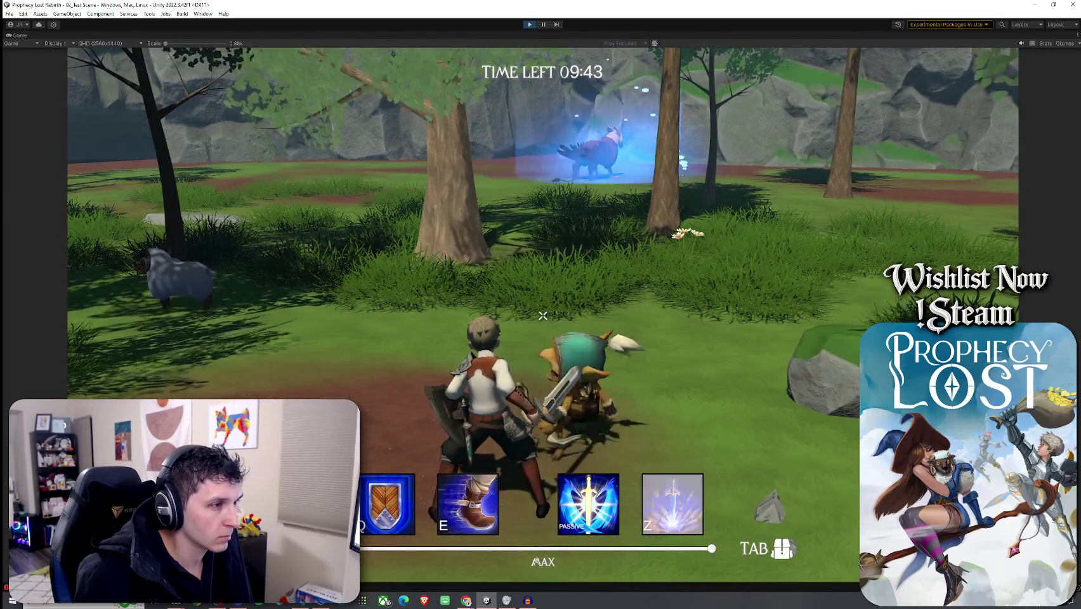
key(s)
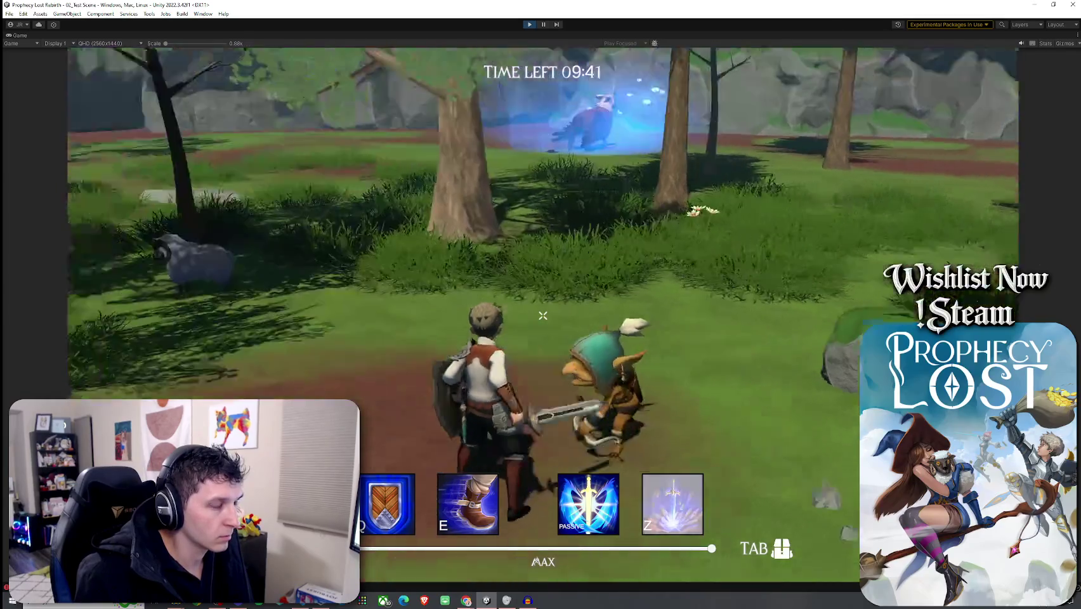
key(s)
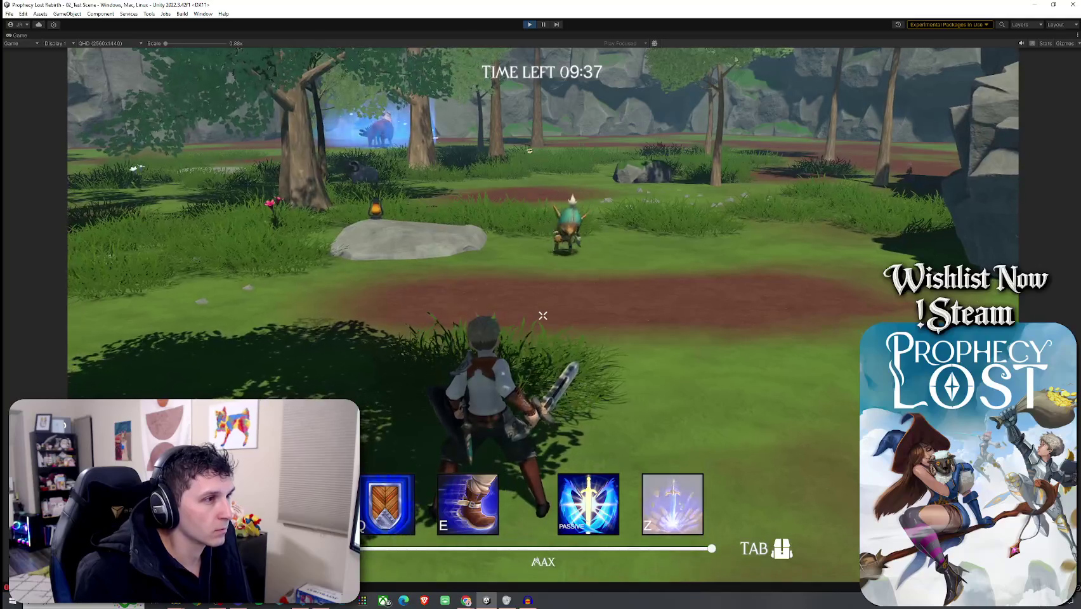
key(s)
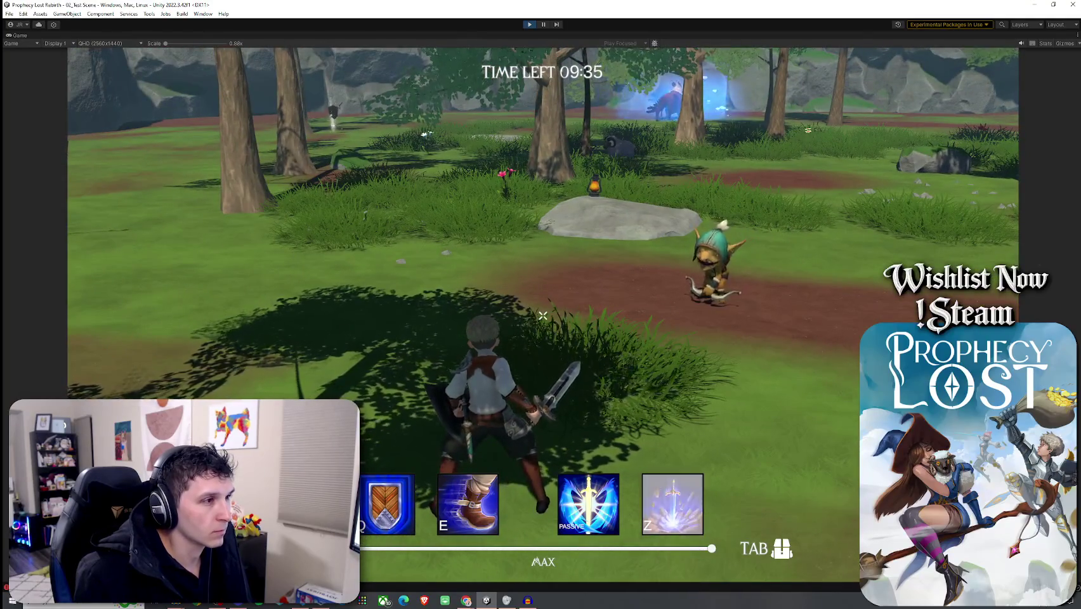
key(s)
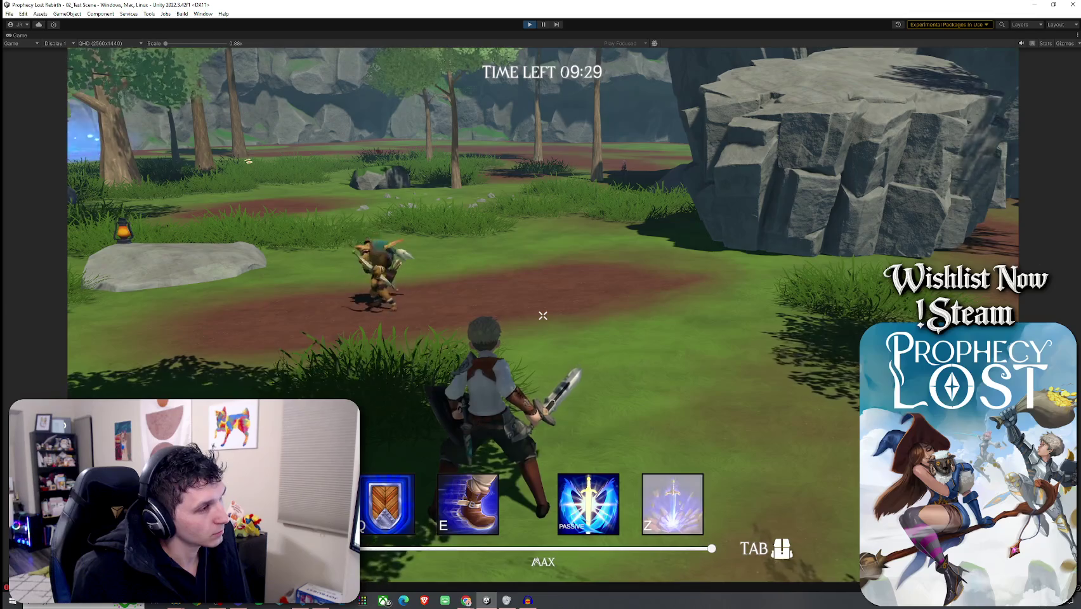
key(a)
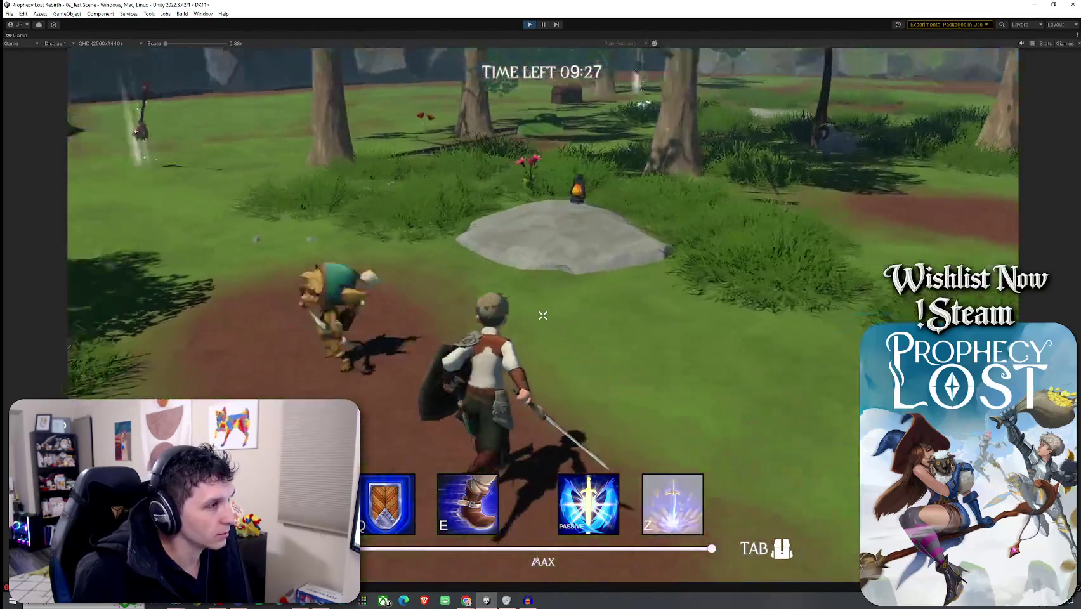
click(543, 315)
click(542, 315)
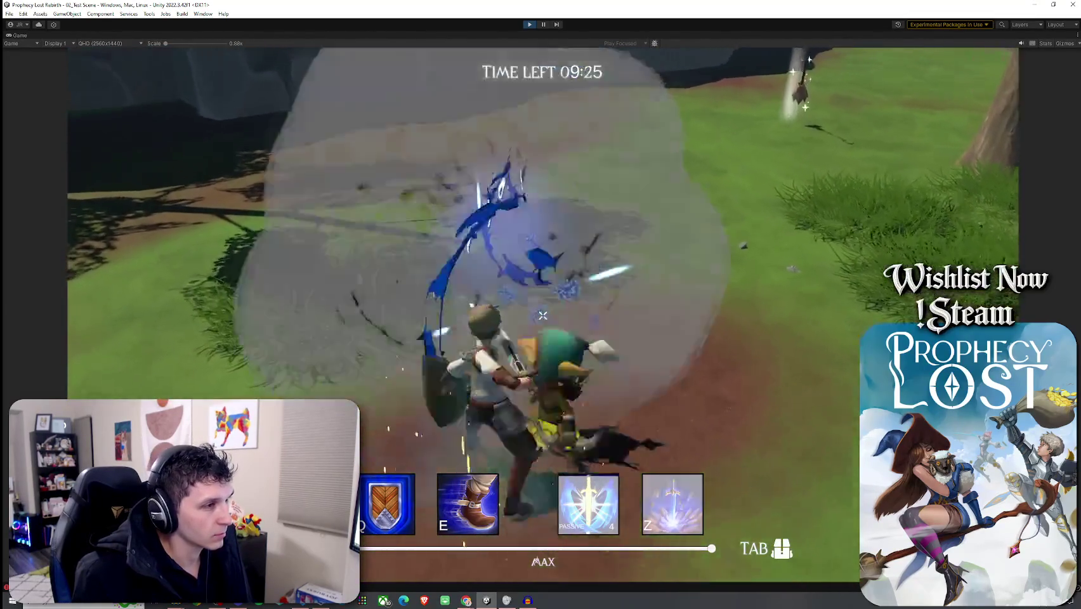
key(w)
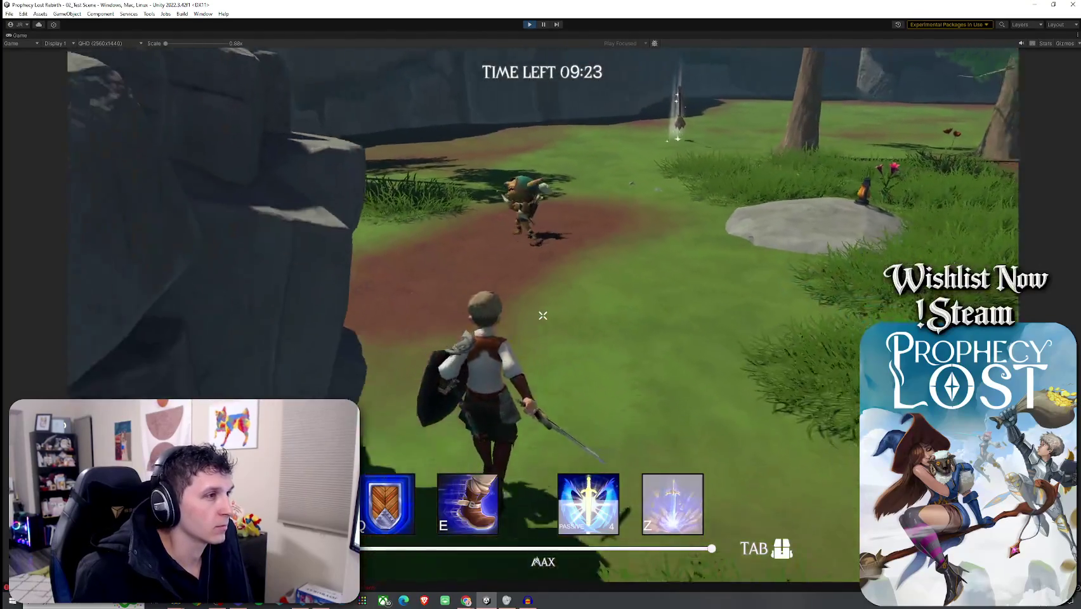
key(w)
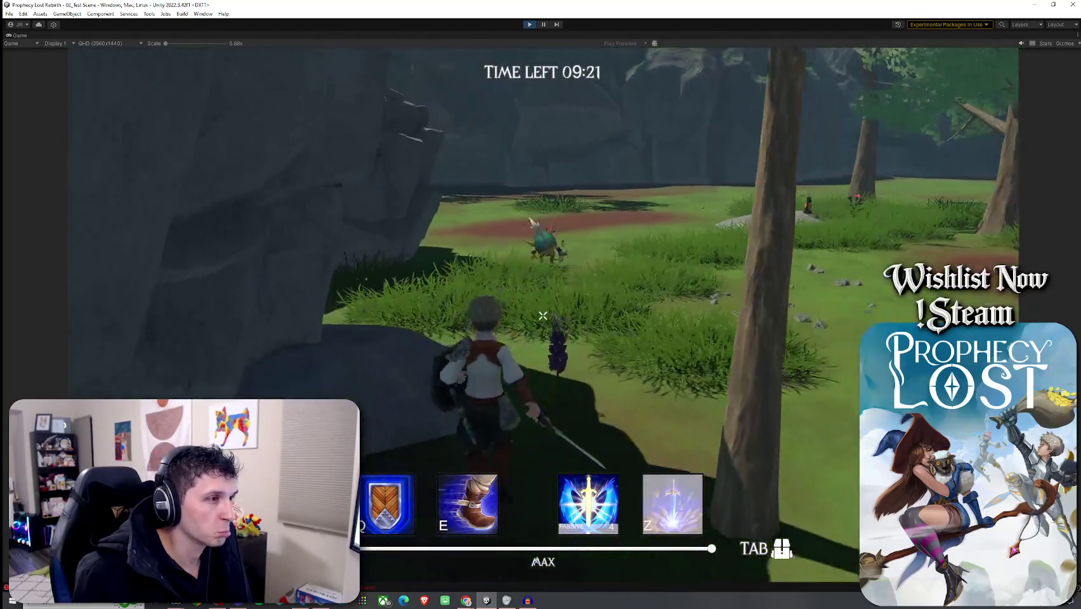
key(w)
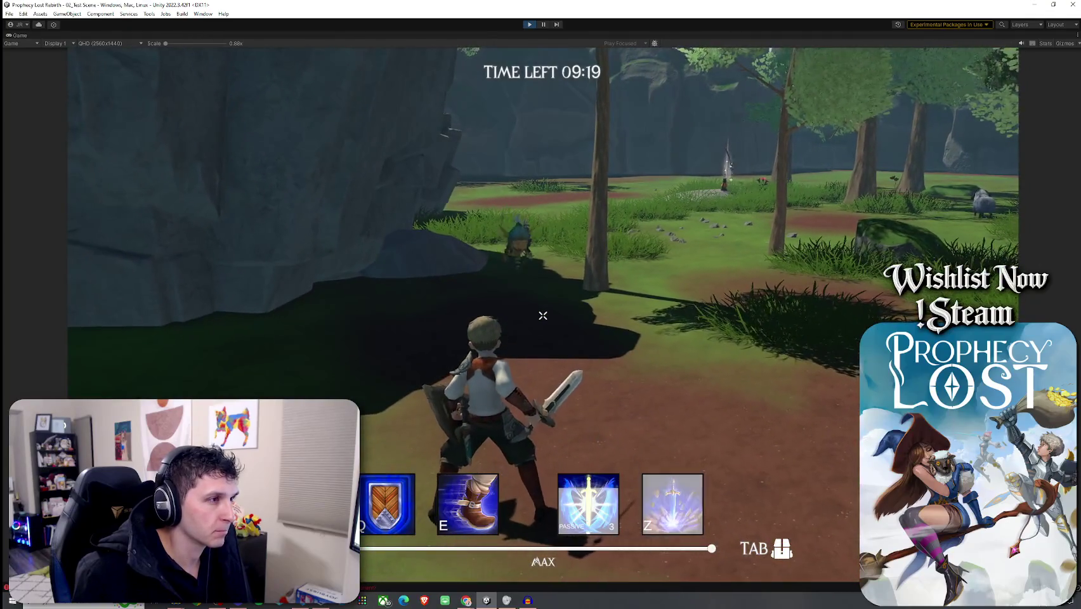
- Stop play mode and save the scene
key(ctrl+p)
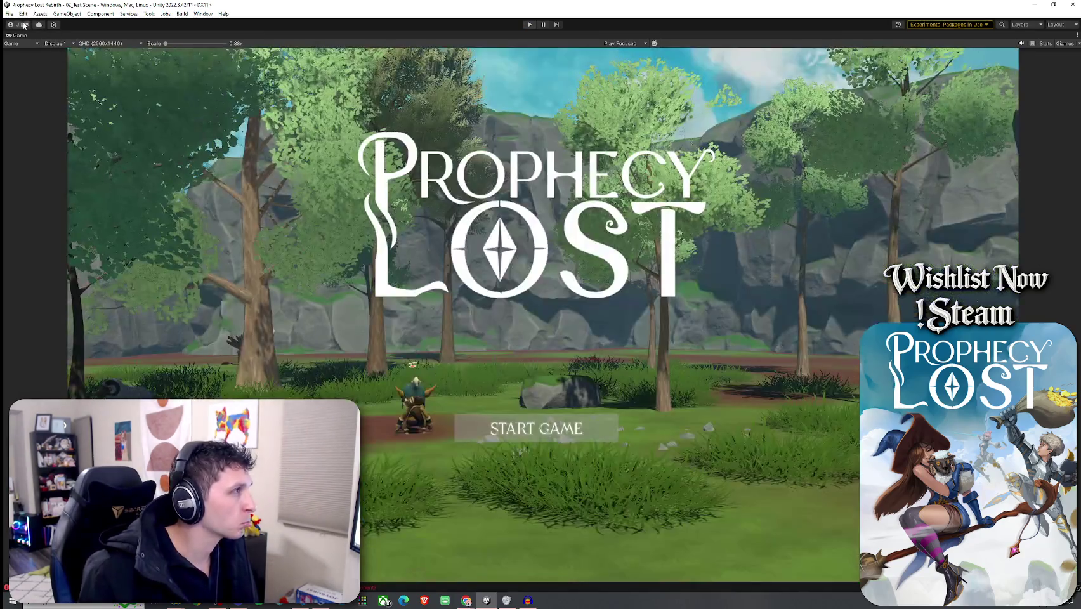
click(25, 26)
click(8, 13)
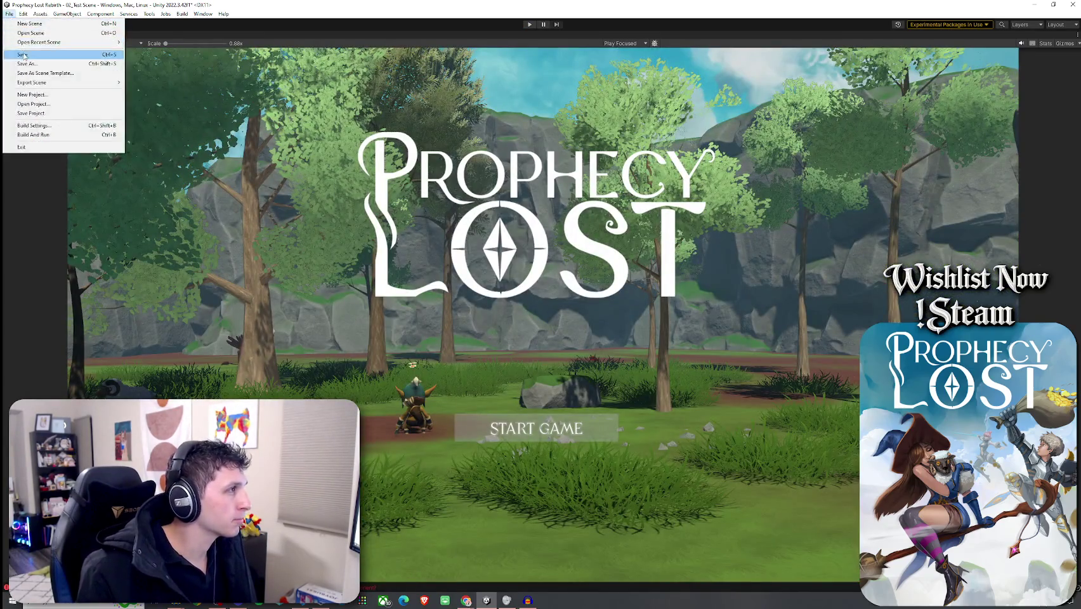
click(25, 47)
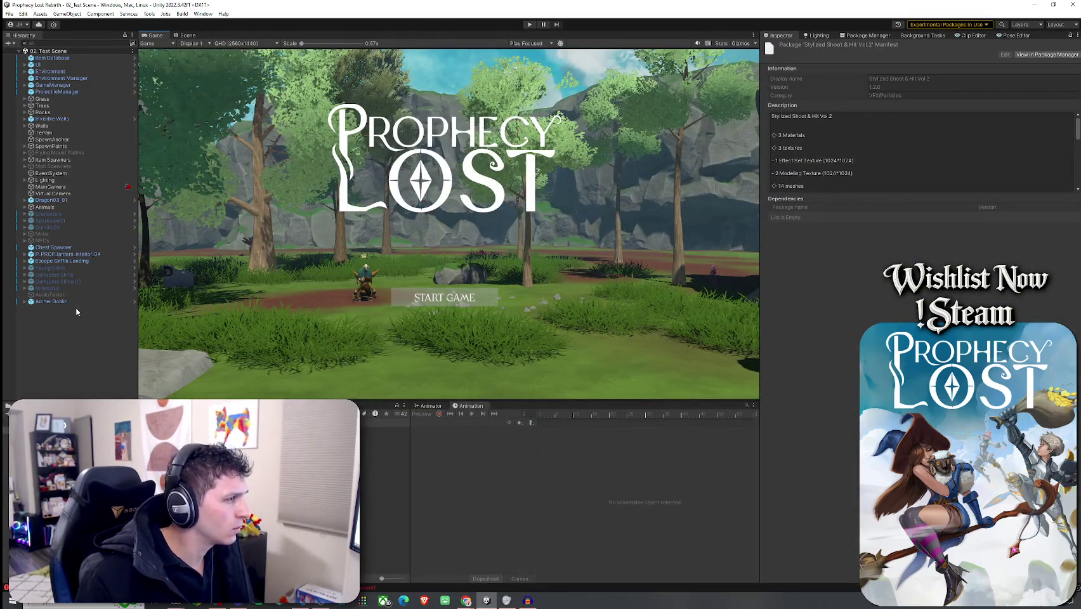
- Select the Archer Goblin, review its prefab overrides, and delete it from the scene
click(54, 302)
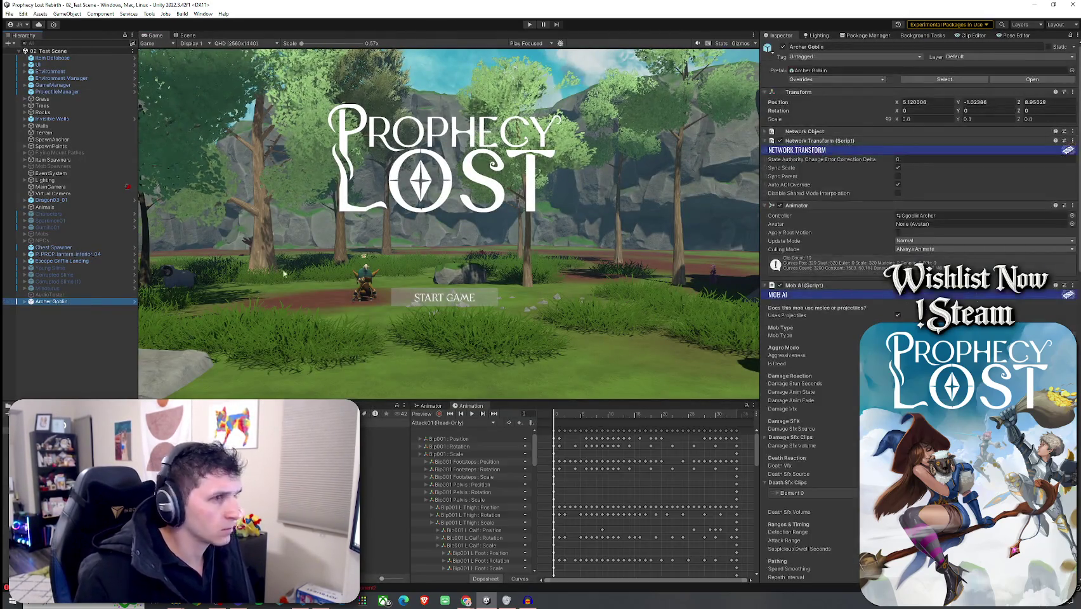
click(805, 80)
click(797, 114)
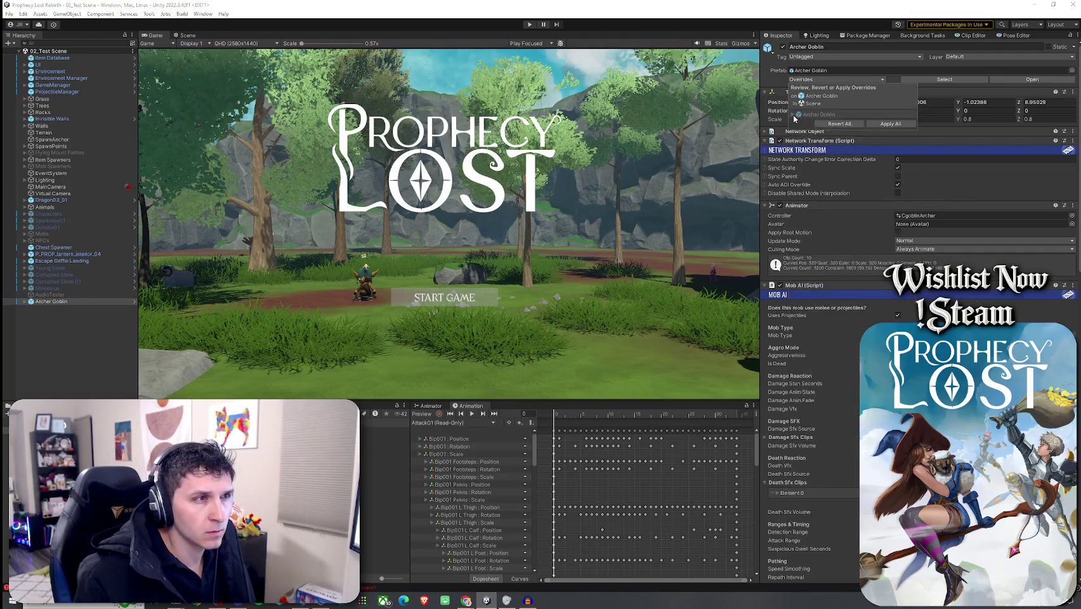
click(85, 303)
key(Delete)
- Open the Archer Goblin prefab and its 2_Goblin Arrow projectile type (speed 30, lifetime 4, radius 0.05)
double_click(380, 431)
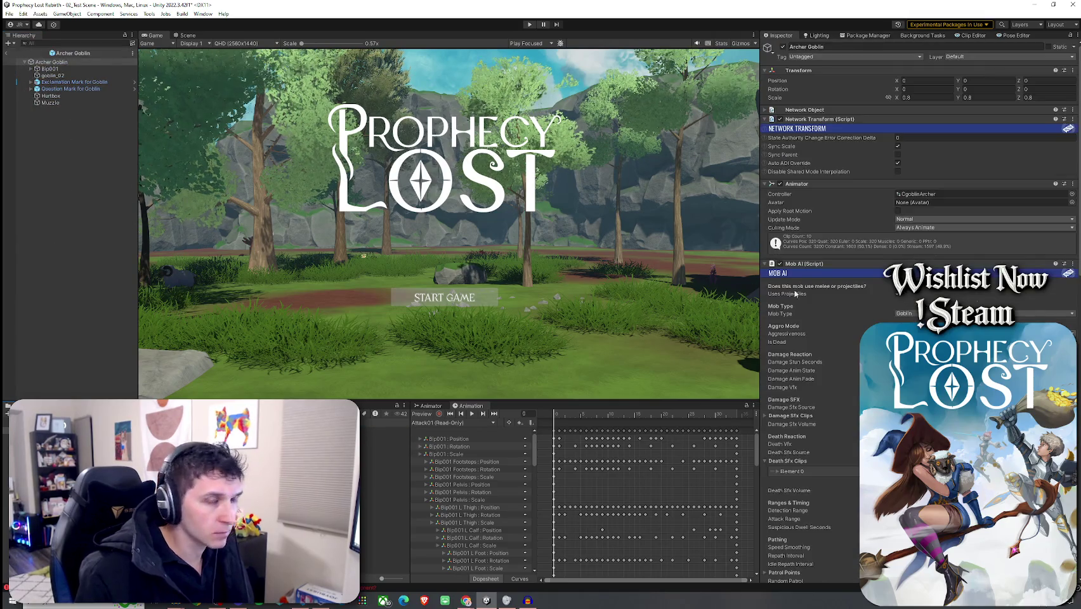
scroll(788, 348, down, 15)
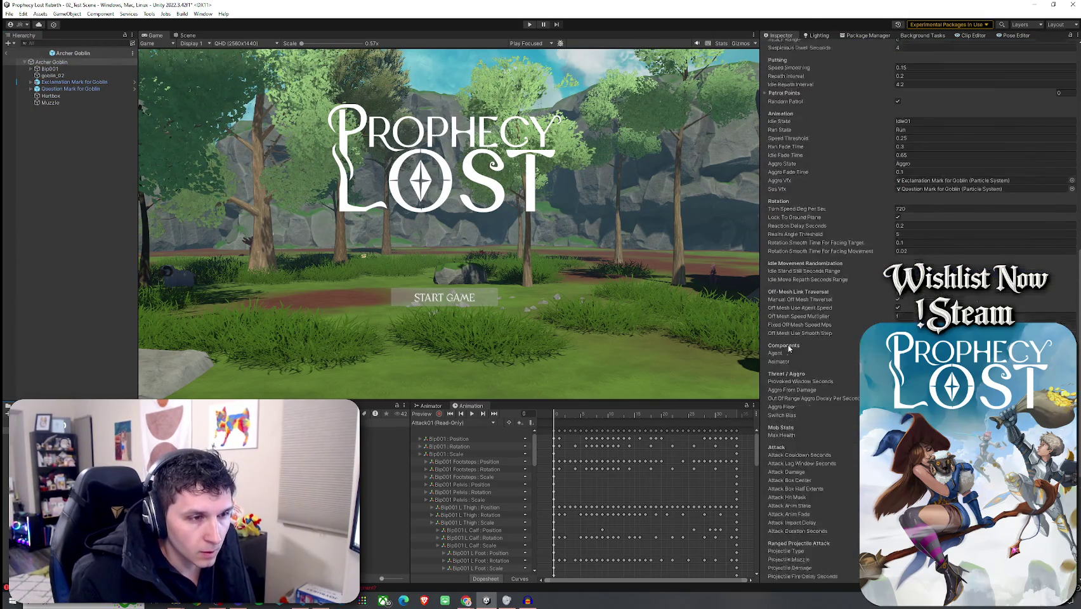
scroll(788, 347, down, 4)
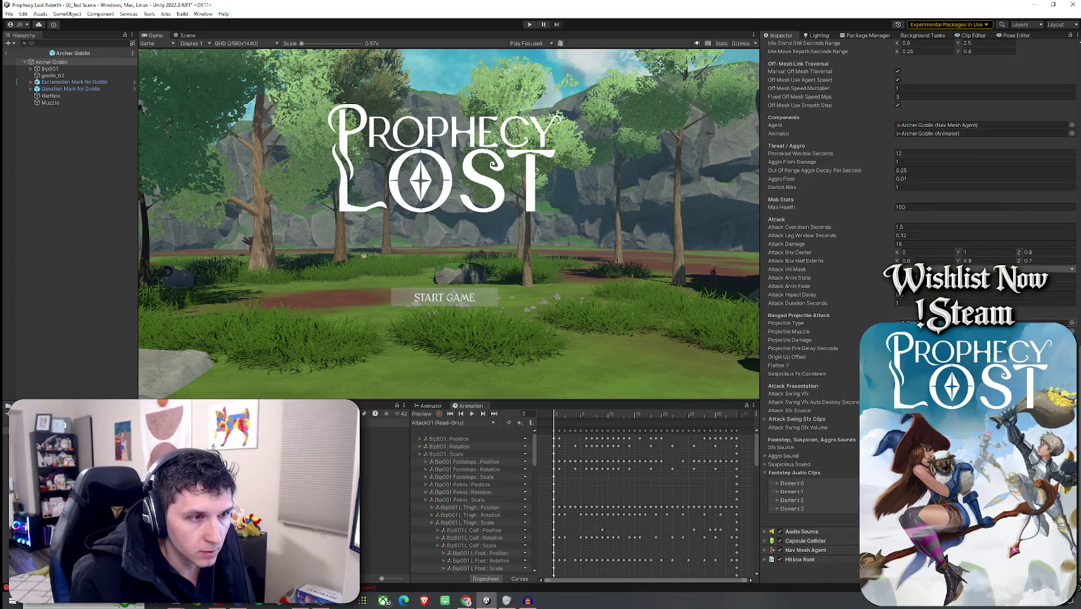
double_click(907, 322)
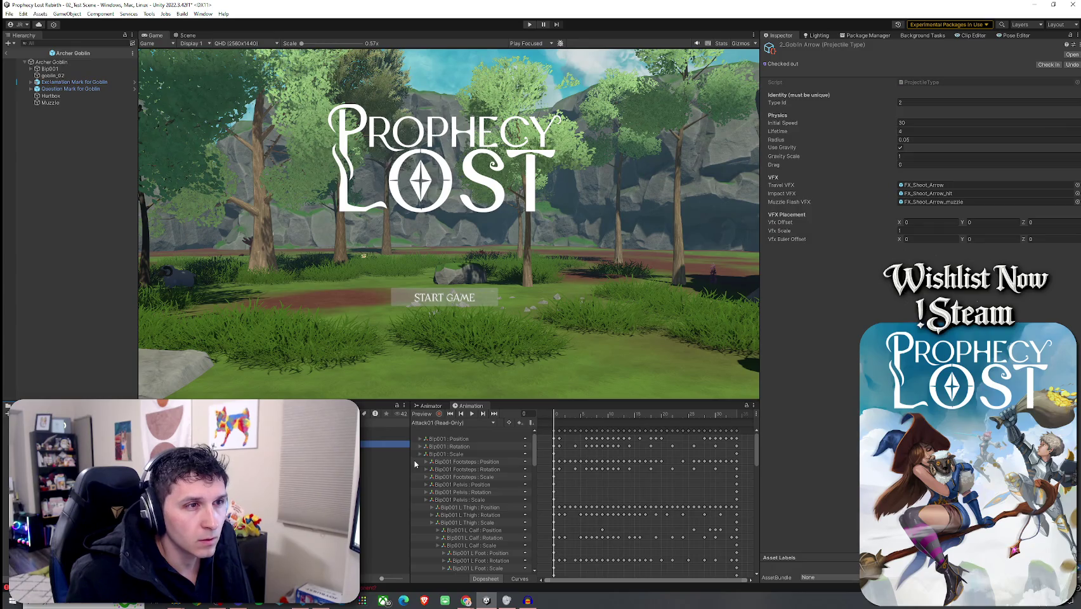
click(384, 438)
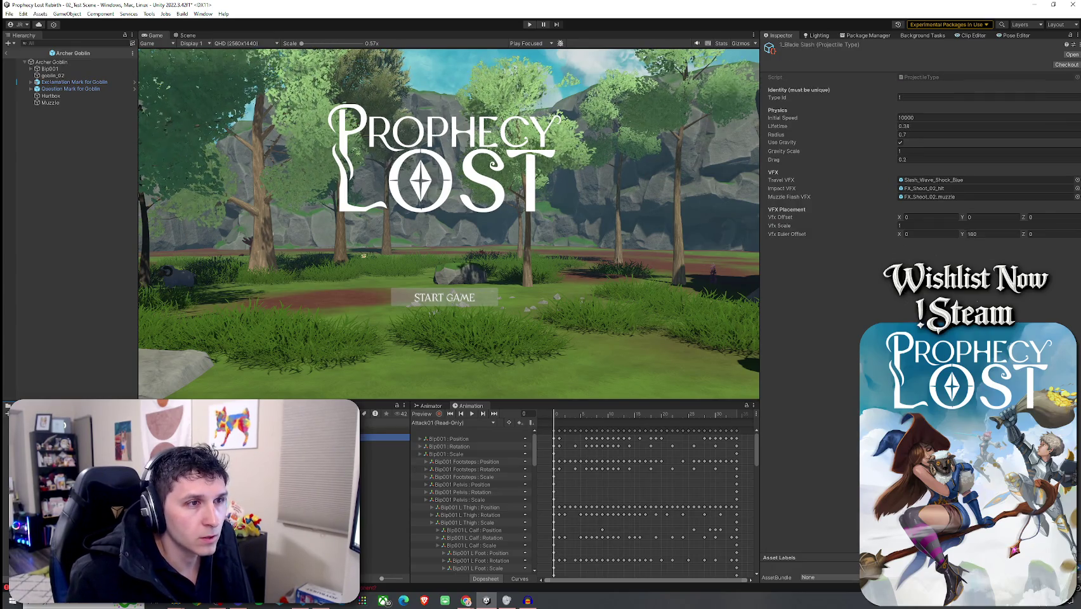
click(384, 443)
click(384, 443)
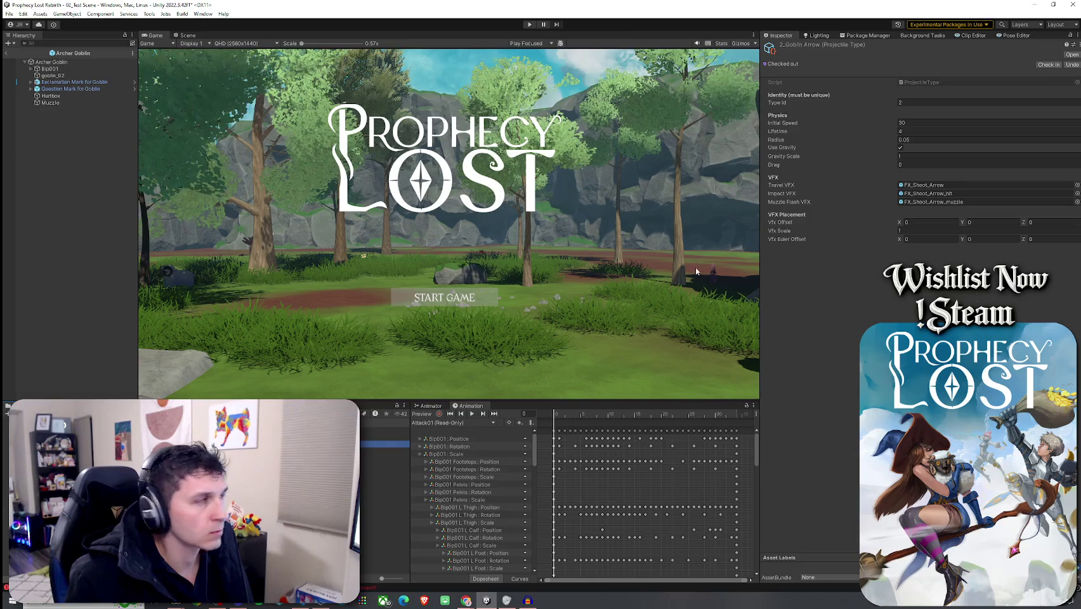
- Leave Prefab Mode and save the scene
click(6, 52)
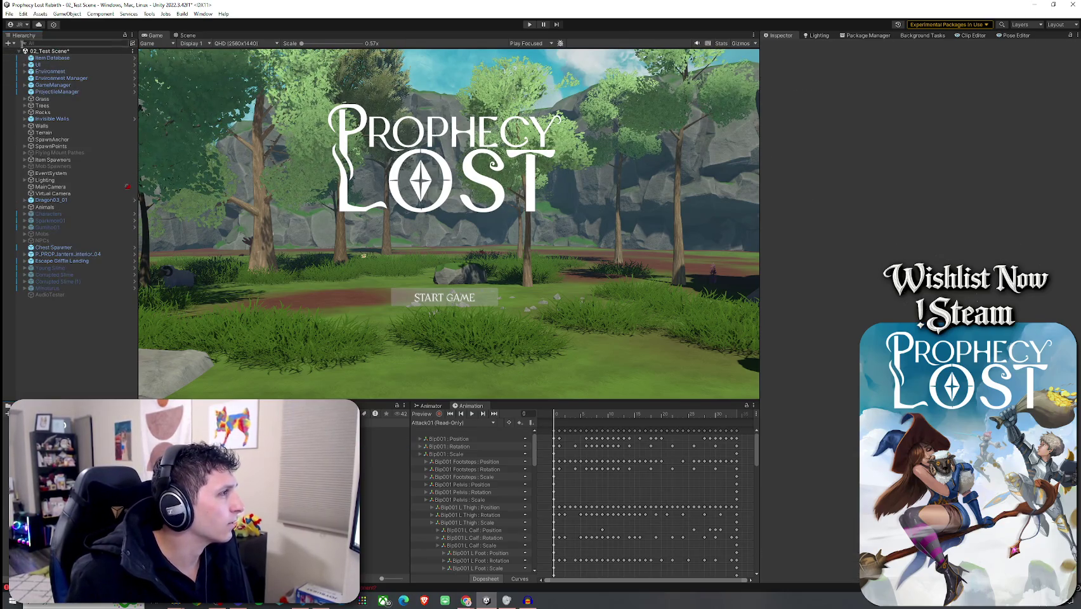
click(10, 13)
click(27, 51)
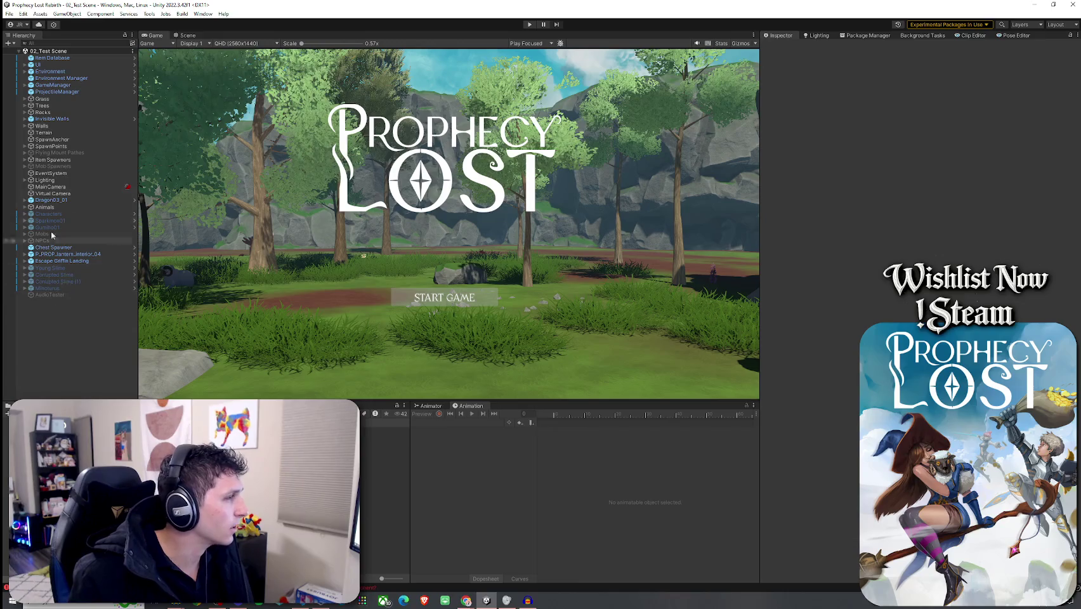
- Add a third entry to the ProjectileManager's projectile types list
click(57, 91)
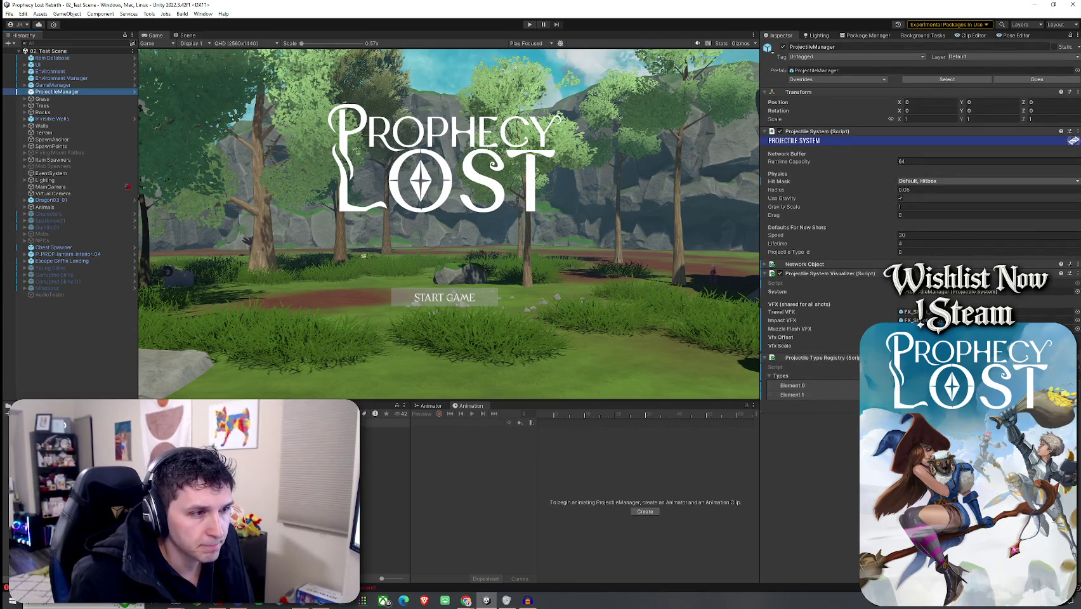
click(1063, 405)
click(1076, 404)
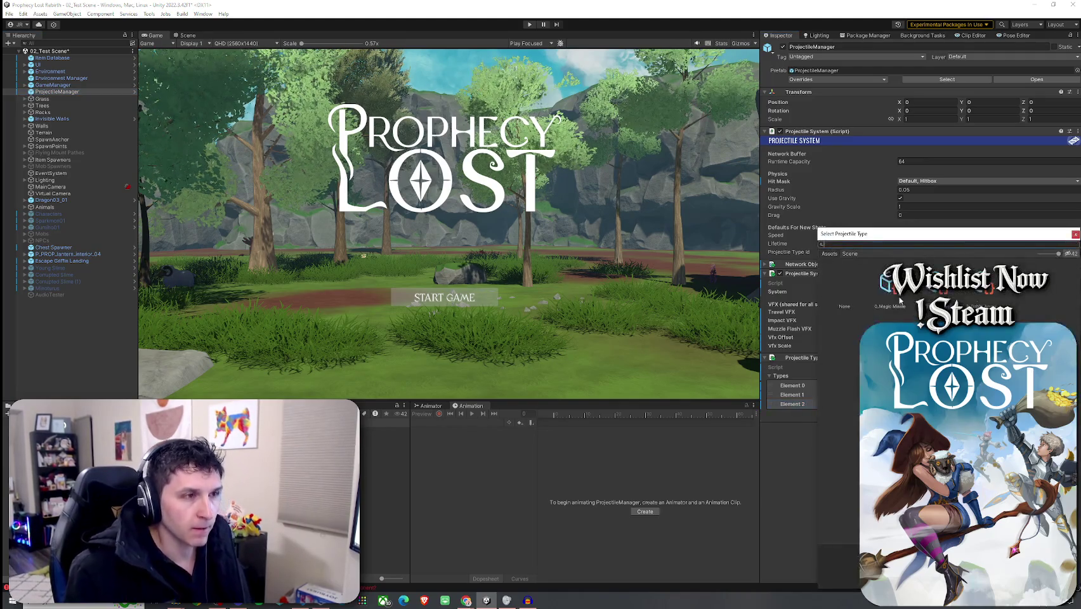
key(Escape)
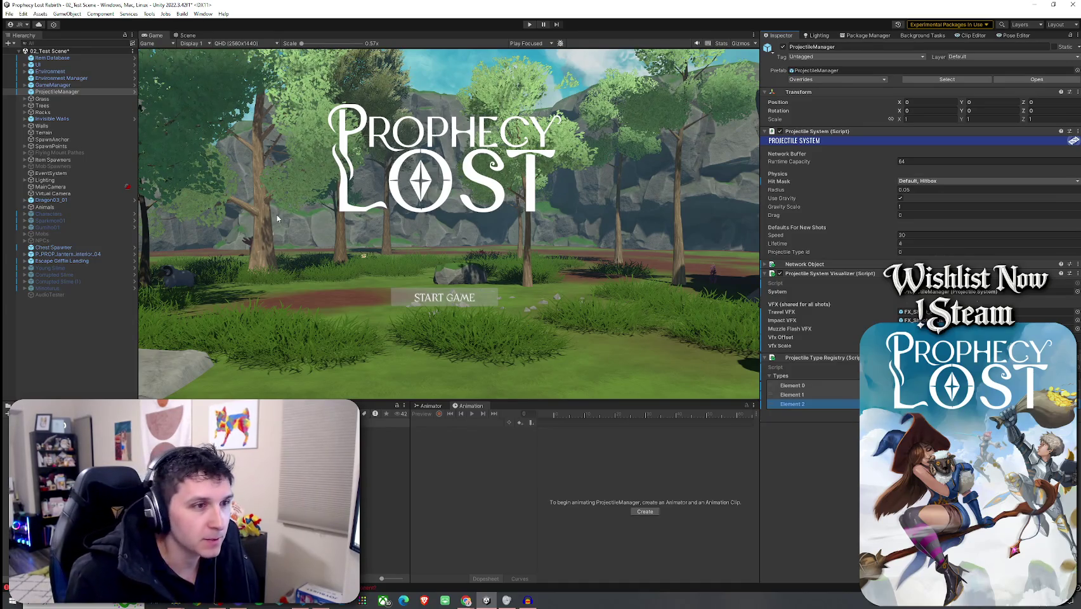
- Save the scene and start play mode
click(14, 13)
click(31, 53)
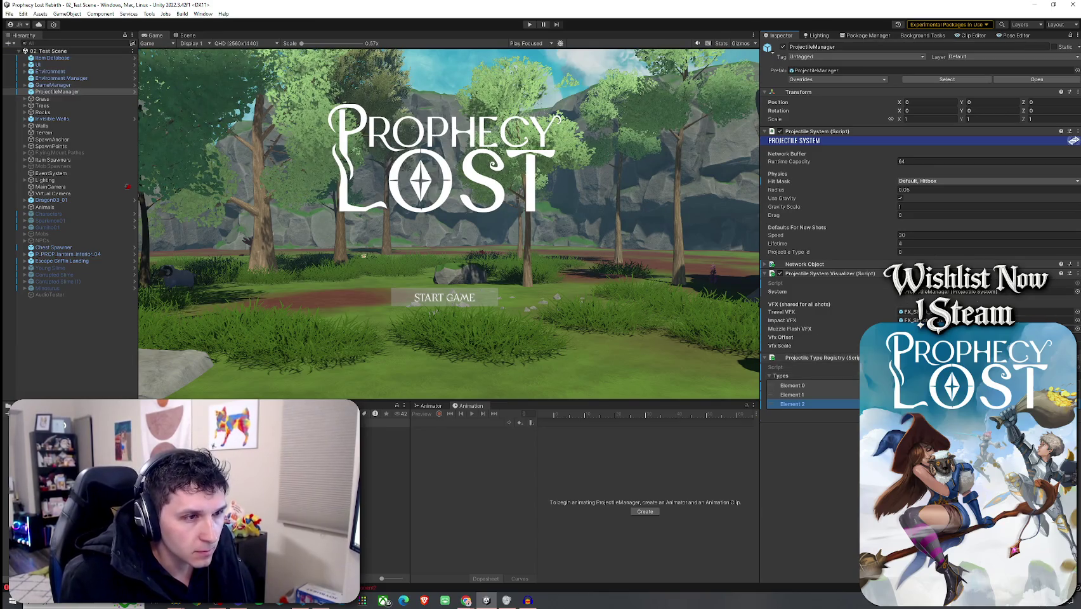
click(9, 14)
click(32, 52)
click(529, 25)
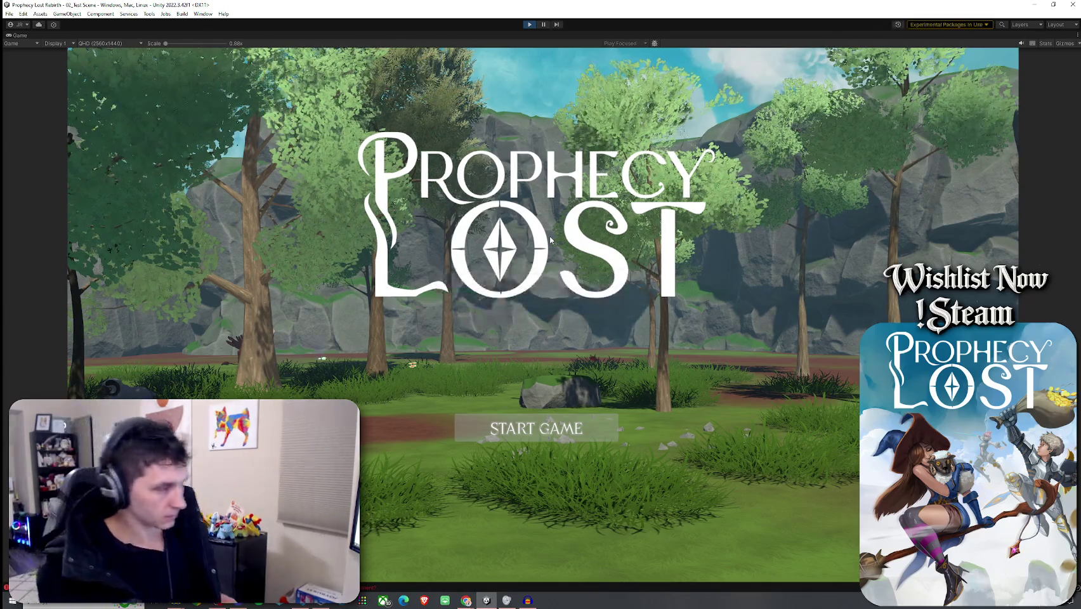
- Stop play mode and restore the deleted Archer Goblin with Ctrl+Z in the Scene view
key(ctrl+p)
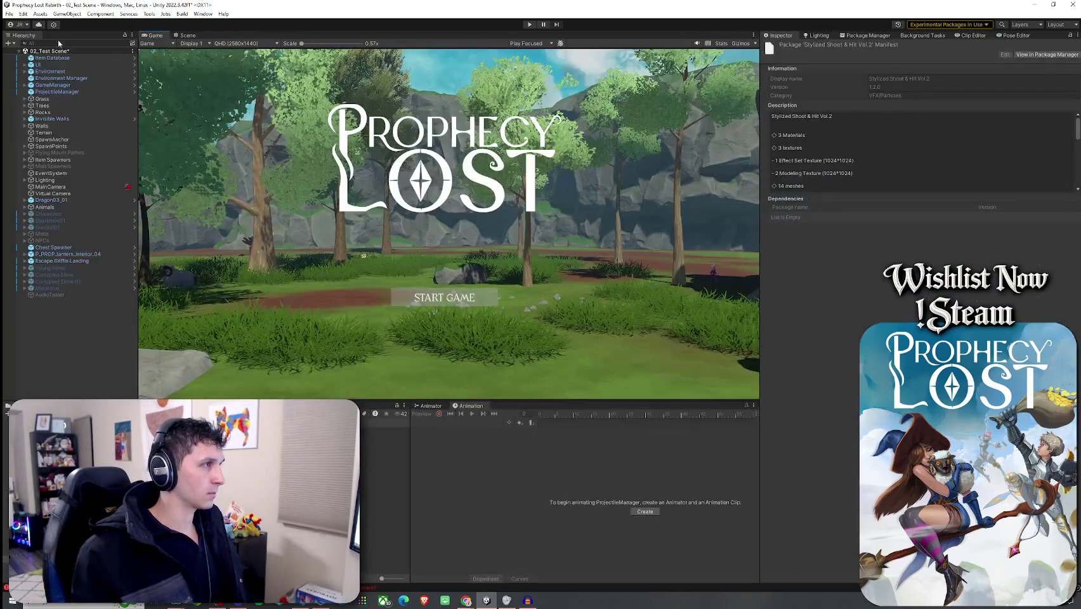
click(187, 35)
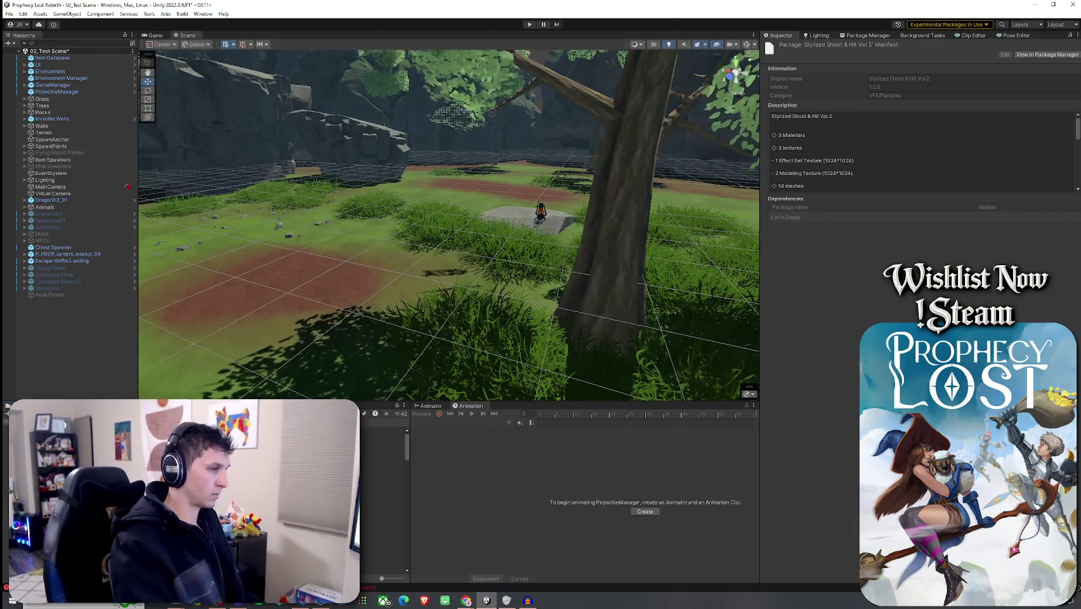
click(381, 445)
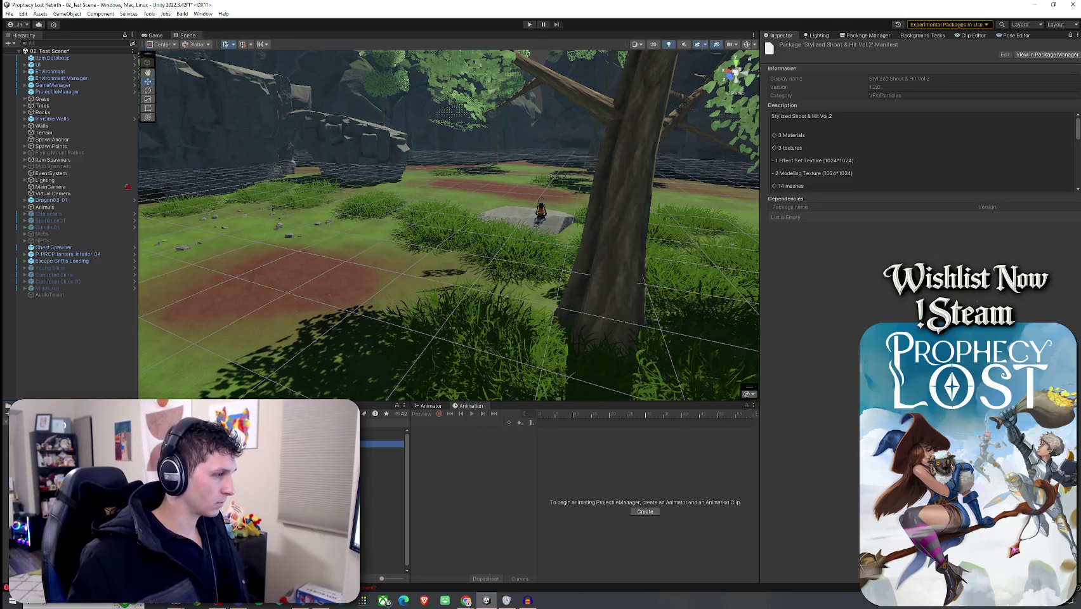
key(ctrl+z)
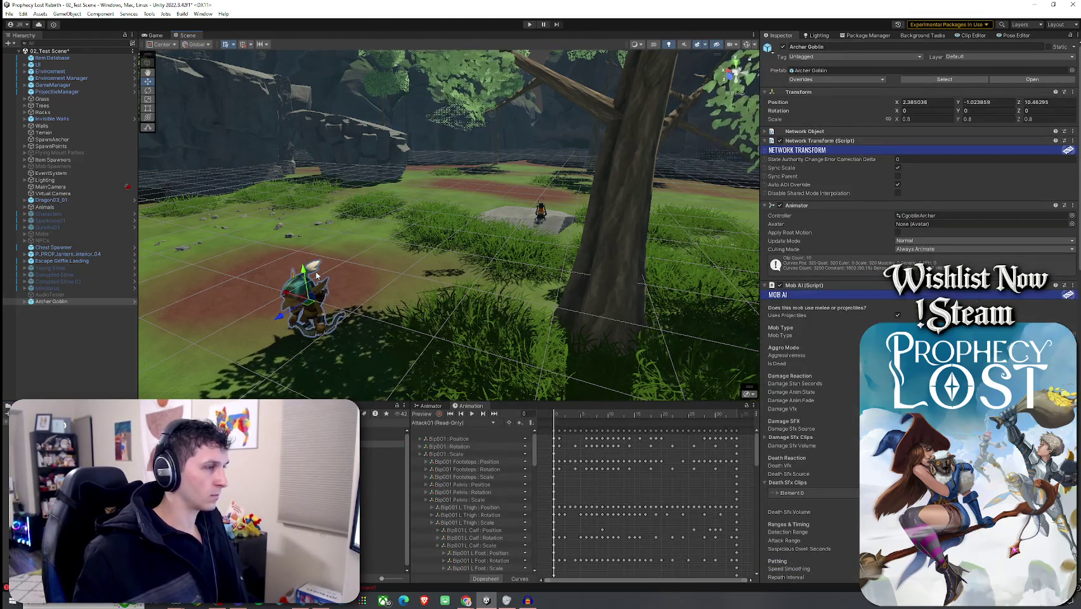
- Save the scene and start a new play-test
key(ctrl+p)
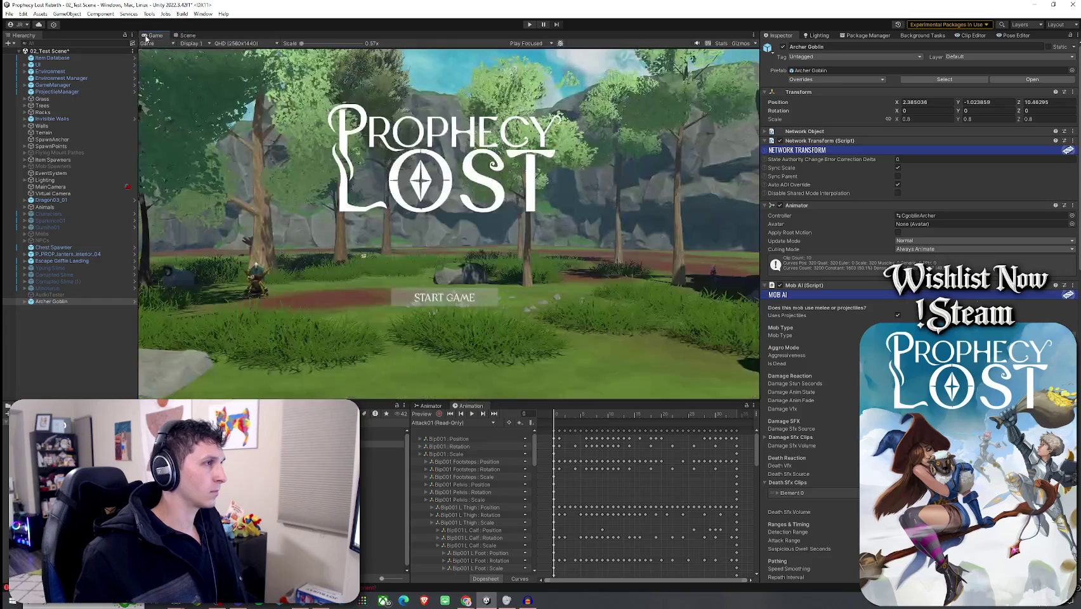
click(9, 14)
click(25, 50)
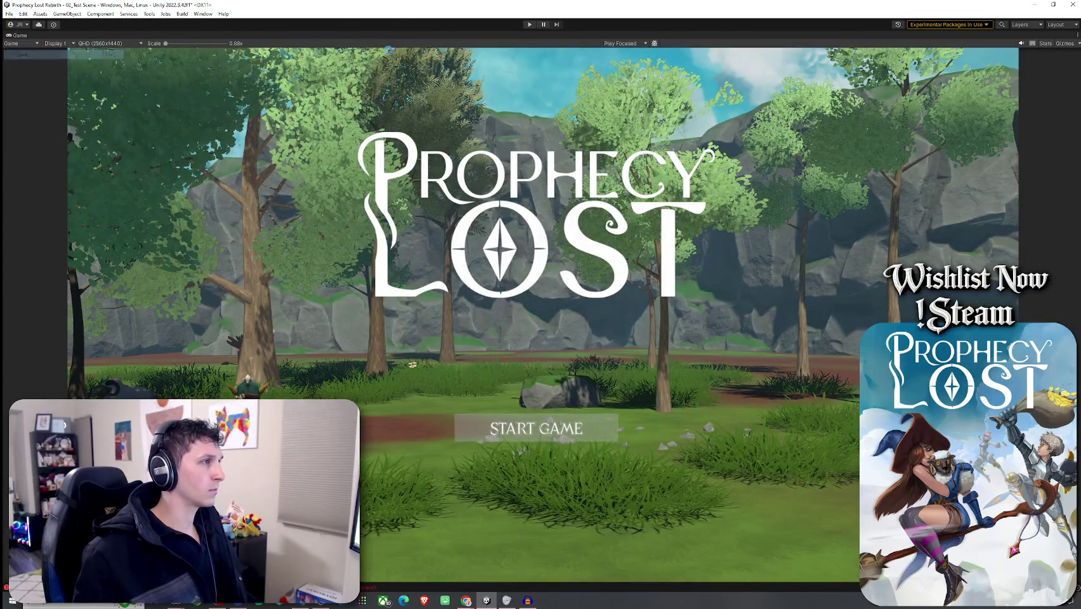
click(530, 24)
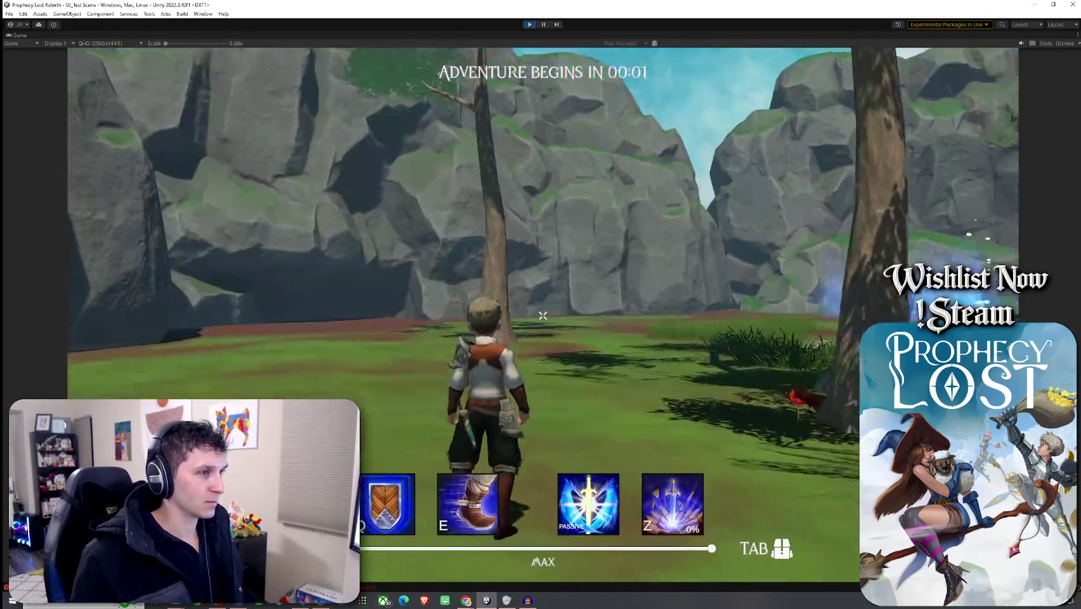
- Run the character at the enemy and strike it with the sword ability
key(Tab)
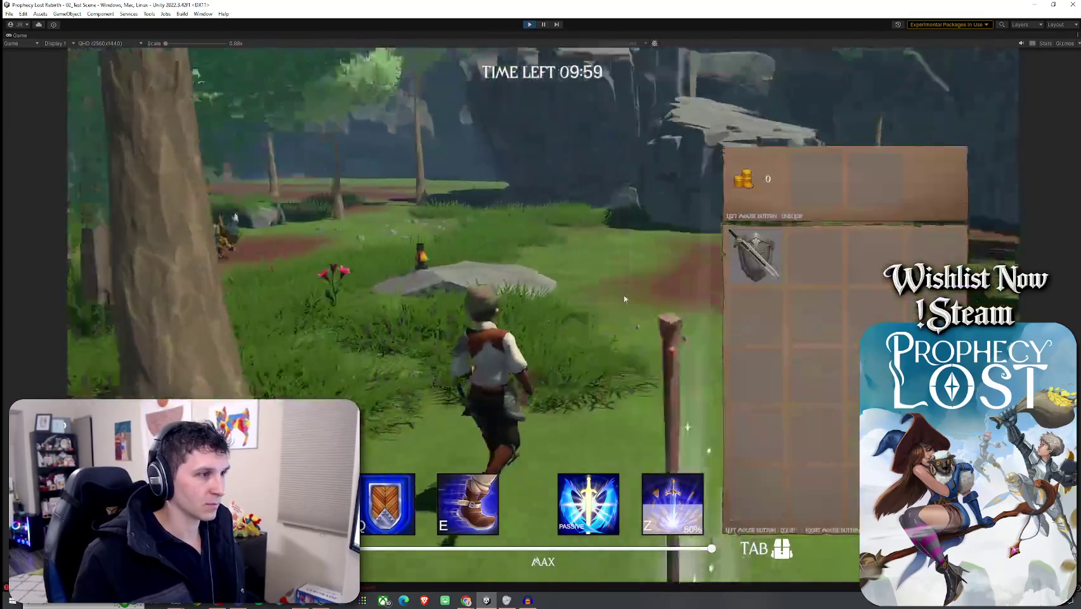
key(Tab)
key(z)
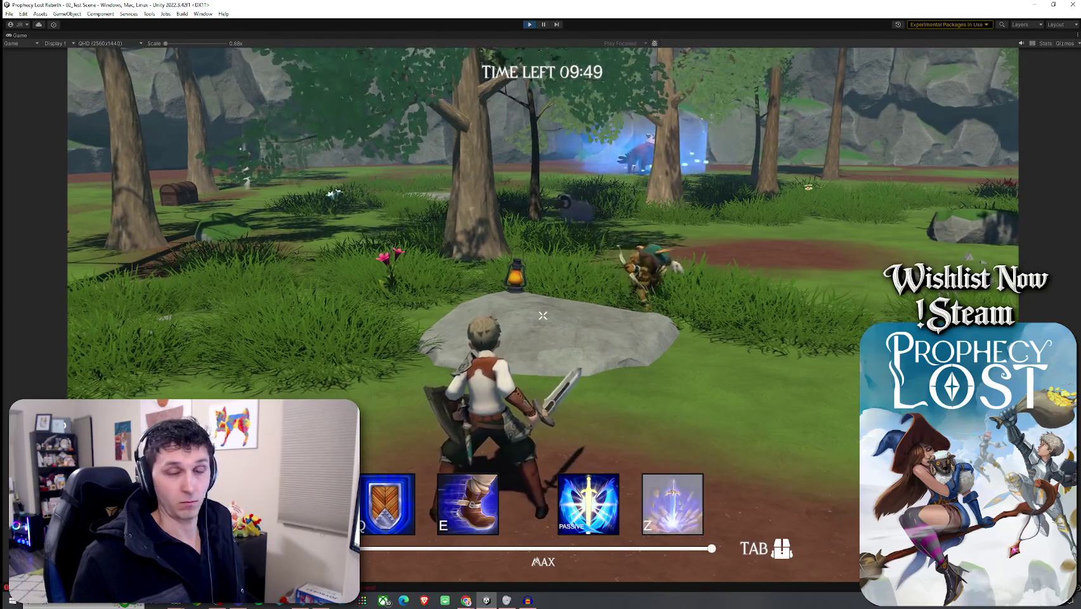
- Stop play mode, save the scene and start another play-test
key(ctrl+p)
click(9, 13)
click(25, 55)
click(530, 25)
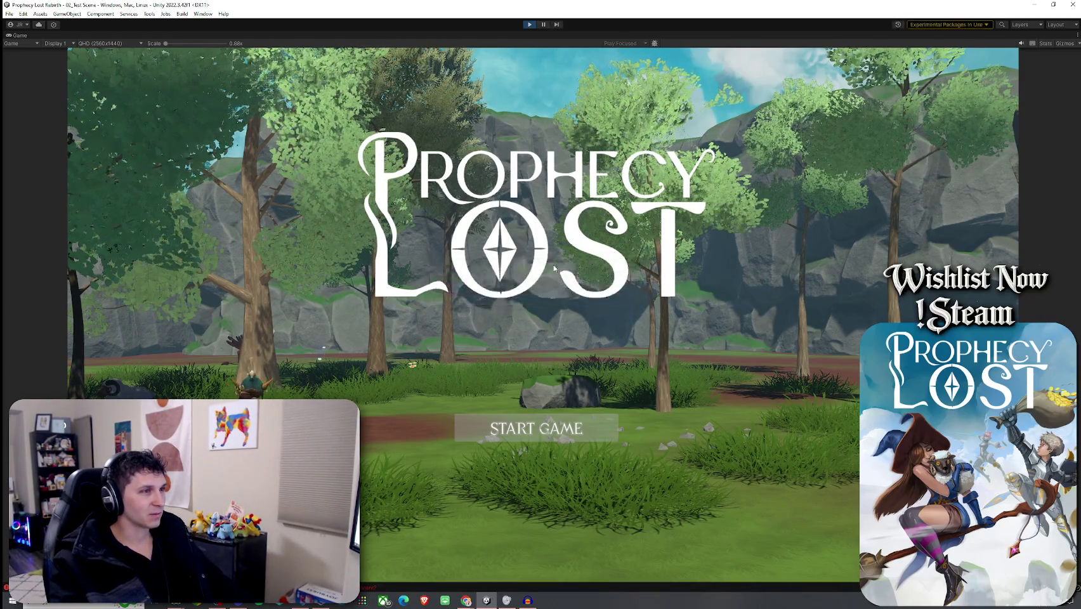
- Start the game, walk past the goblin to draw its arrow fire, then exit play mode
click(544, 425)
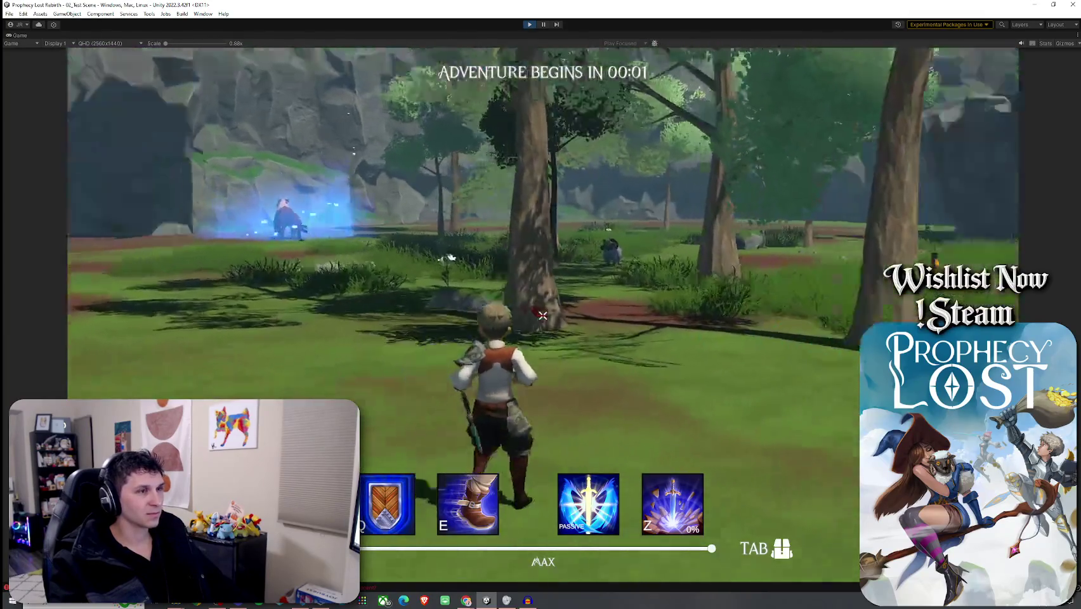
key(w)
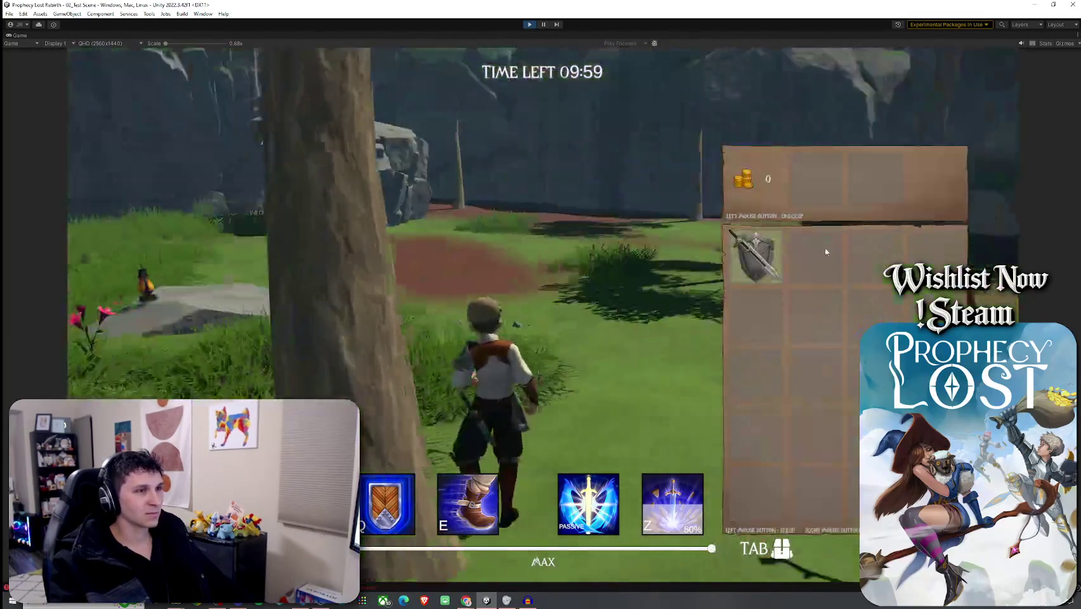
key(w)
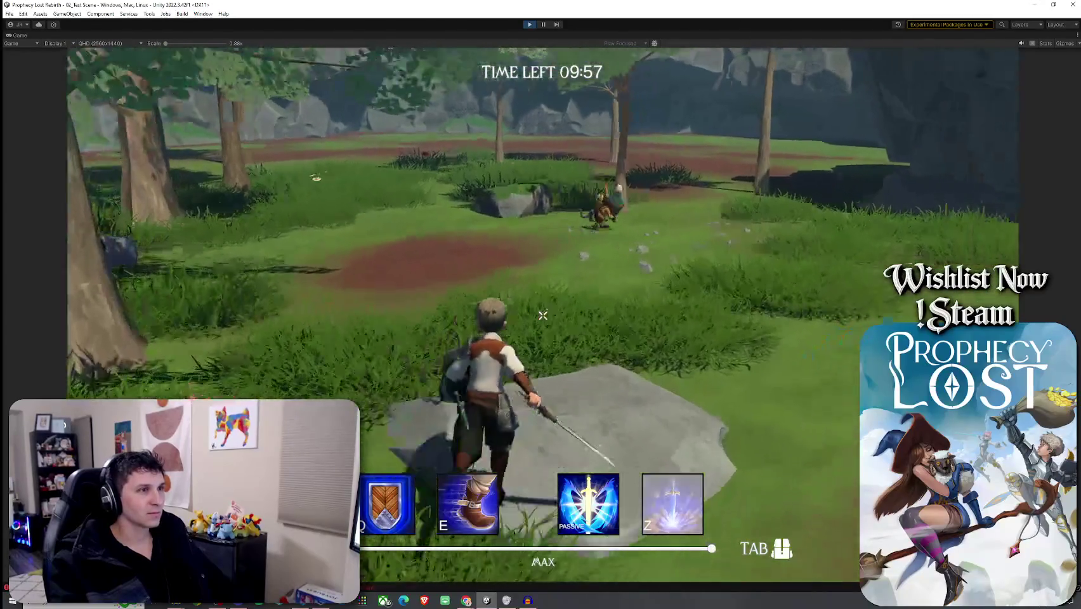
key(w)
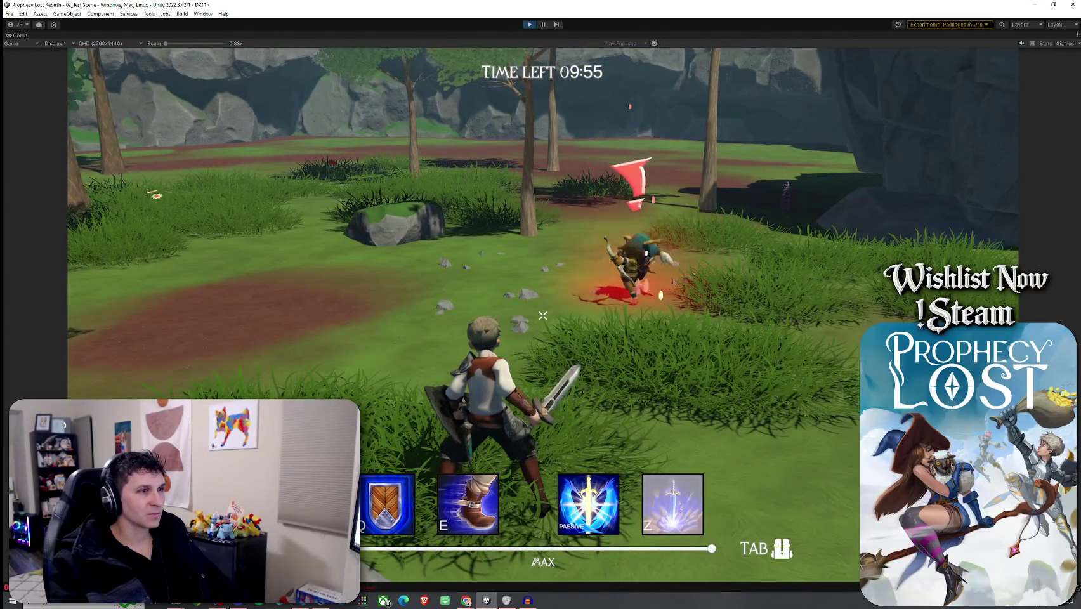
key(w)
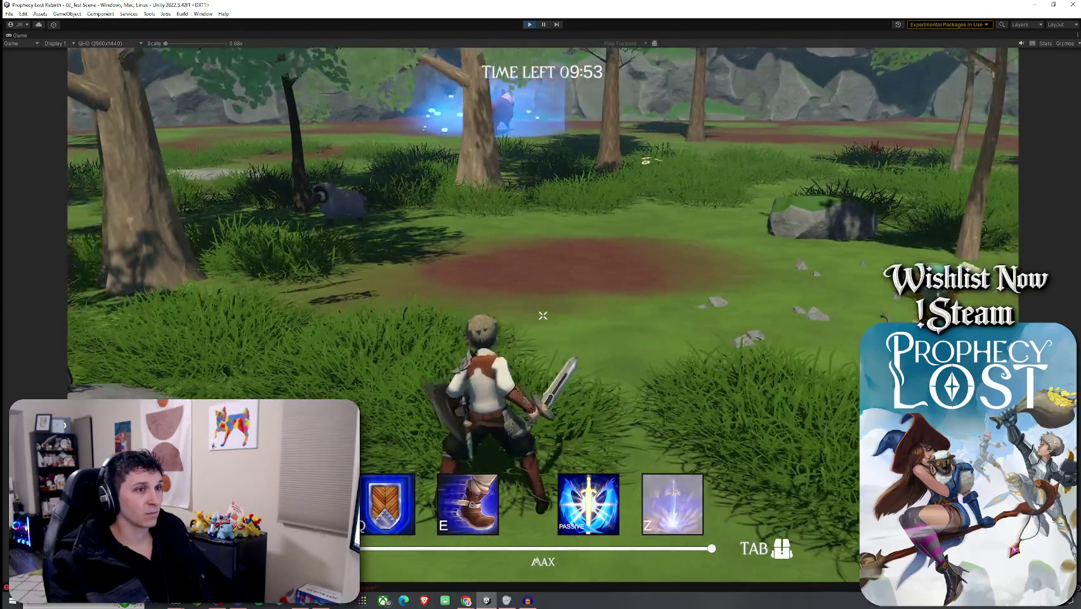
key(w)
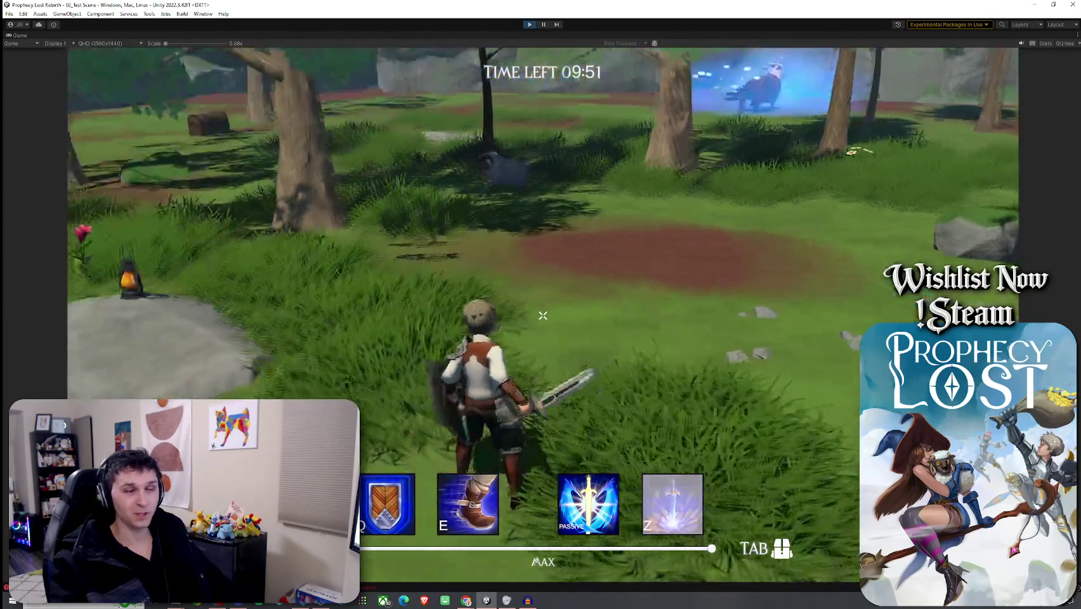
key(w)
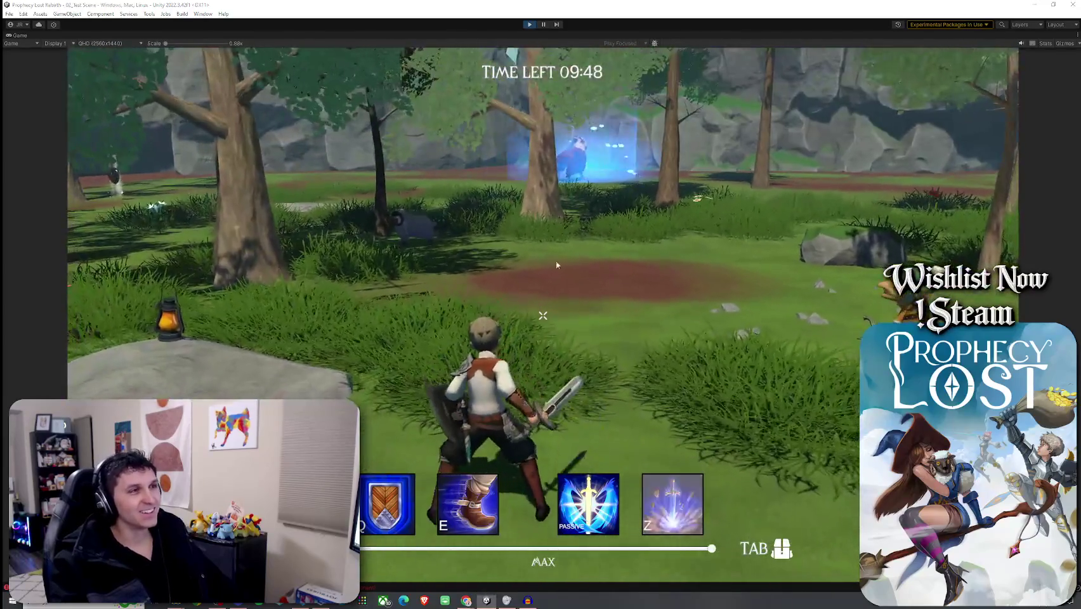
key(super)
click(530, 25)
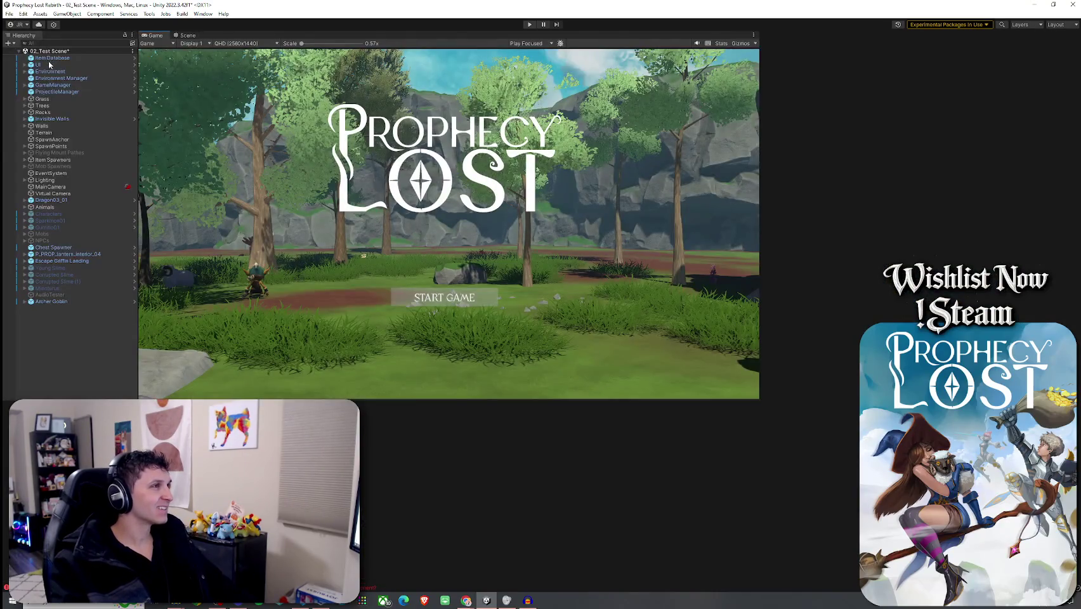
- Save the scene, then open the Goblin Arrow projectile type and its FX_Shoot_Arrow prefab (speed 70)
click(10, 13)
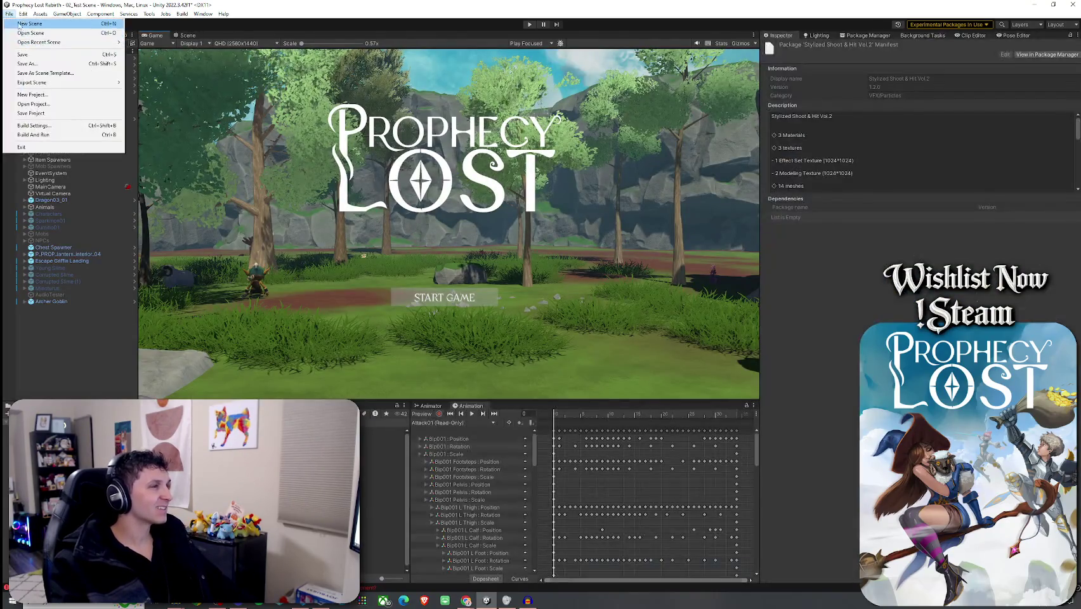
key(ctrl+s)
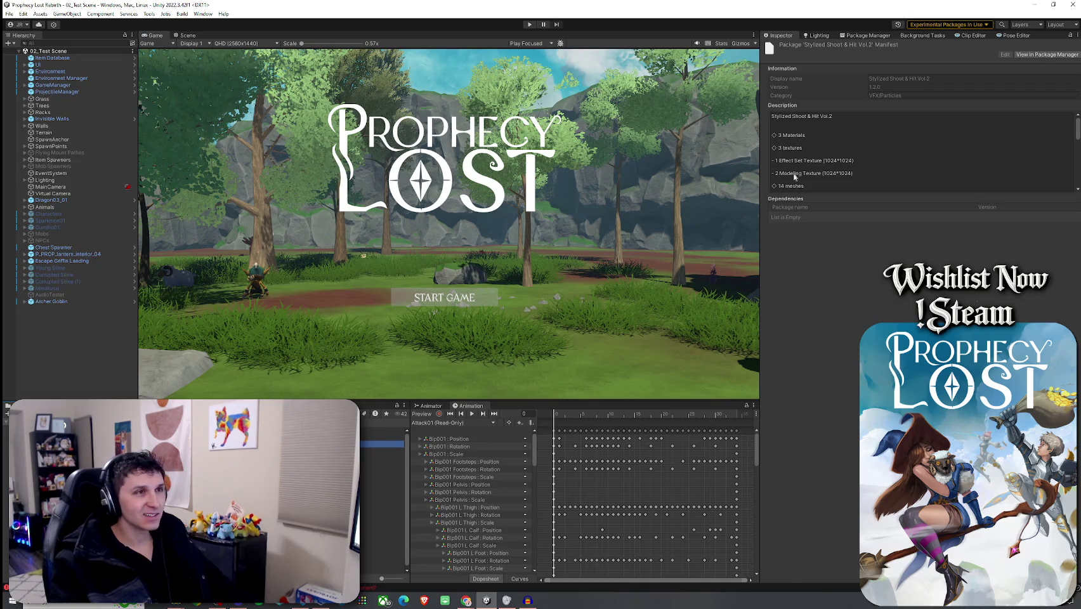
scroll(817, 289, down, 5)
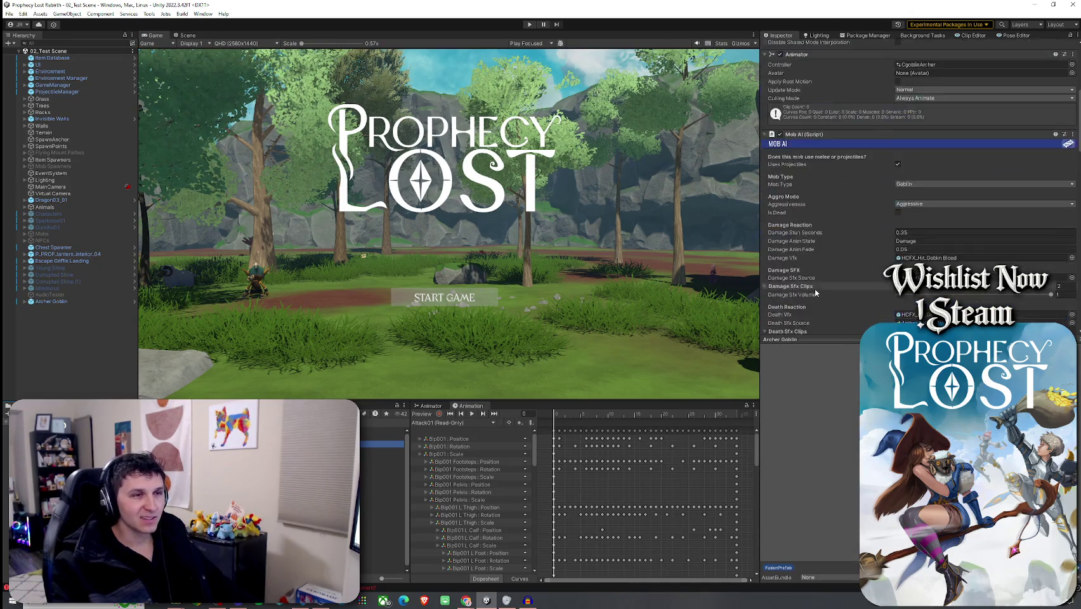
scroll(815, 291, down, 10)
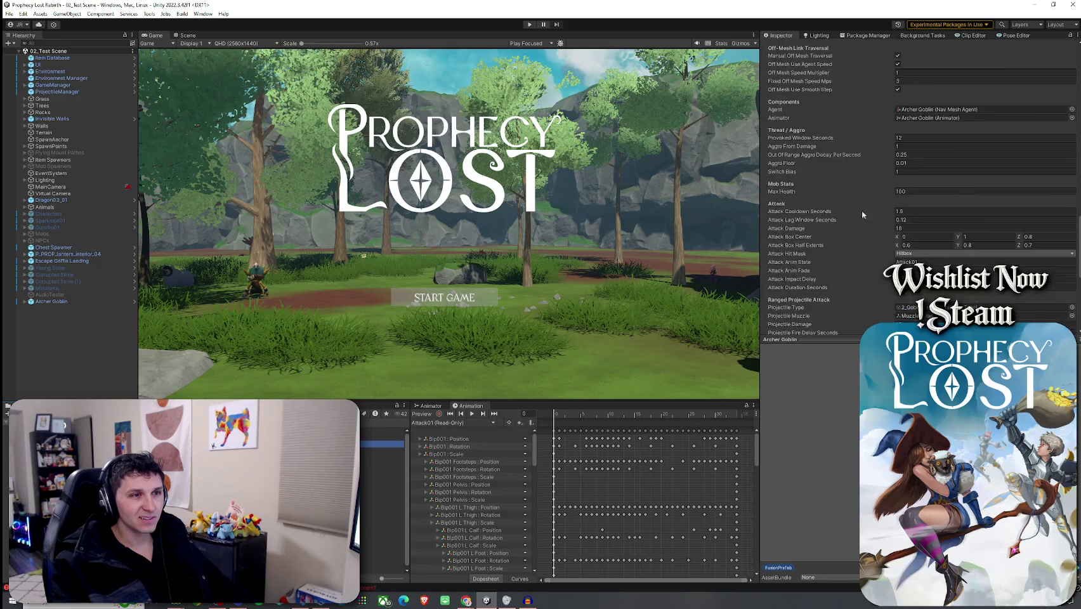
scroll(869, 266, down, 4)
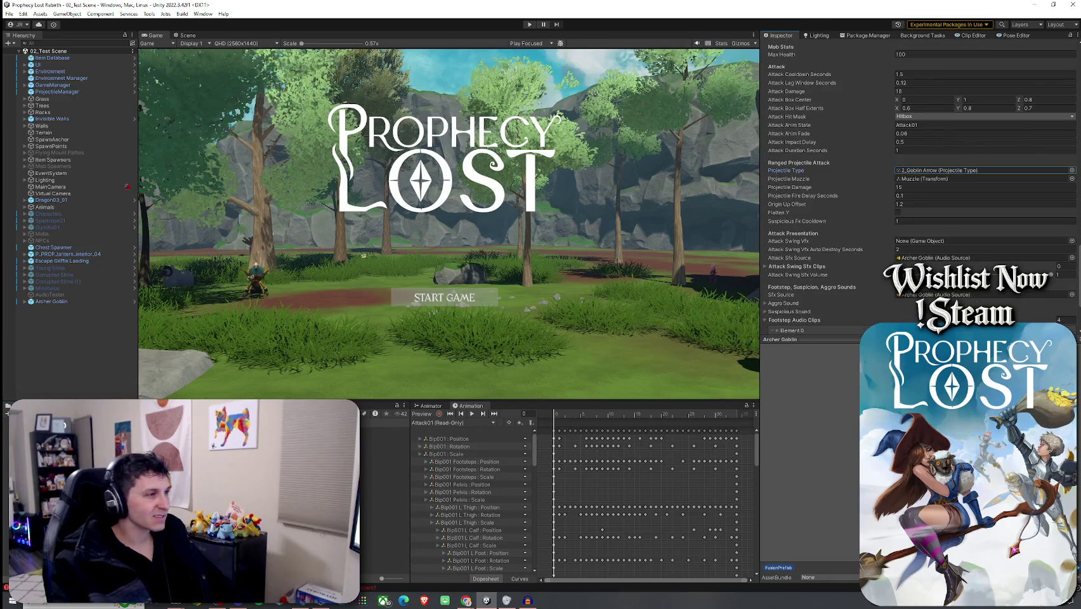
double_click(927, 170)
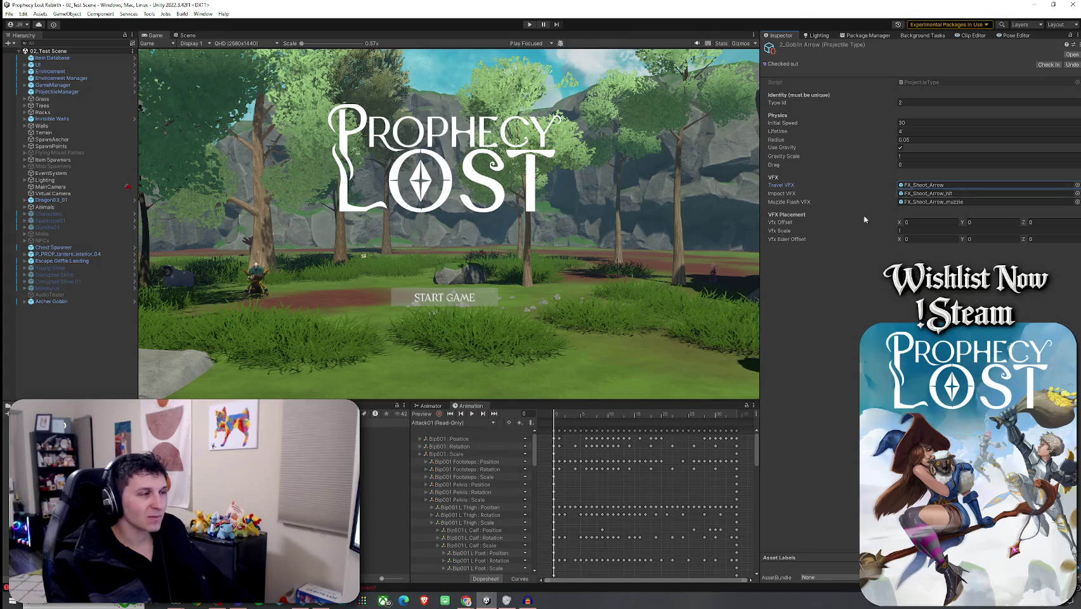
double_click(924, 185)
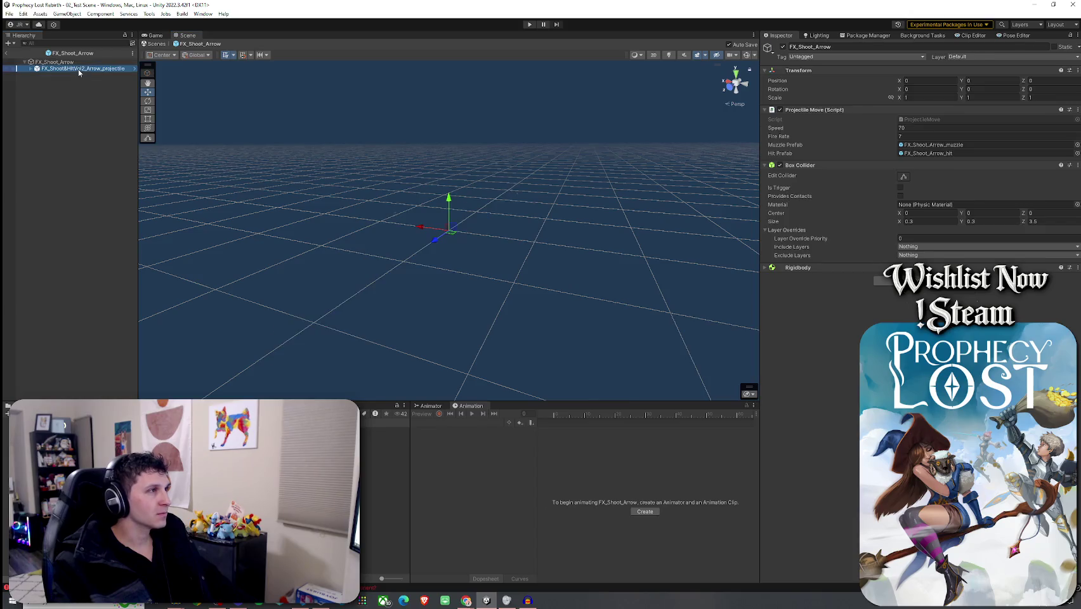
- Scale the FX_Shoot_Arrow projectile prefab to 0.1
double_click(80, 69)
drag(393, 203, 356, 230)
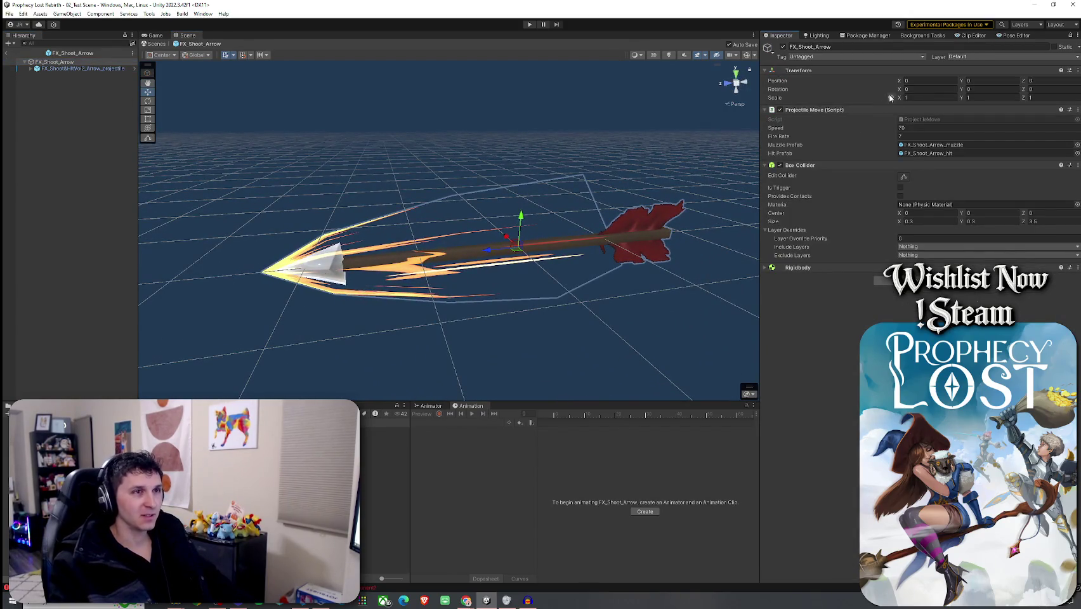
text(.1)
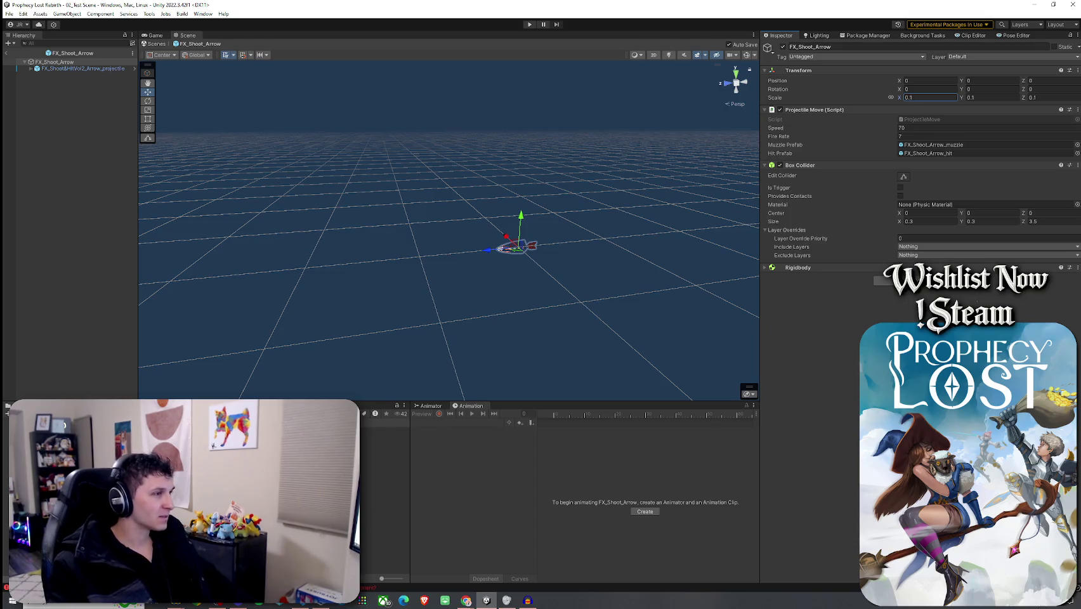
key(Return)
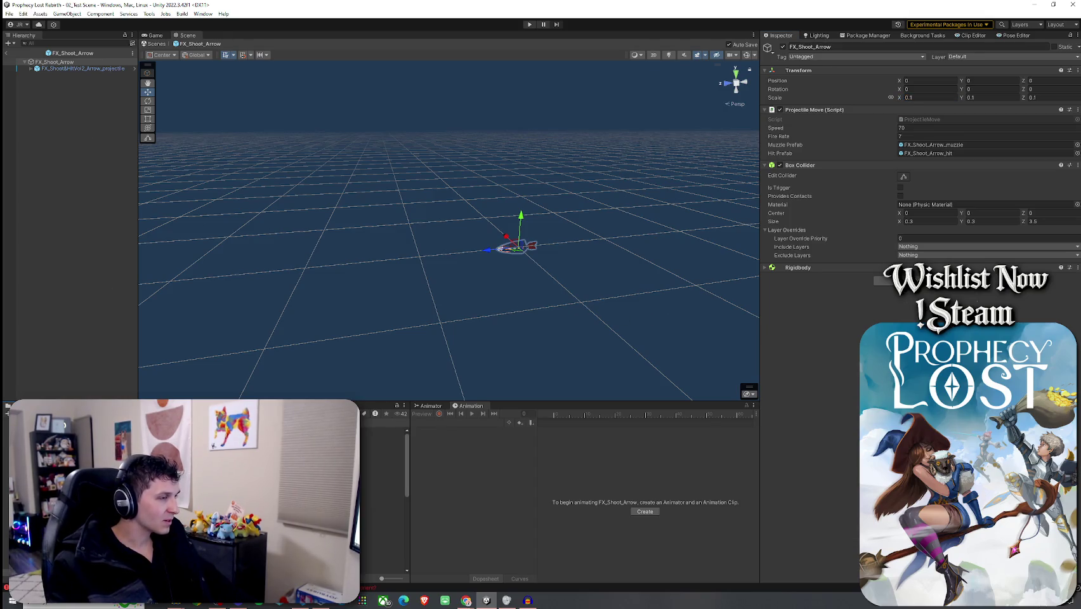
- Set FX_Shoot_Arrow_hit's scale to 0.1, check the muzzle prefab, and return to the test scene
double_click(926, 152)
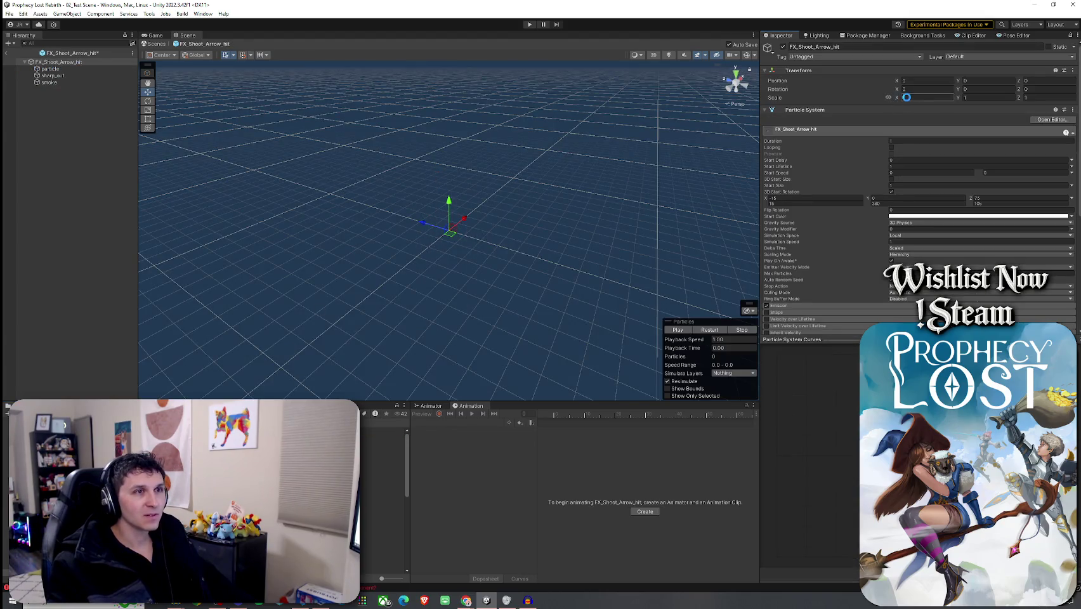
text(0.1)
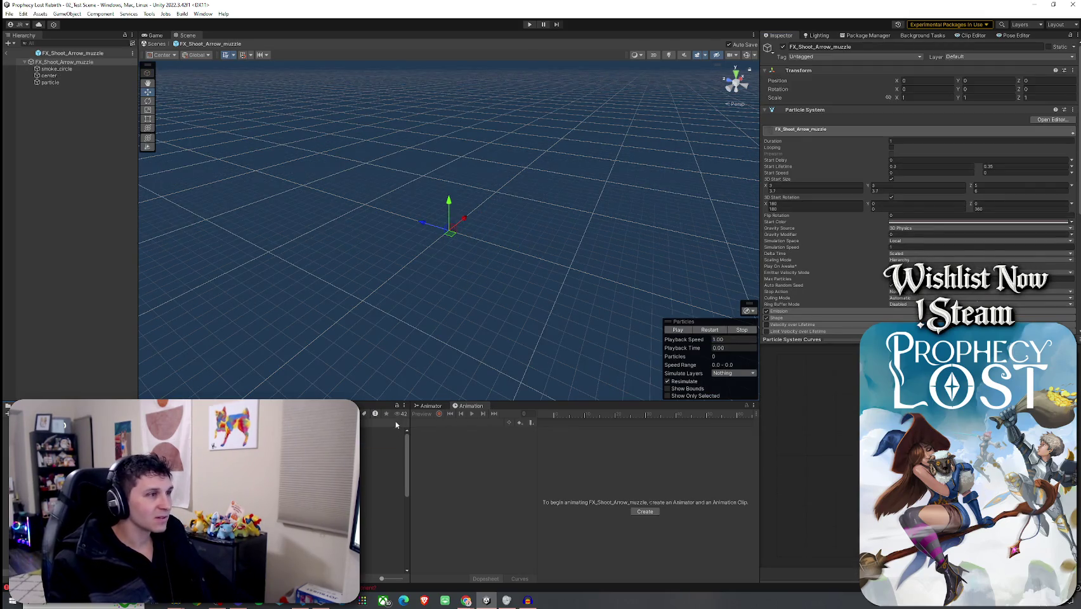
click(664, 336)
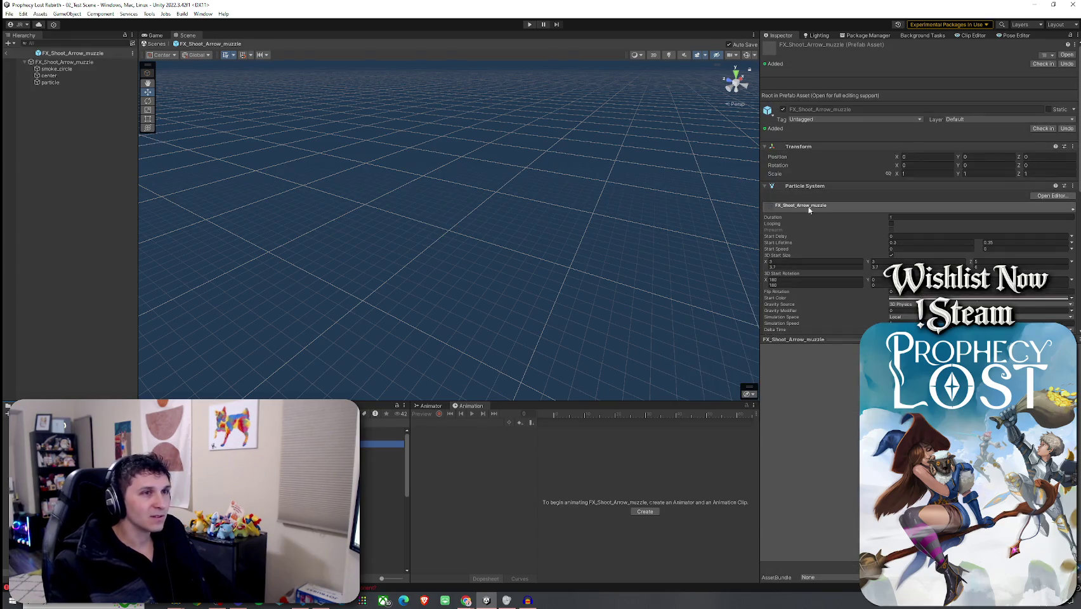
click(118, 62)
click(915, 97)
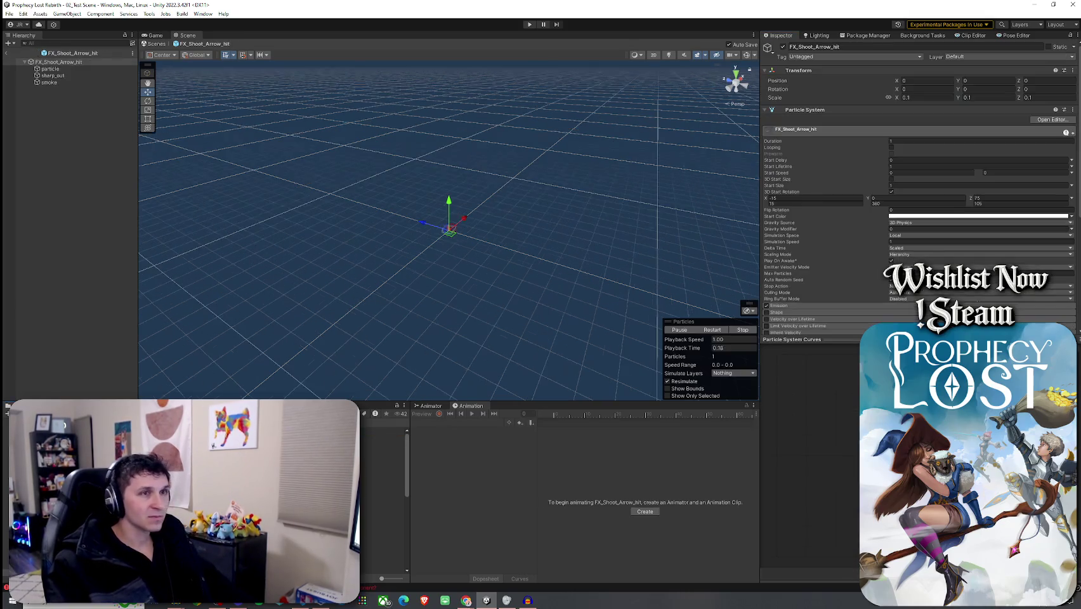
click(383, 430)
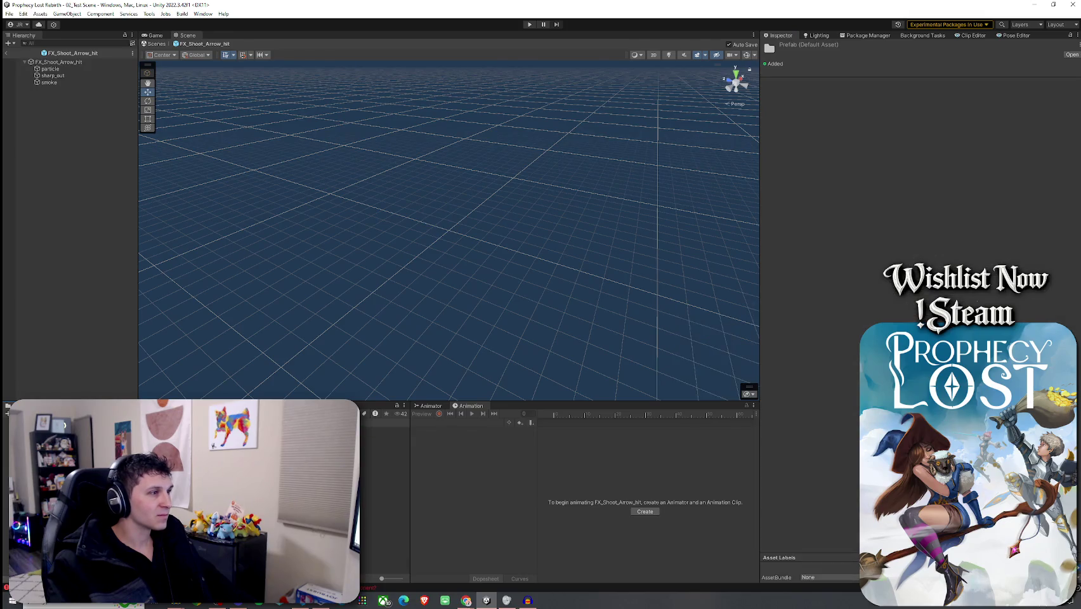
click(8, 53)
key(ctrl+p)
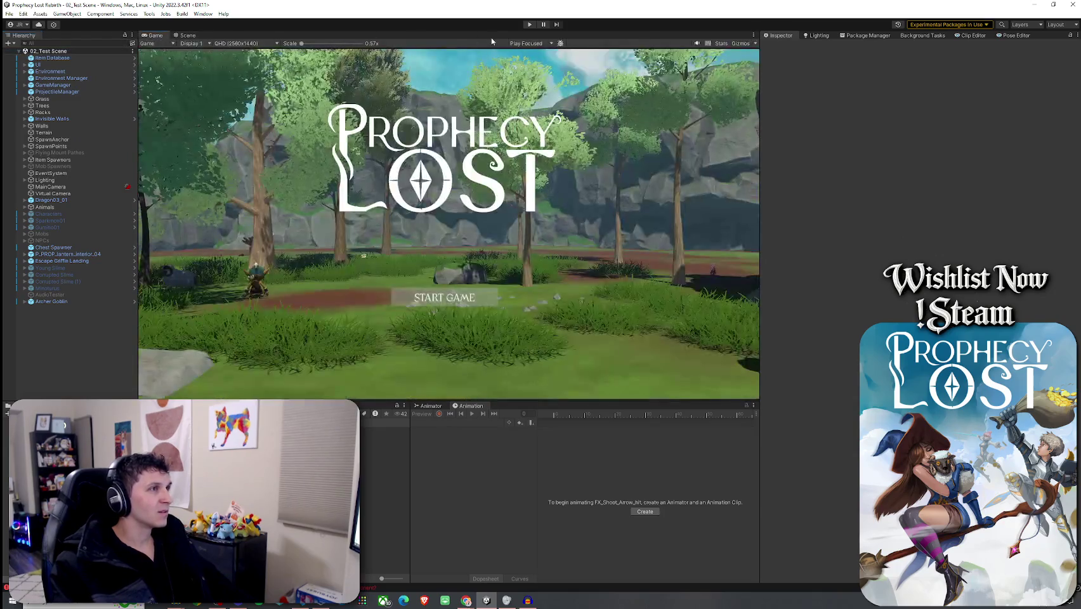
click(529, 24)
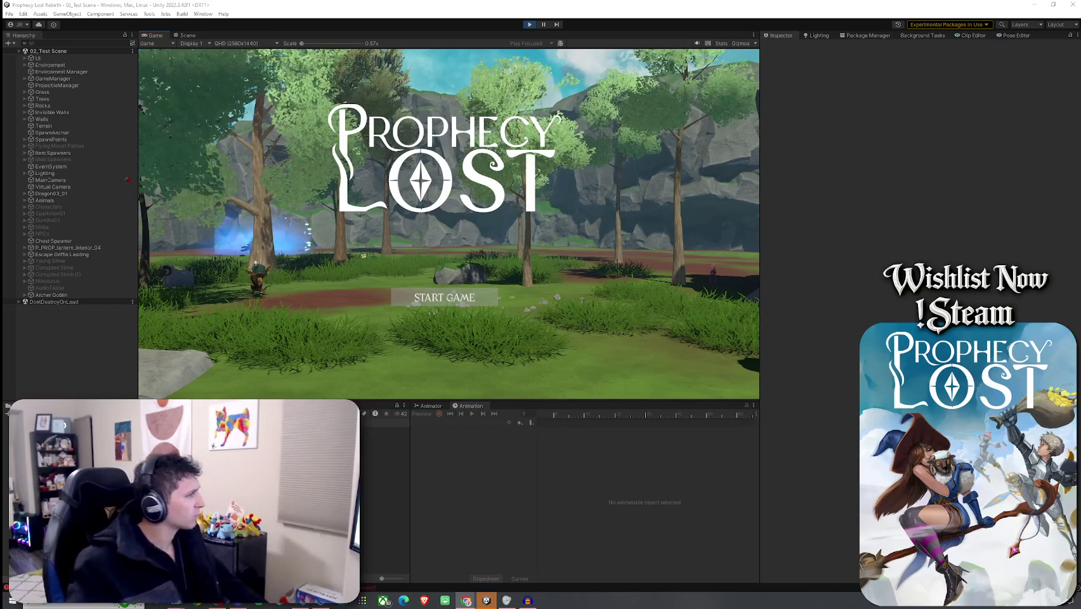
click(438, 299)
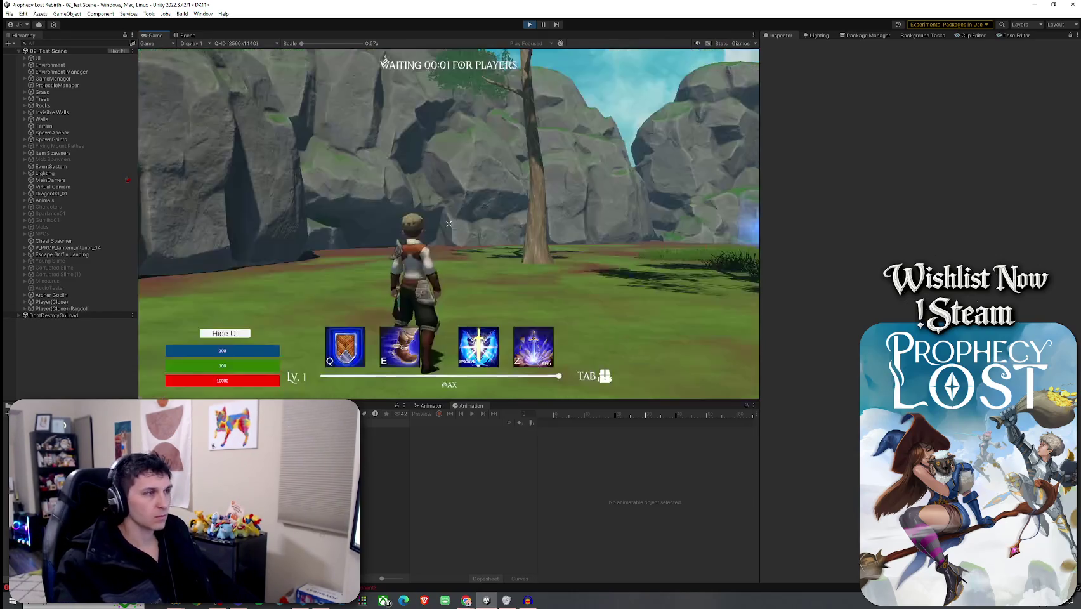
key(w)
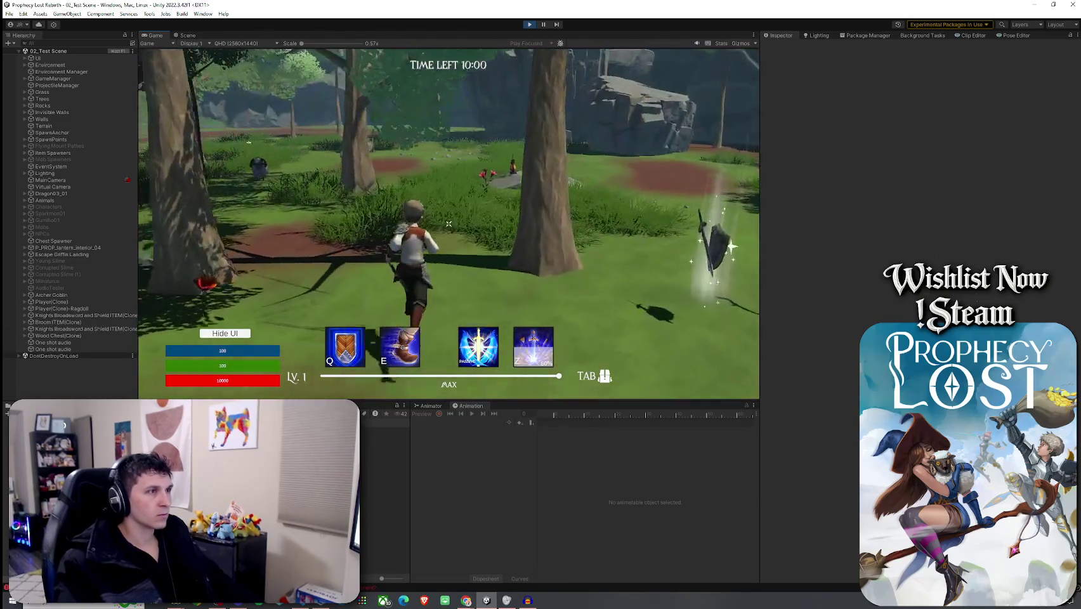
click(448, 224)
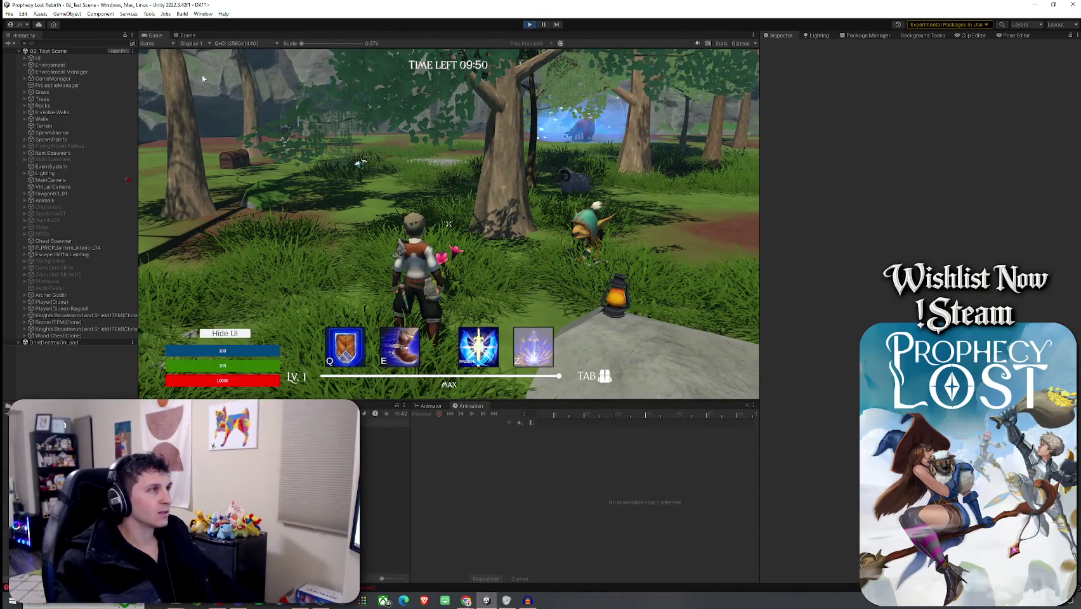
key(ctrl+p)
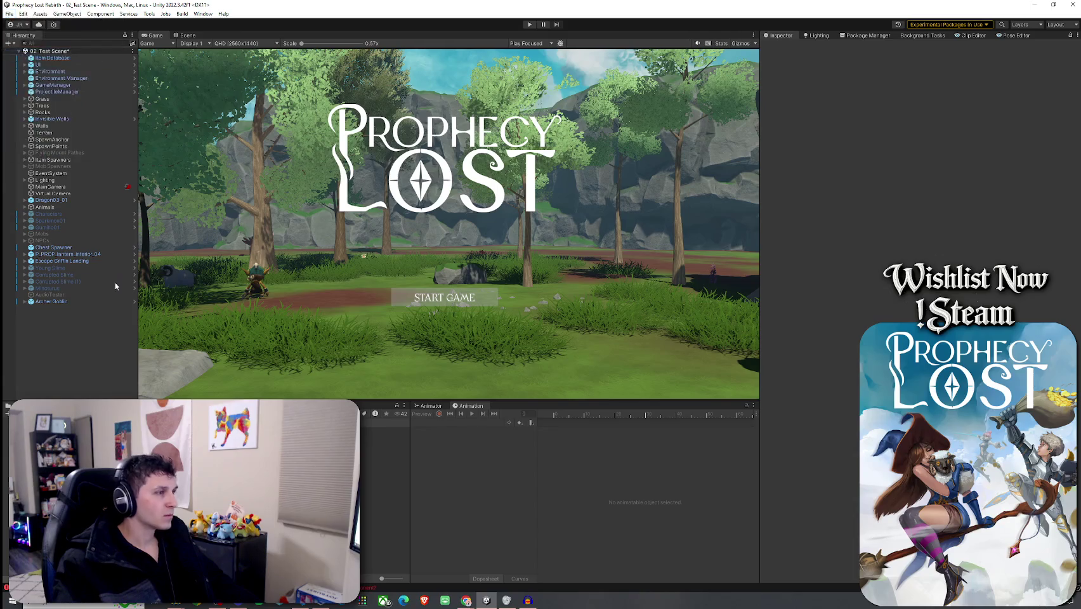
- Open the Archer Goblin's arrow projectile type and its FX_Shoot_Arrow prefab in the Scene view
click(69, 301)
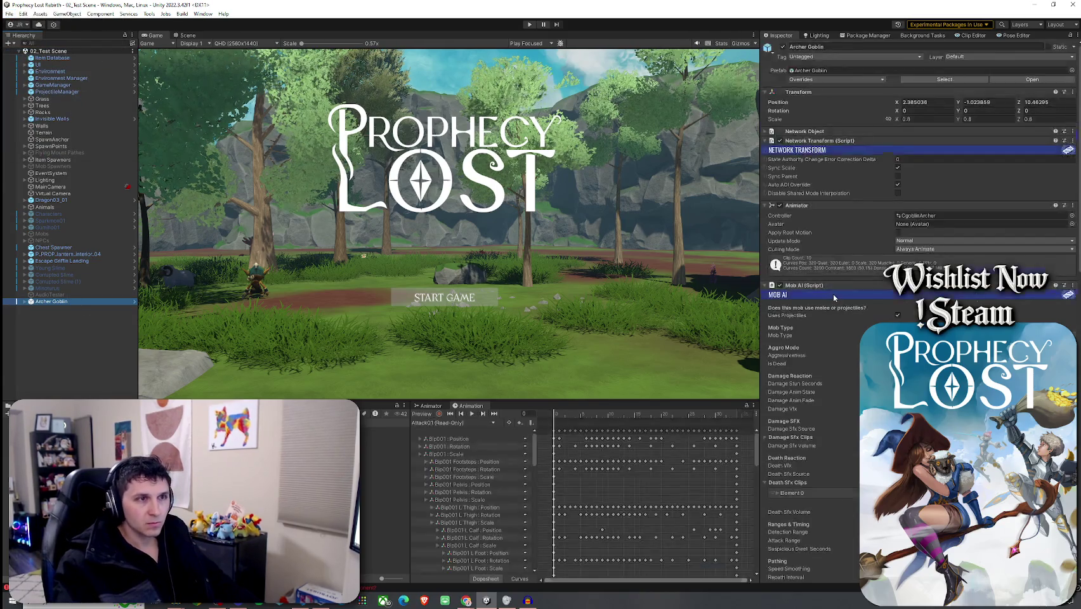
scroll(833, 295, down, 10)
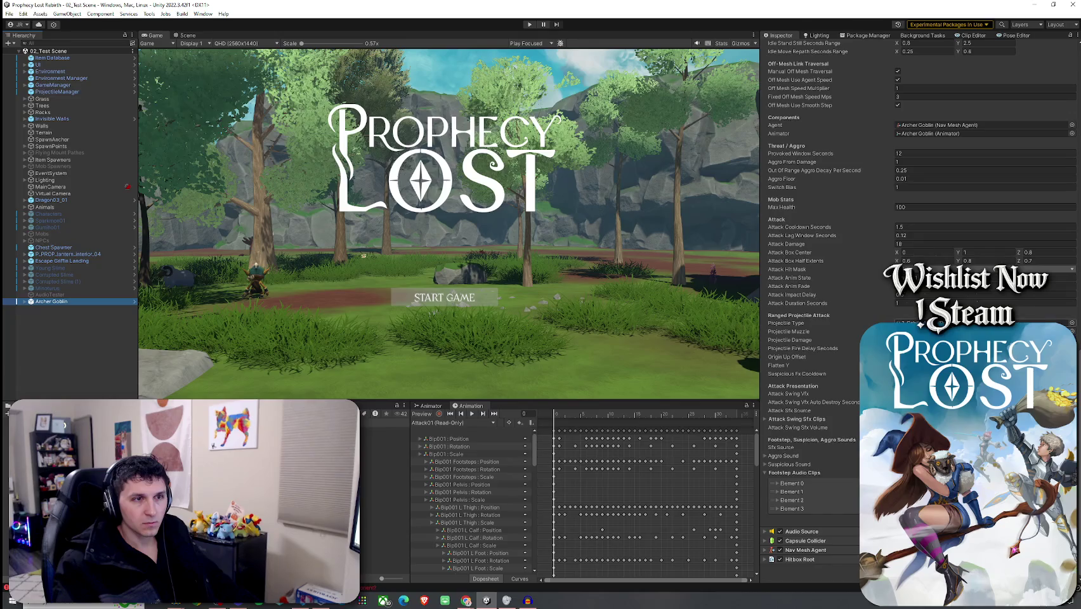
double_click(914, 323)
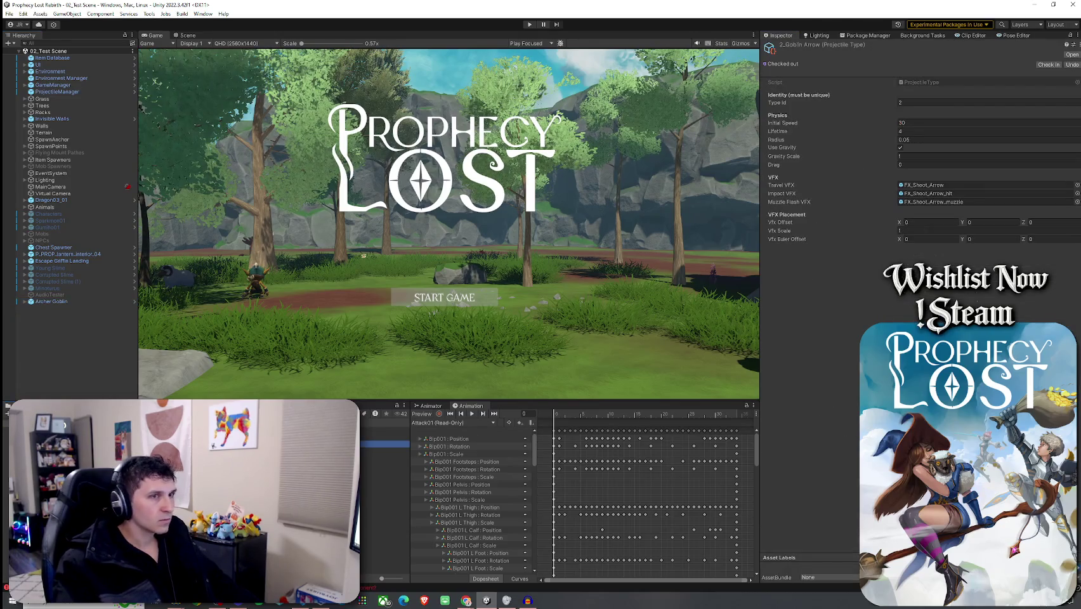
double_click(926, 185)
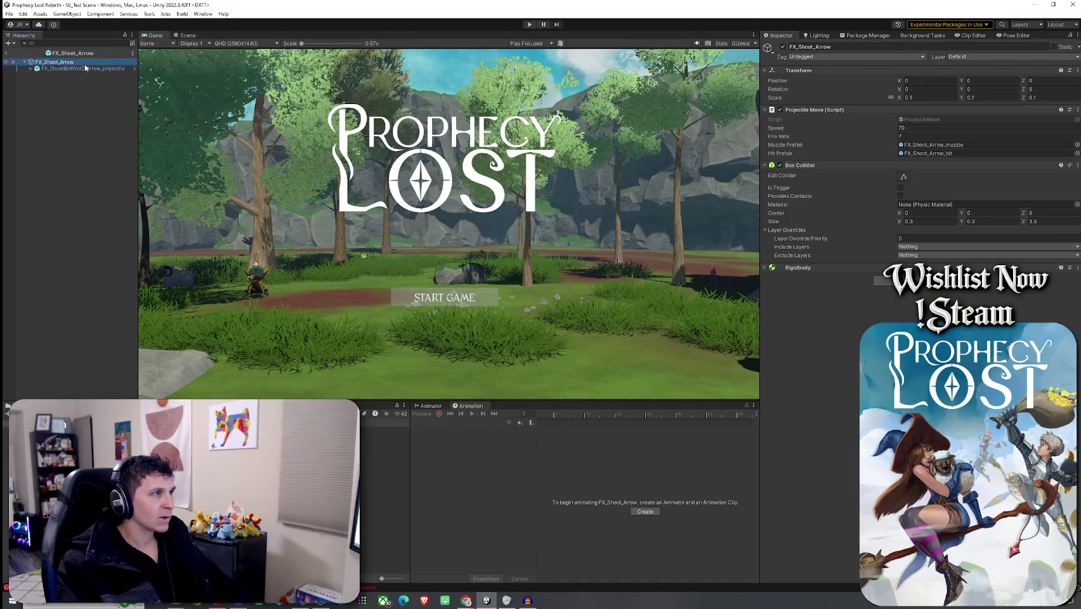
click(186, 35)
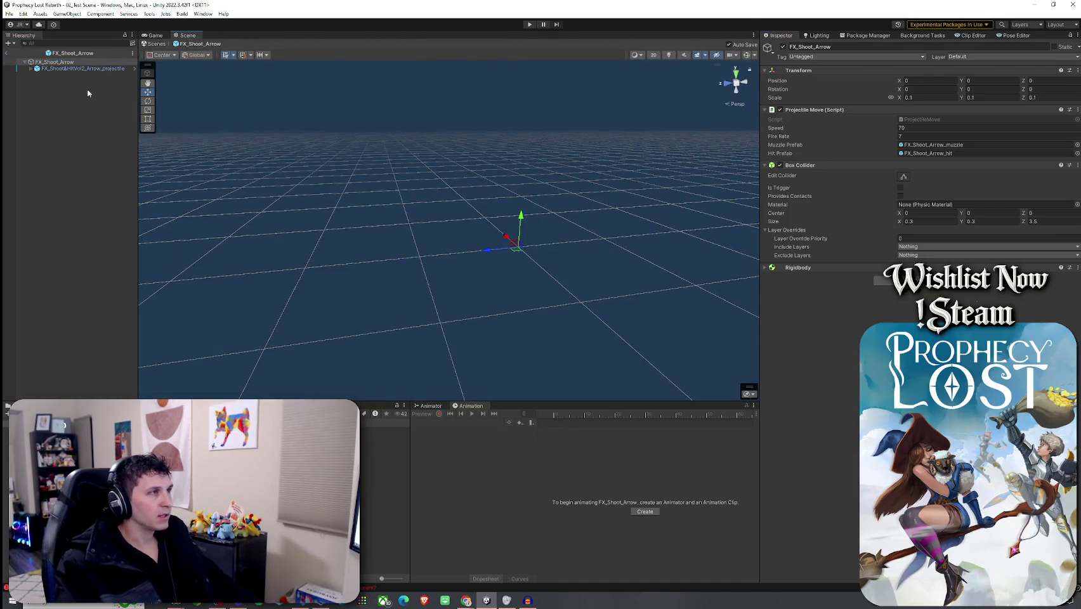
click(82, 69)
click(712, 330)
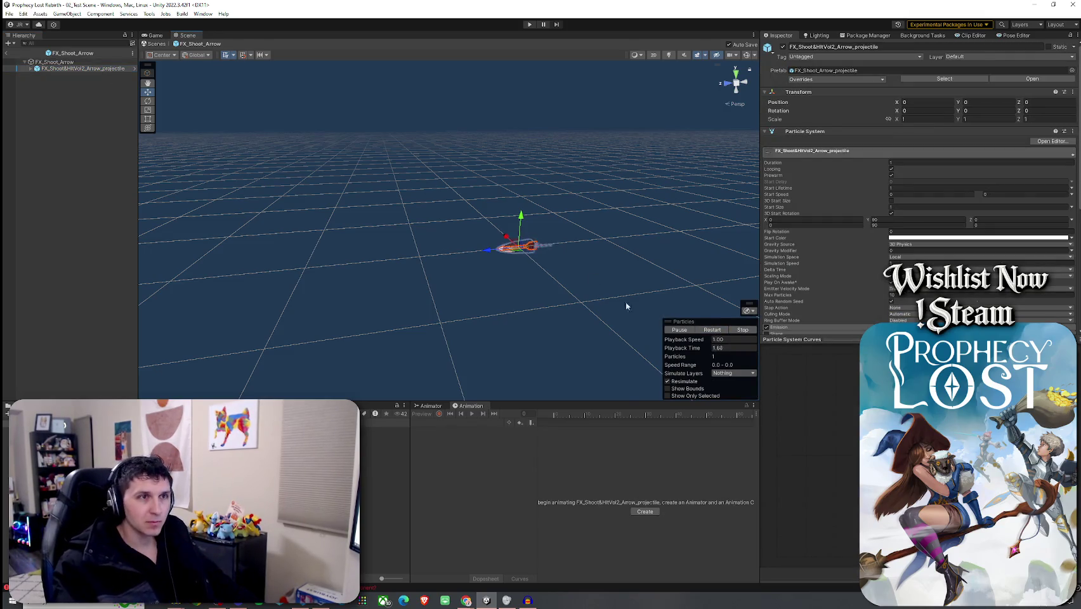
click(63, 63)
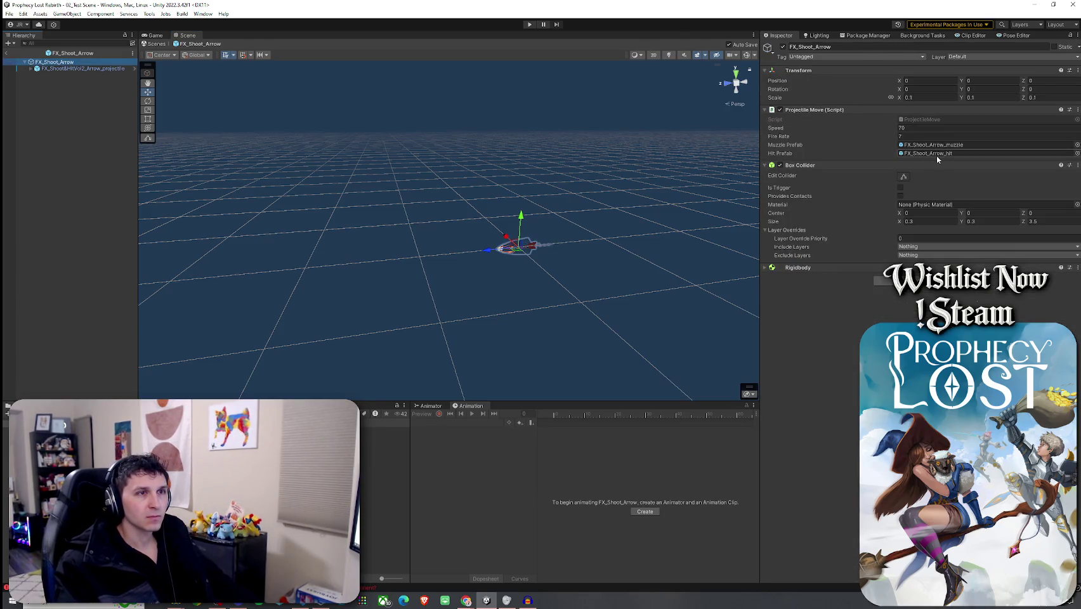
- Disable FX_Shoot_Arrow's Projectile Move script and return to 02_Test Scene
click(850, 107)
click(850, 108)
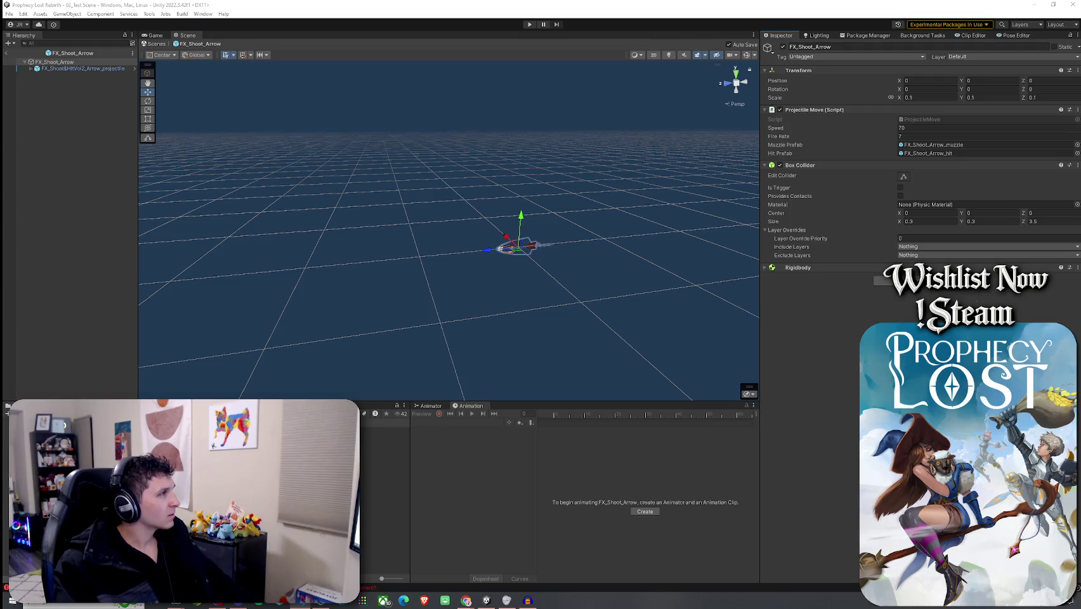
click(779, 110)
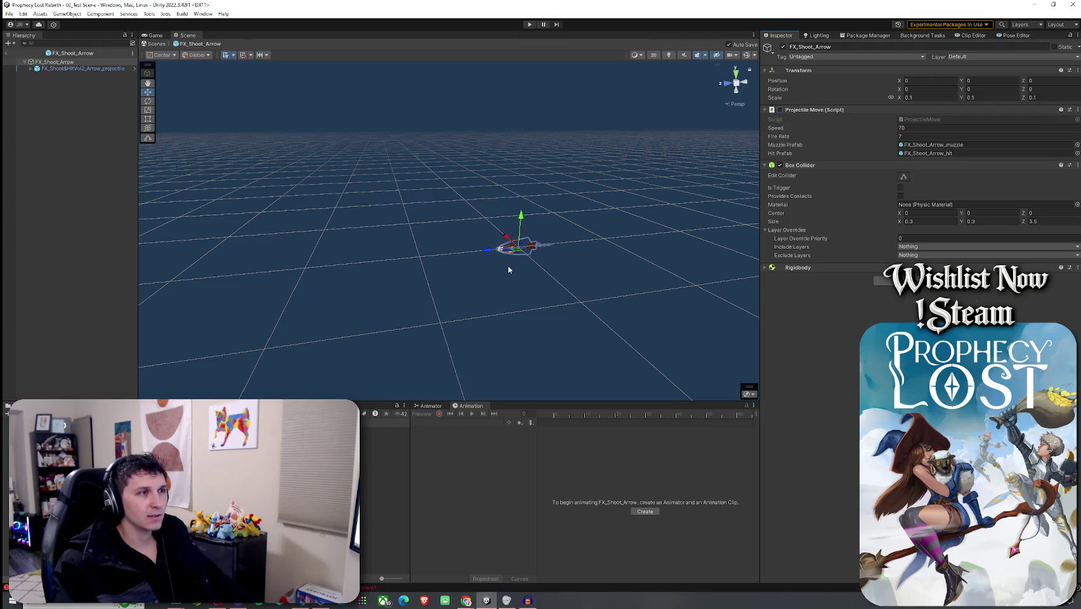
click(54, 62)
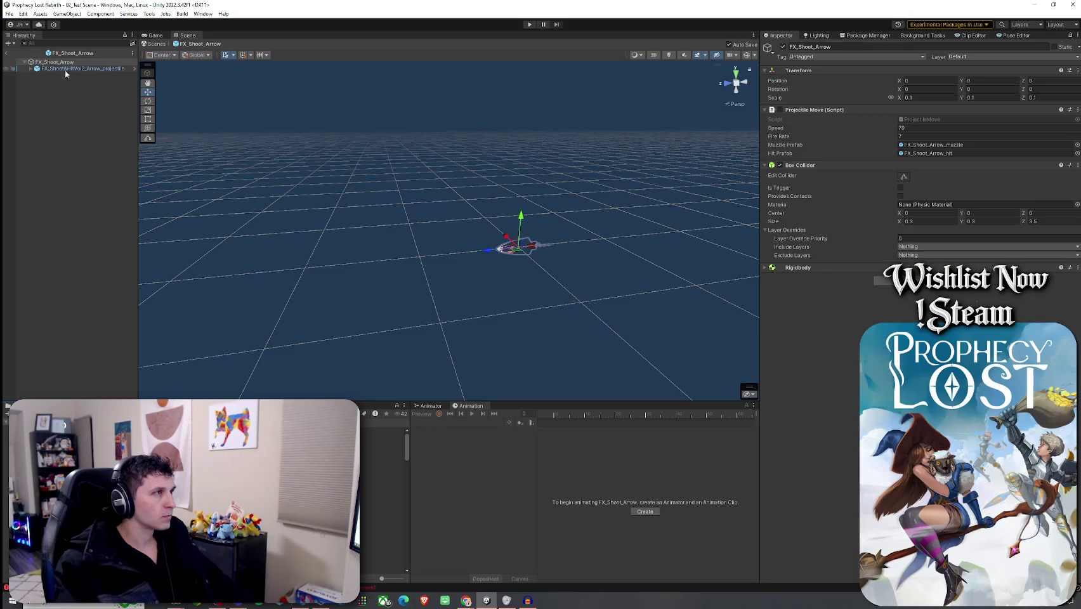
click(6, 53)
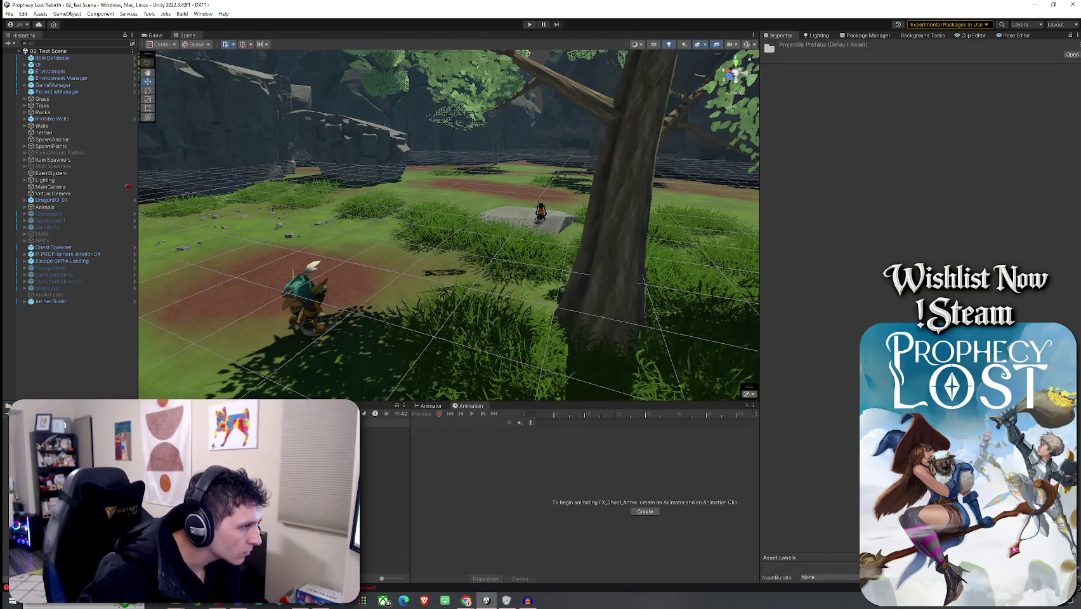
- Browse the projectile prefabs and projectile type assets in the Projectiles folder
key(Down)
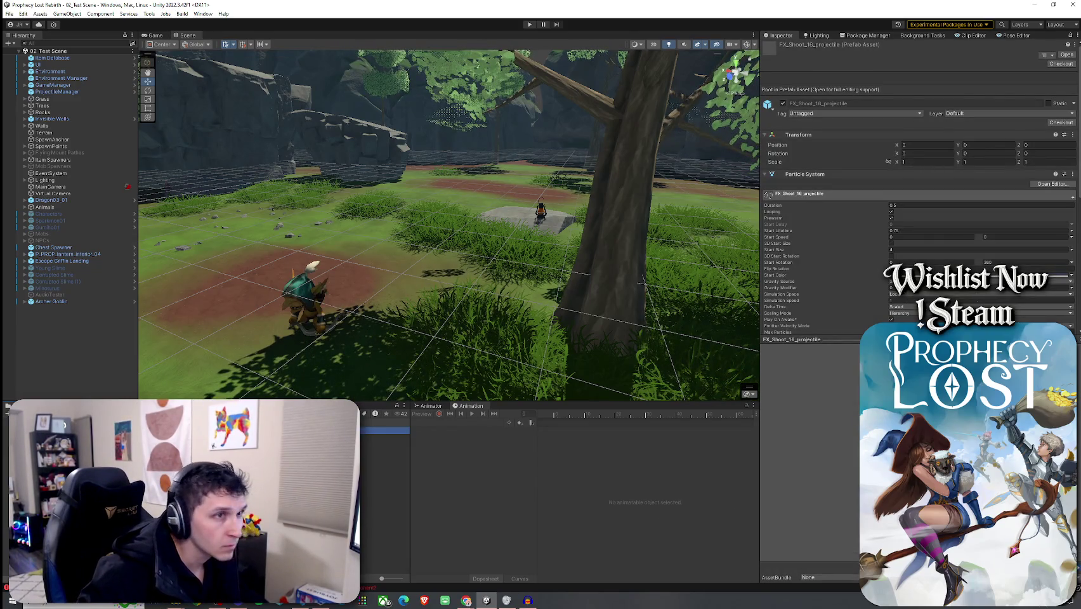
scroll(383, 501, down, 3)
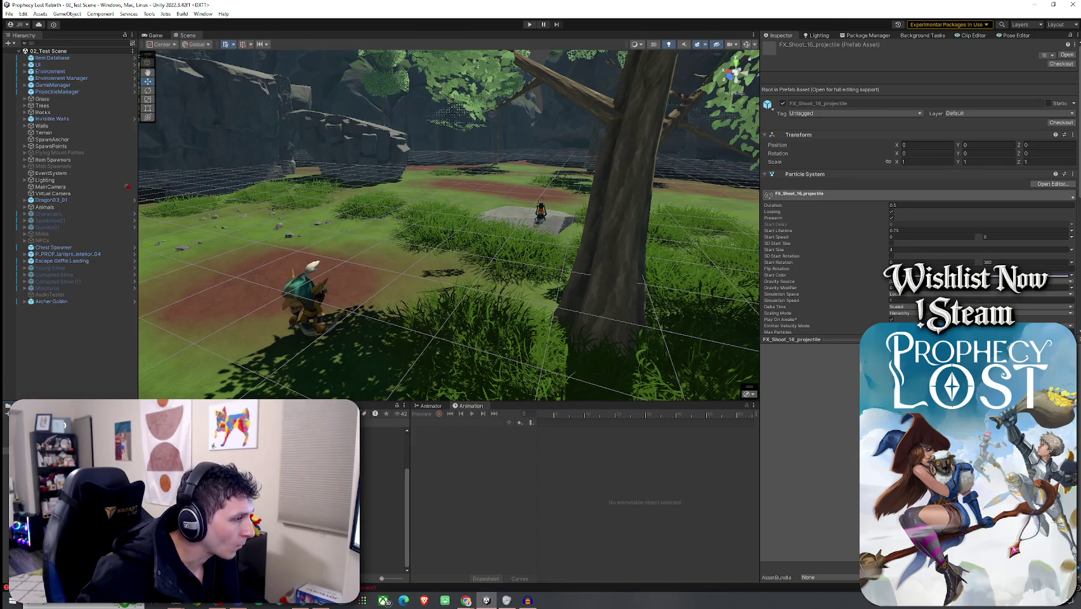
scroll(384, 501, up, 3)
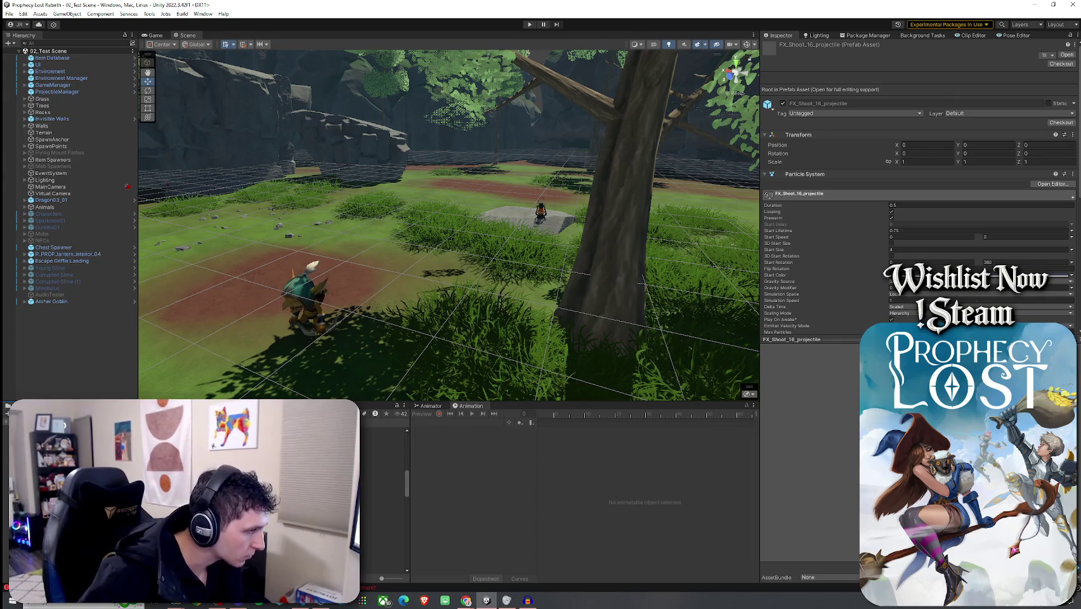
click(380, 437)
key(Down)
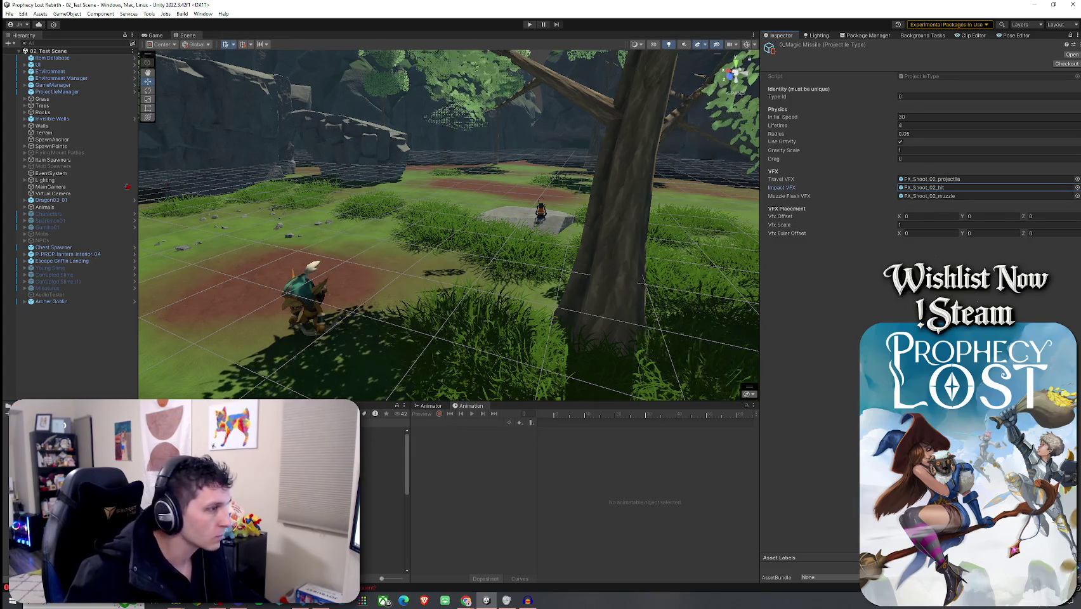
key(Down)
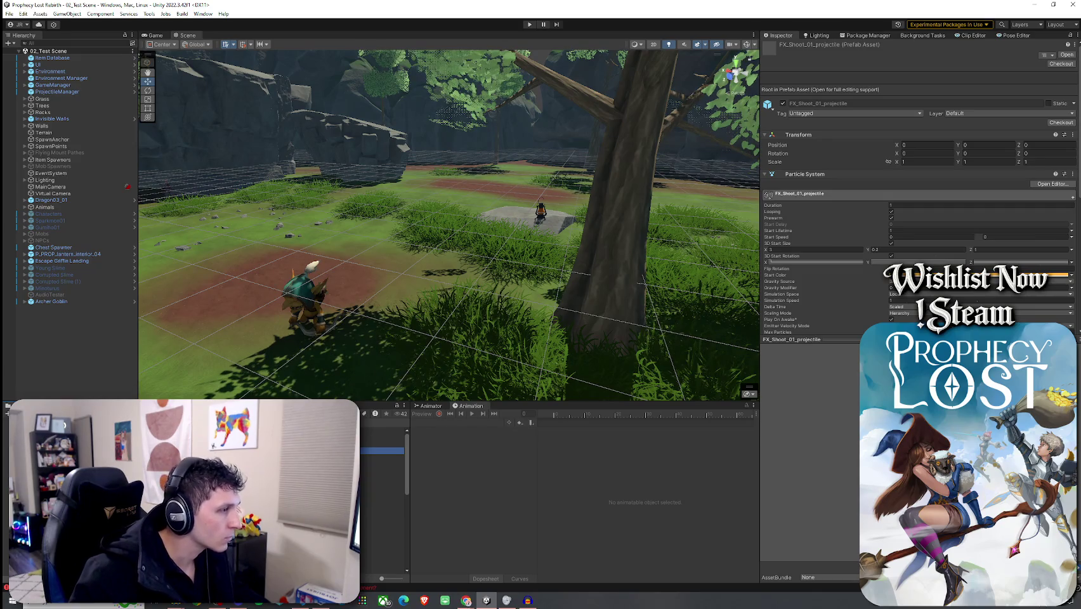
key(Down)
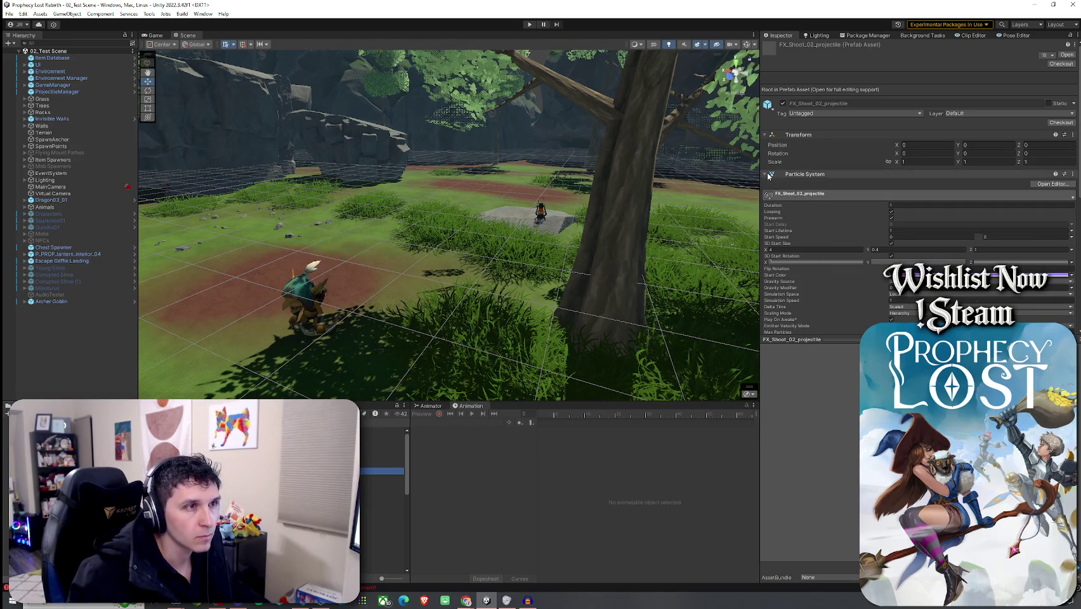
click(768, 175)
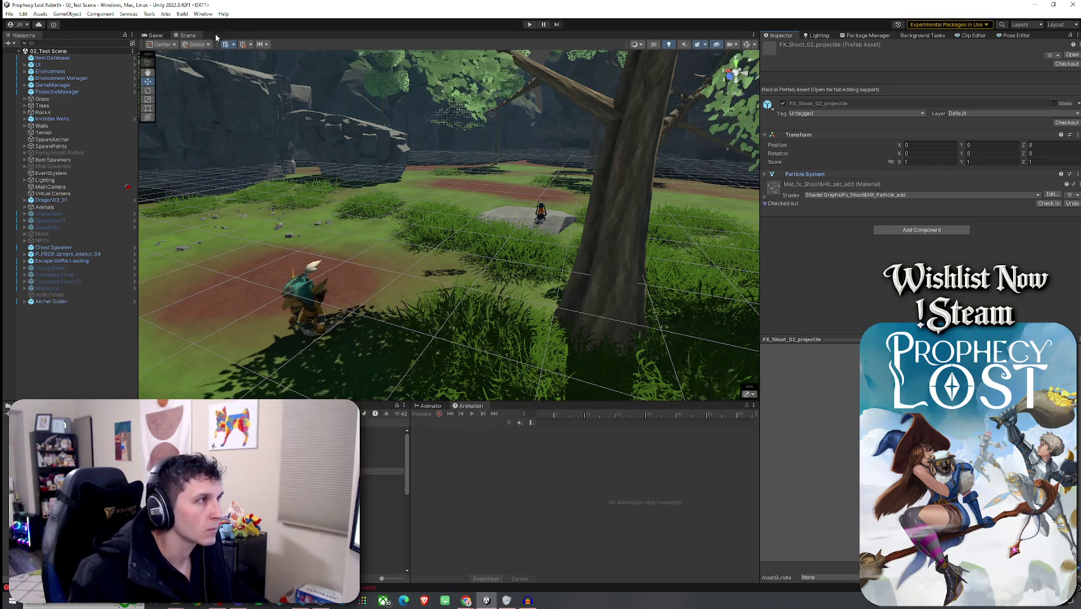
- Return to 02_Test Scene and open Goblin Arrow's FX_Shoot_Arrow travel effect prefab
key(Return)
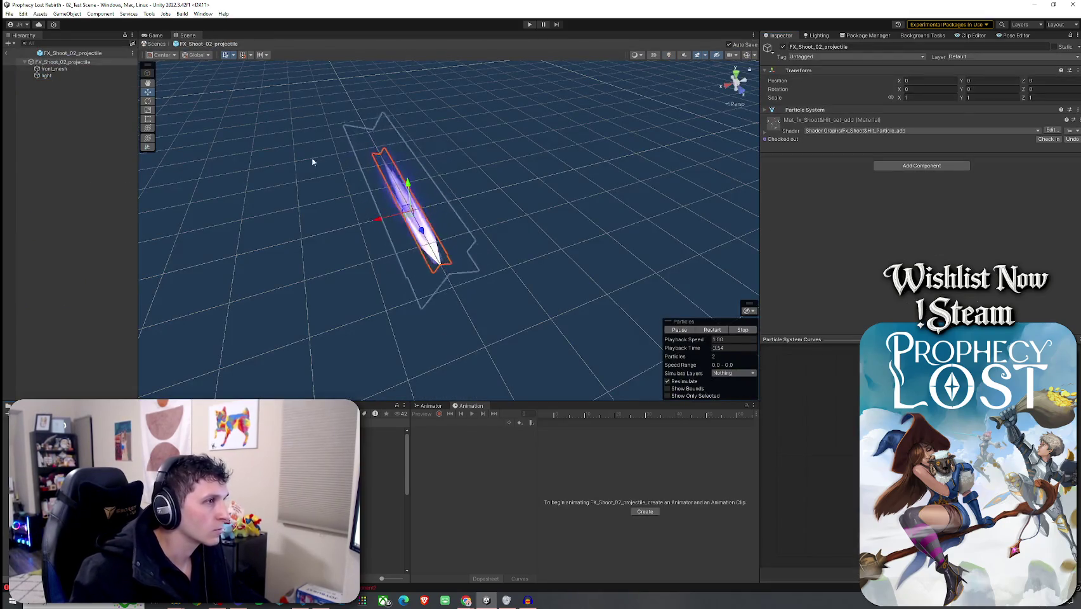
click(6, 53)
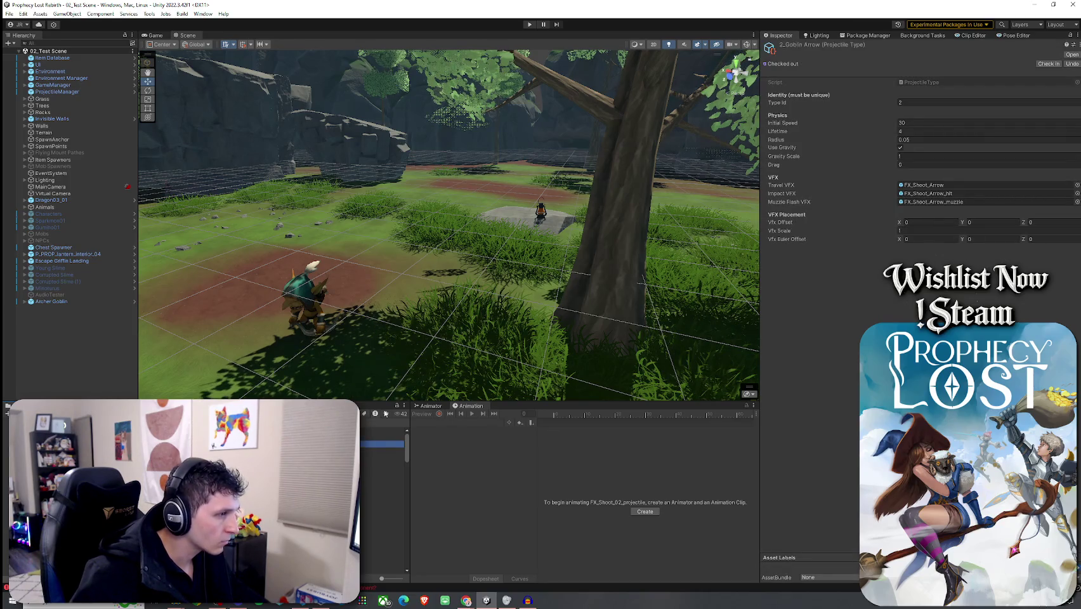
click(939, 185)
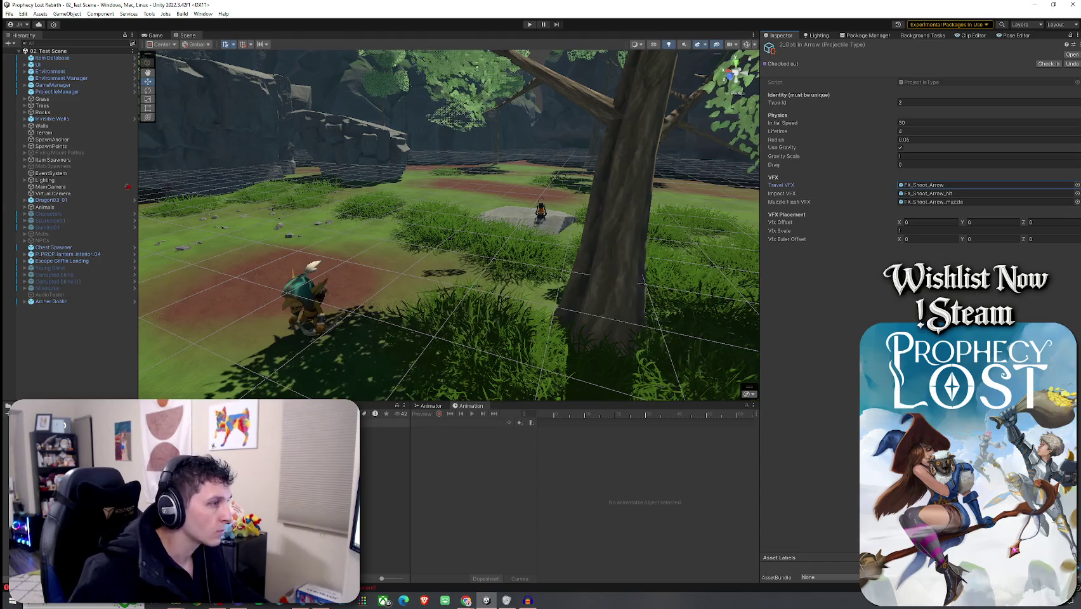
double_click(938, 184)
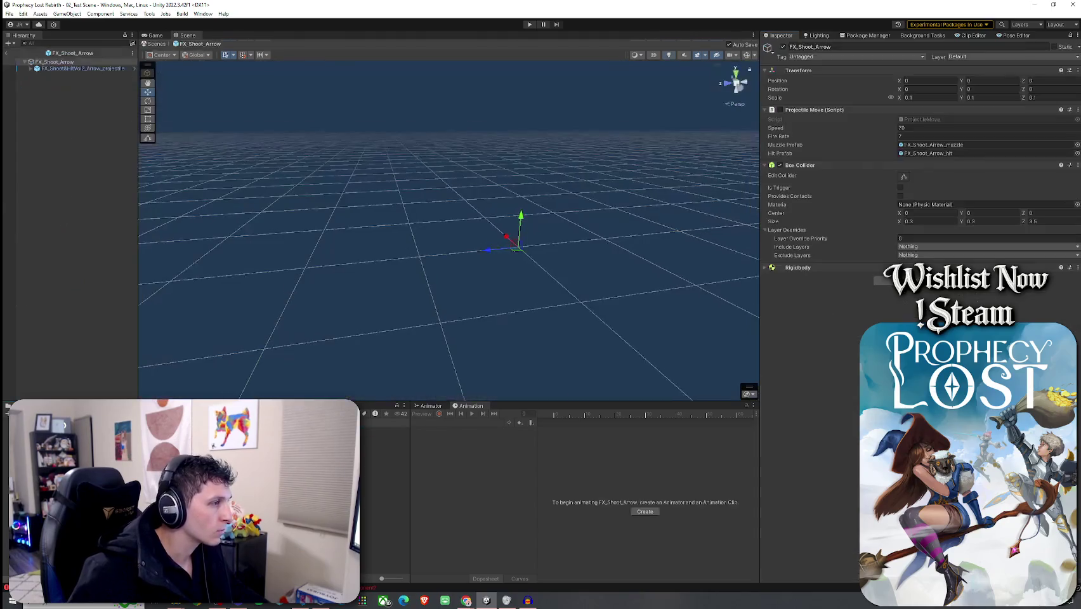
- Remove the Box Collider, Rigidbody and Projectile Move components from FX_Shoot_Arrow
right_click(1066, 167)
click(1066, 186)
right_click(1066, 166)
click(1067, 185)
right_click(1030, 111)
click(1035, 131)
- Set FX_Shoot_Arrow's root scale to 1 and its projectile child to 0.1
click(57, 63)
click(79, 68)
click(73, 62)
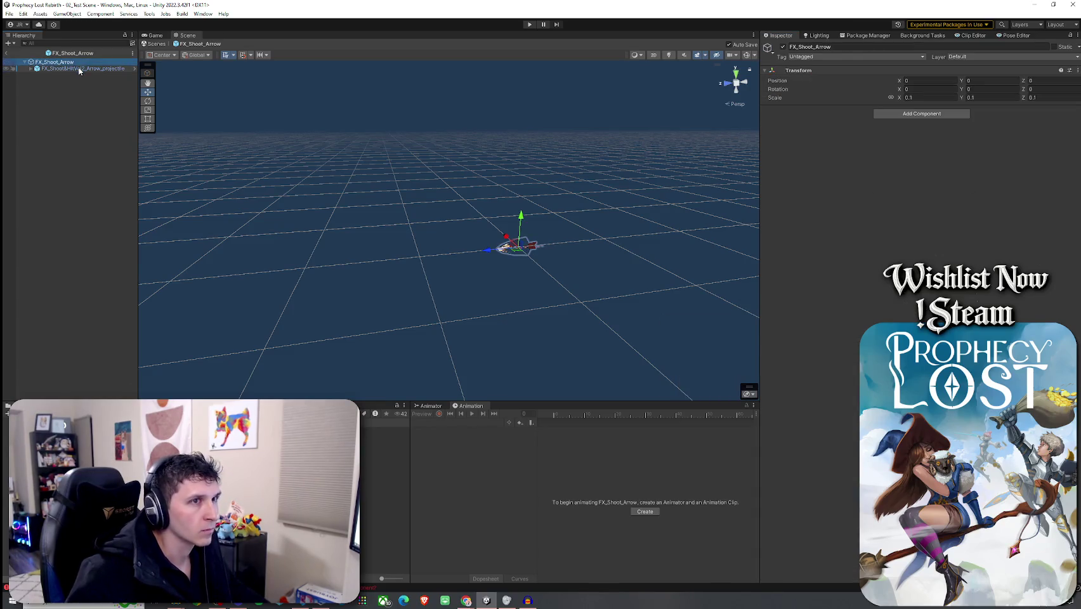
click(79, 68)
click(713, 330)
click(56, 62)
click(925, 98)
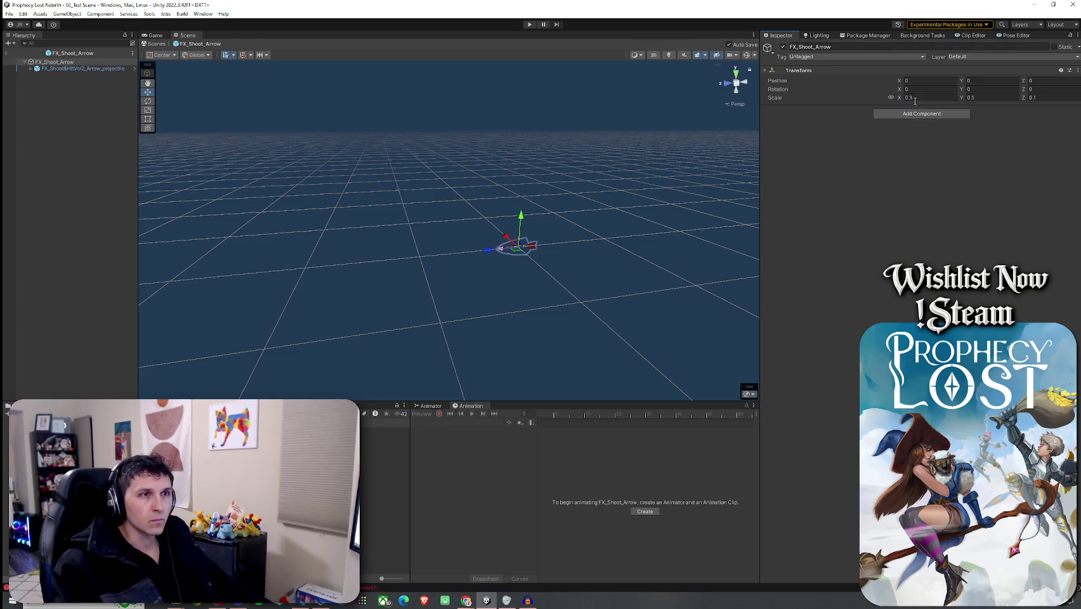
text(1)
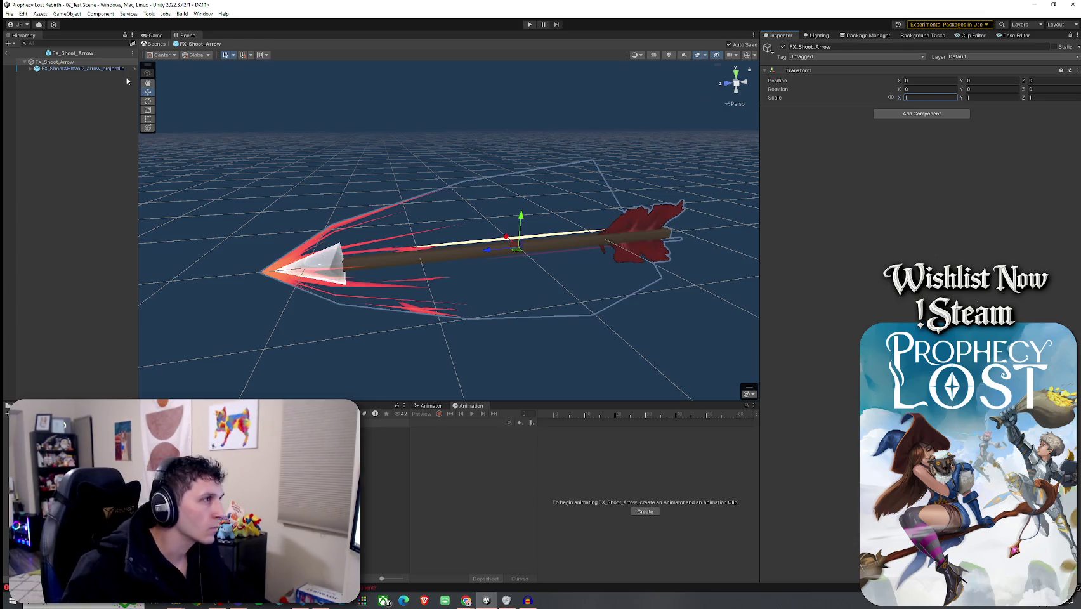
click(114, 68)
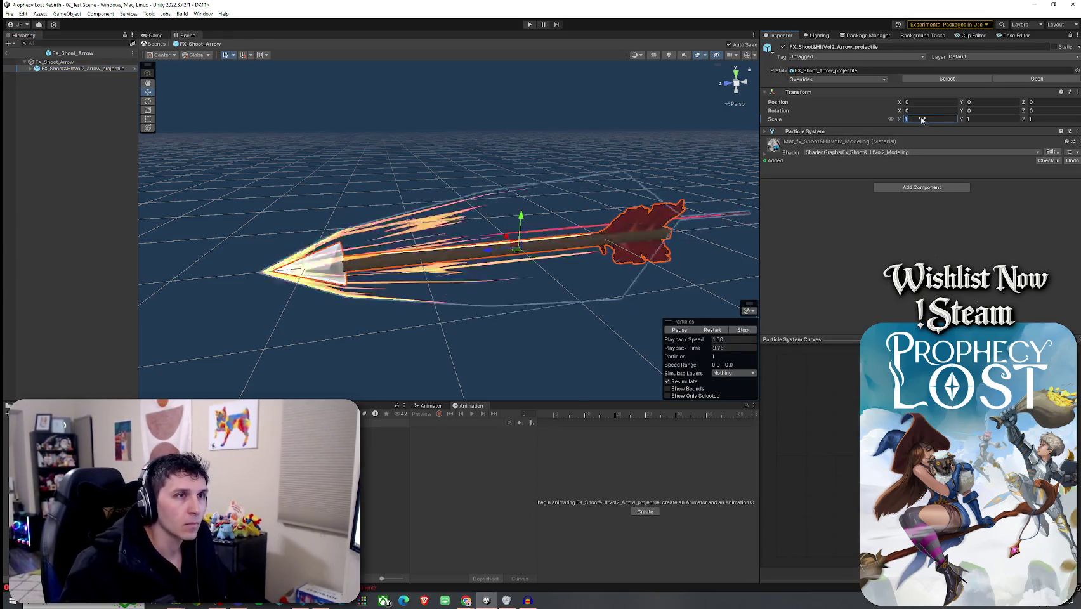
text(0.1)
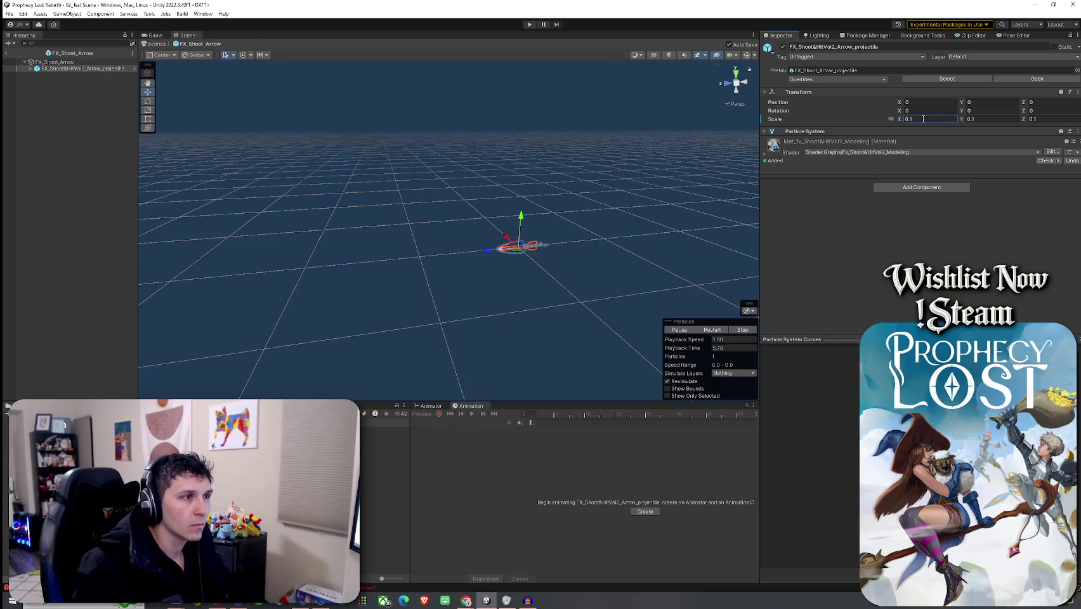
click(8, 54)
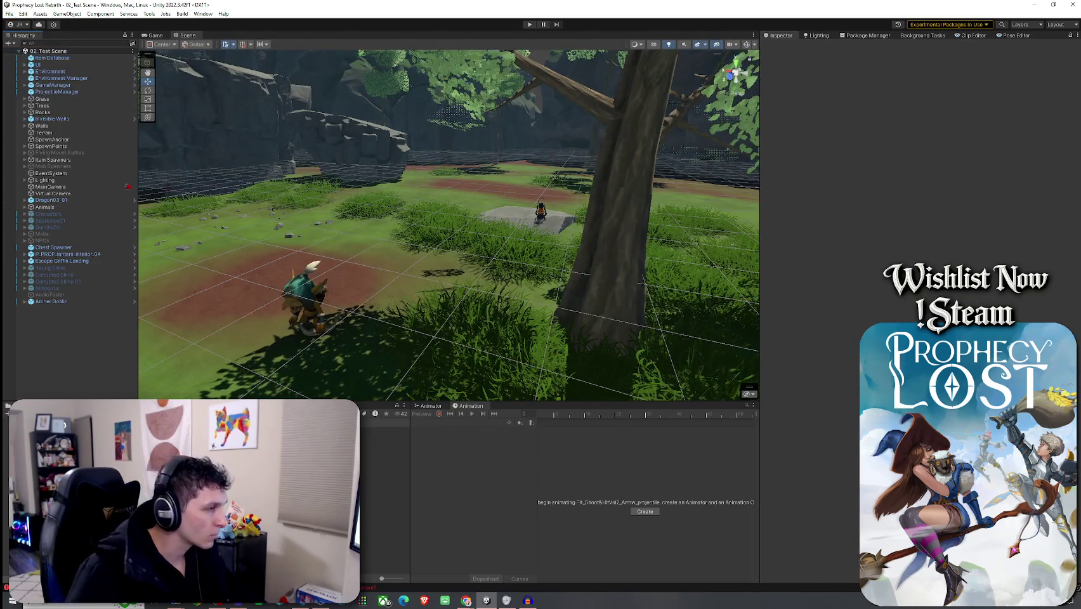
- Set FX_Shoot_Arrow_hit's scale to 1 and return to the scene
double_click(380, 438)
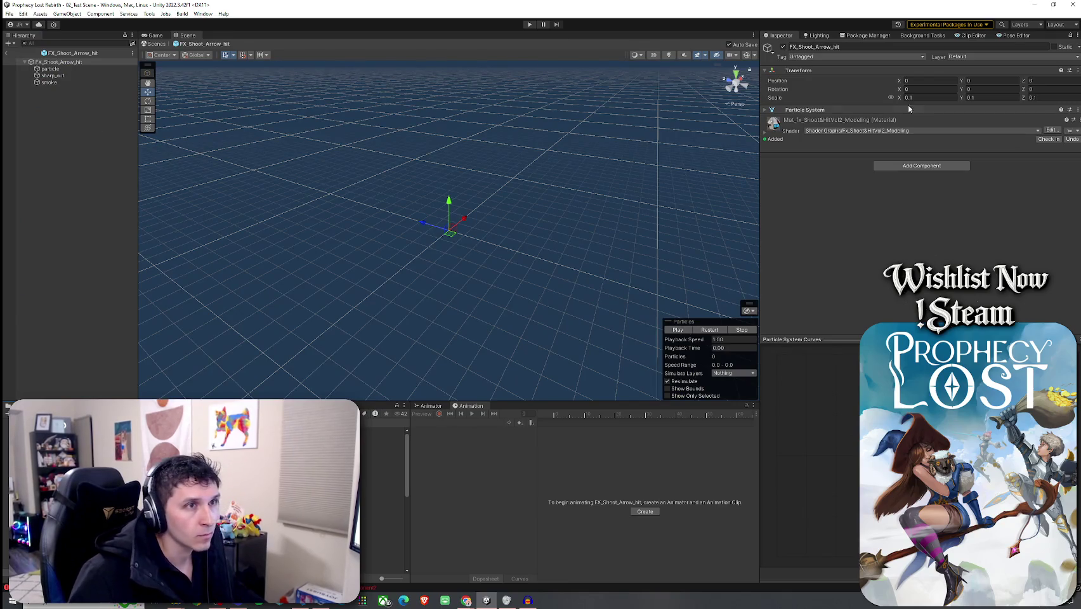
text(1)
key(Return)
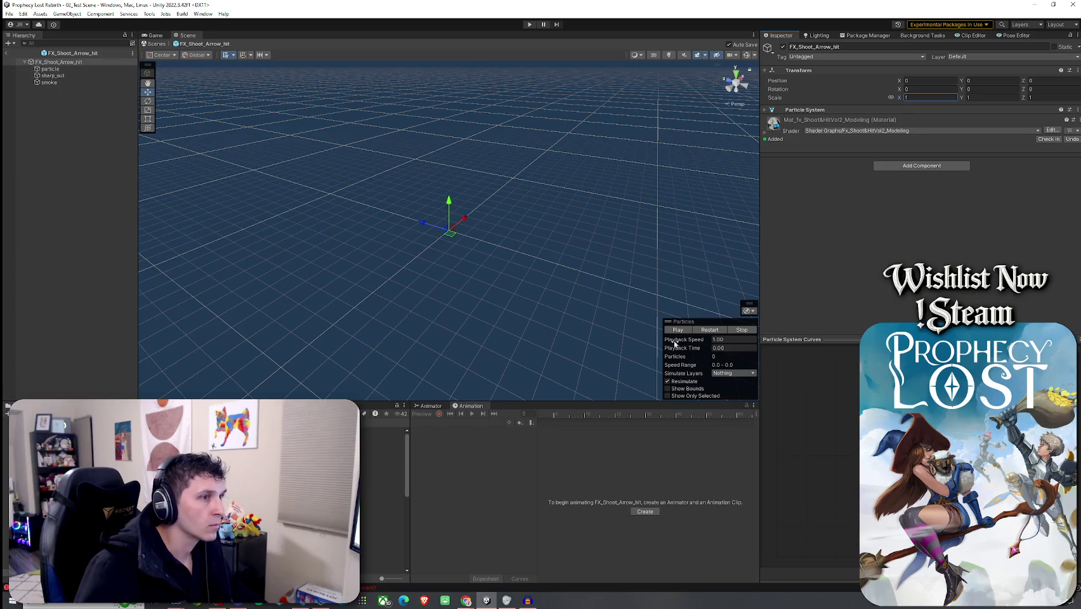
click(50, 69)
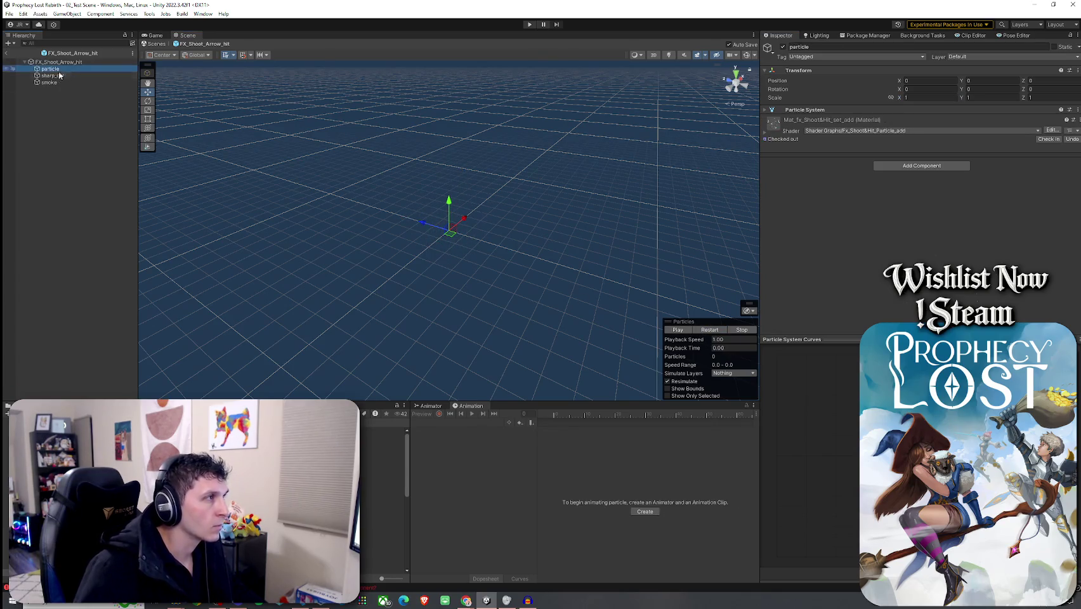
shift+click(50, 83)
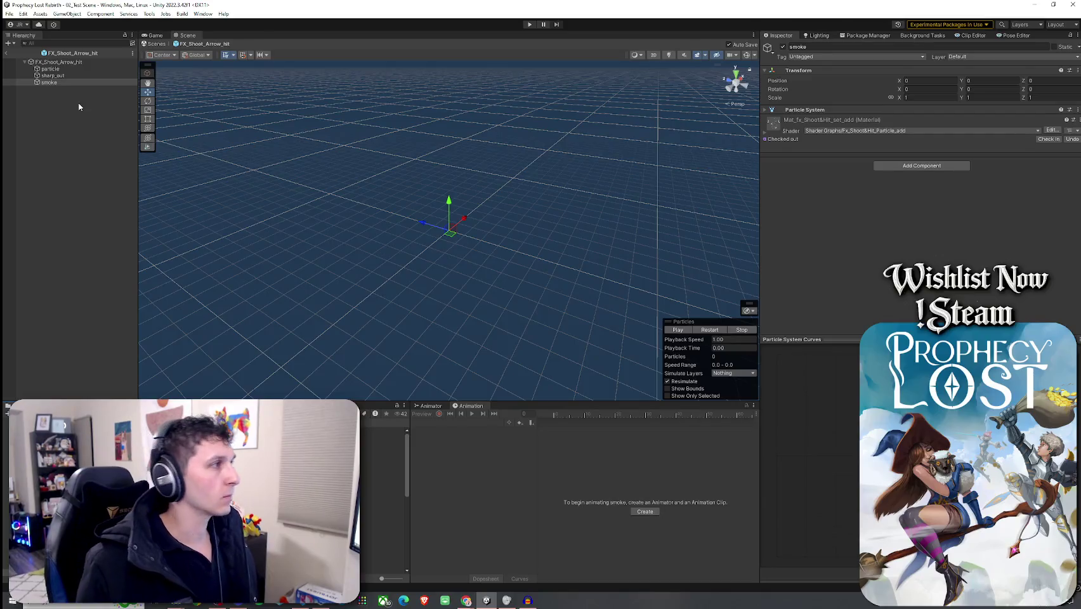
click(7, 52)
click(10, 13)
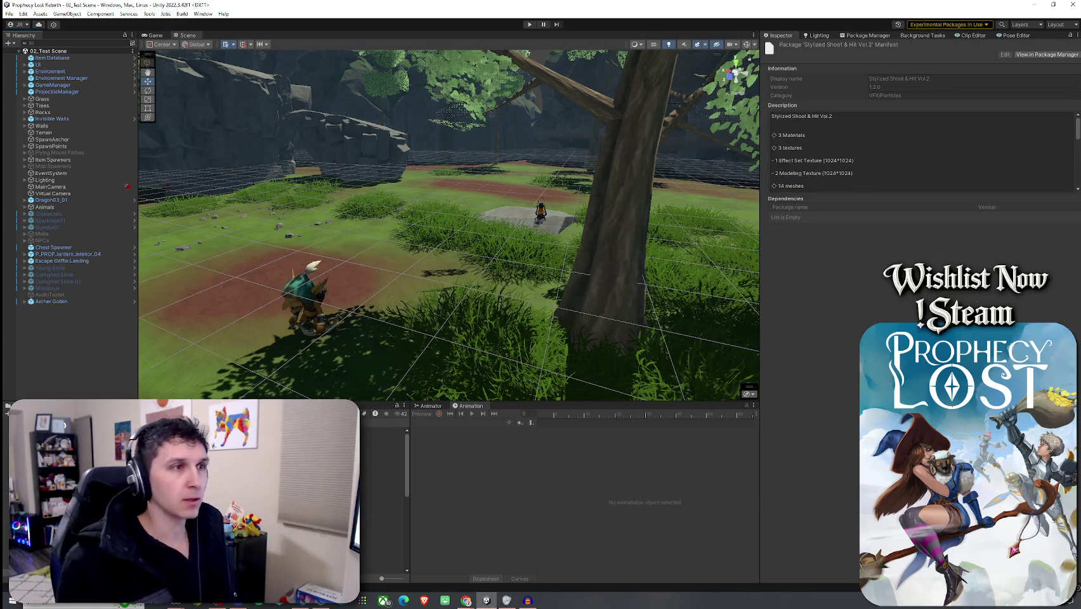
- Select the Archer Goblin, whose Mob AI uses projectiles, in 02_Test Scene
click(82, 296)
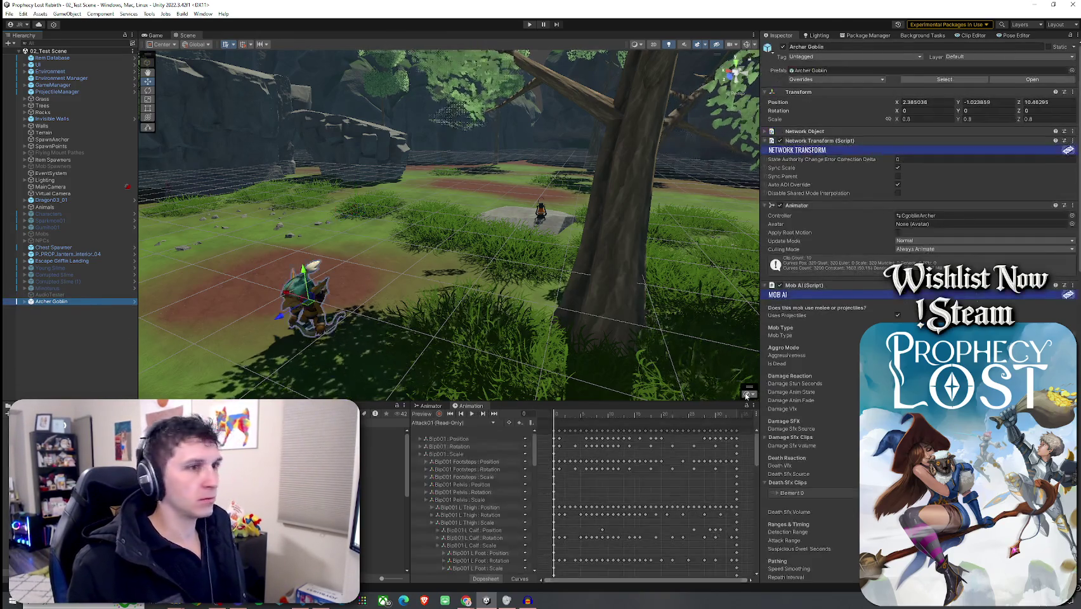
- Switch from the Scene view to the Game view showing the Prophecy Lost title screen
scroll(828, 385, down, 5)
scroll(829, 385, down, 10)
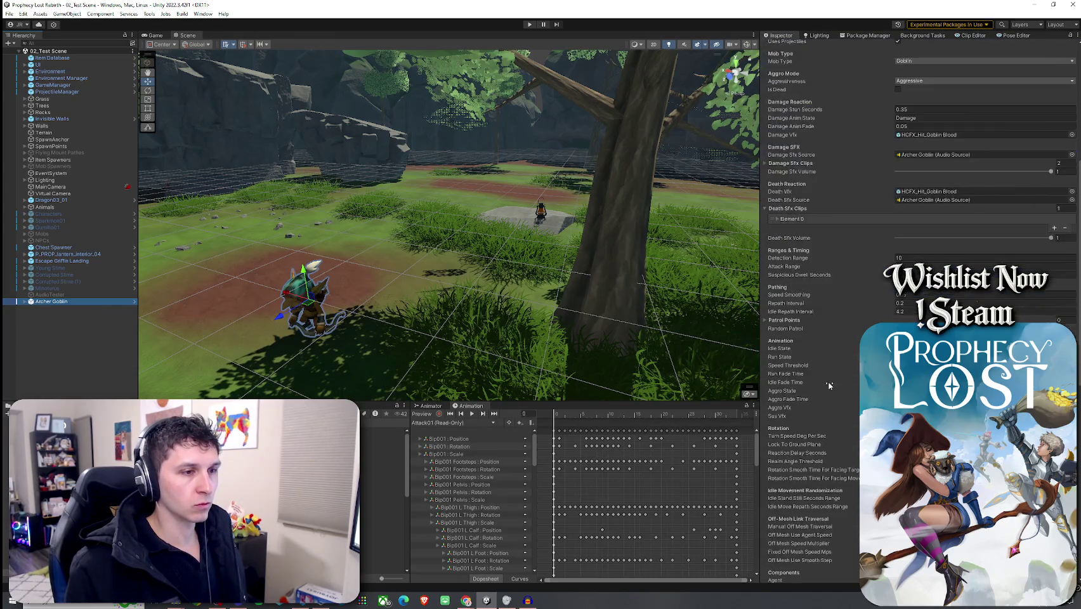
scroll(829, 385, down, 5)
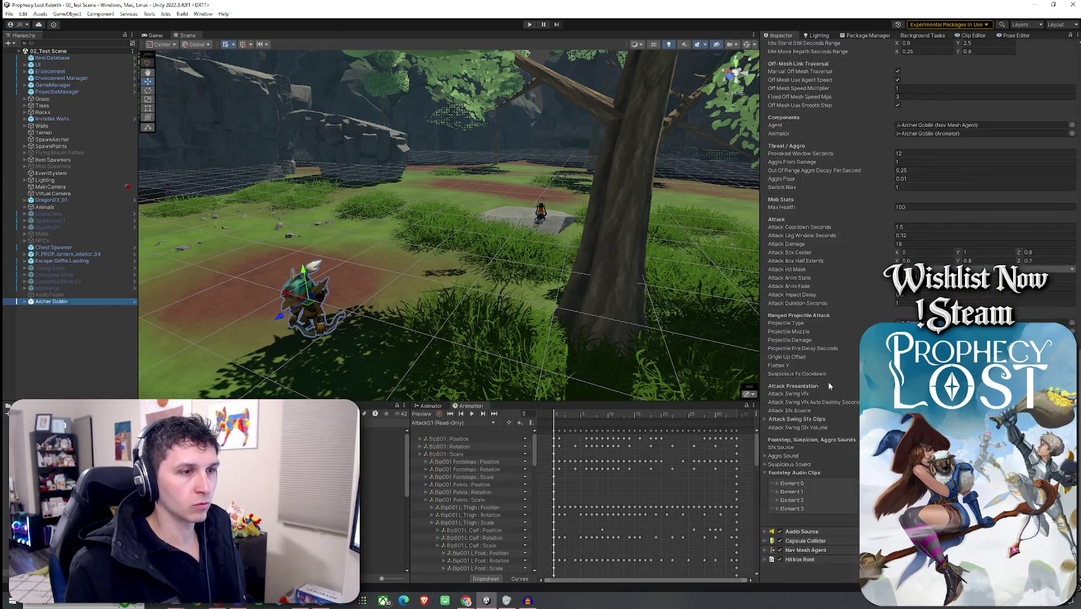
click(9, 14)
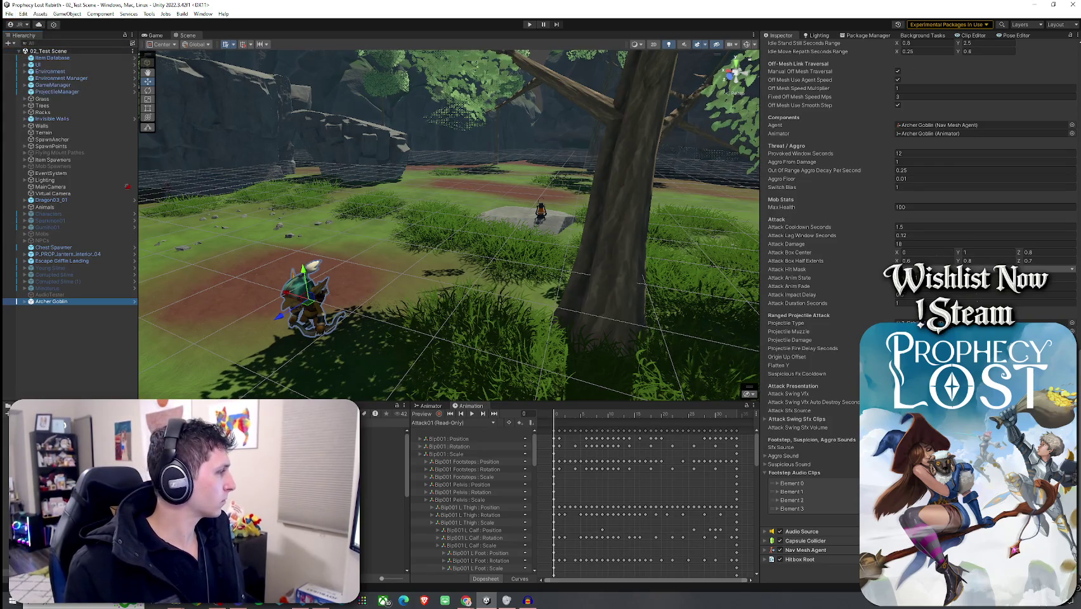
click(156, 36)
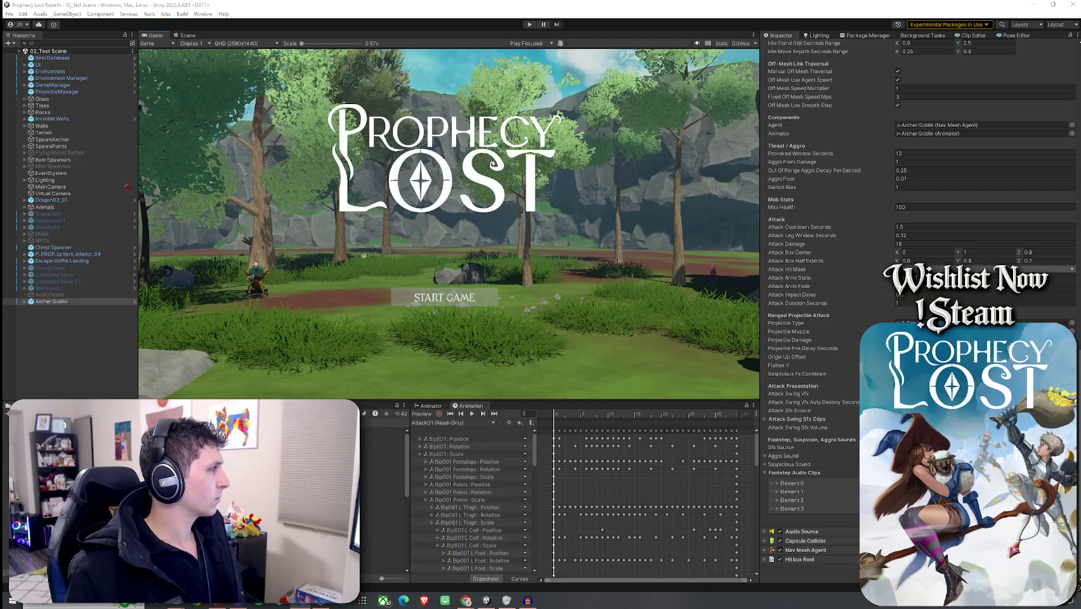
- Play a match, run the player toward the Archer Goblin, then exit play mode
click(527, 25)
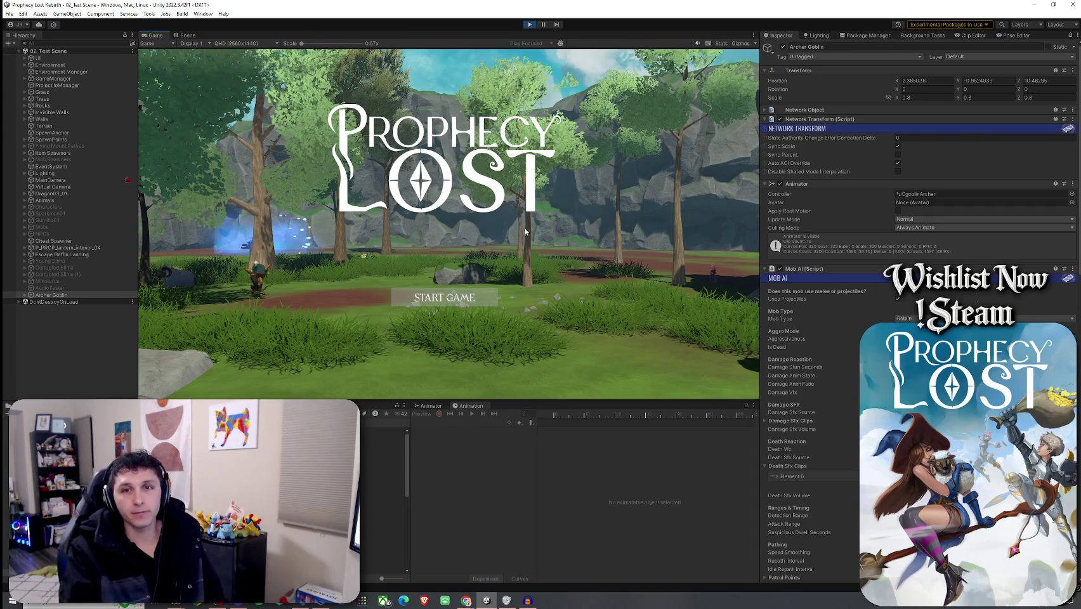
click(463, 295)
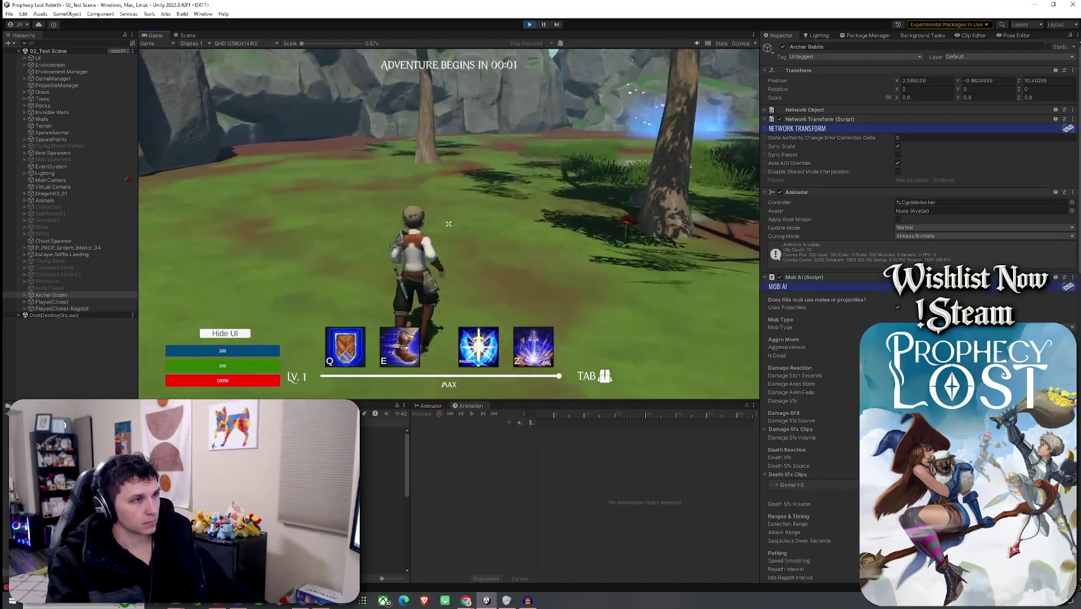
key(w)
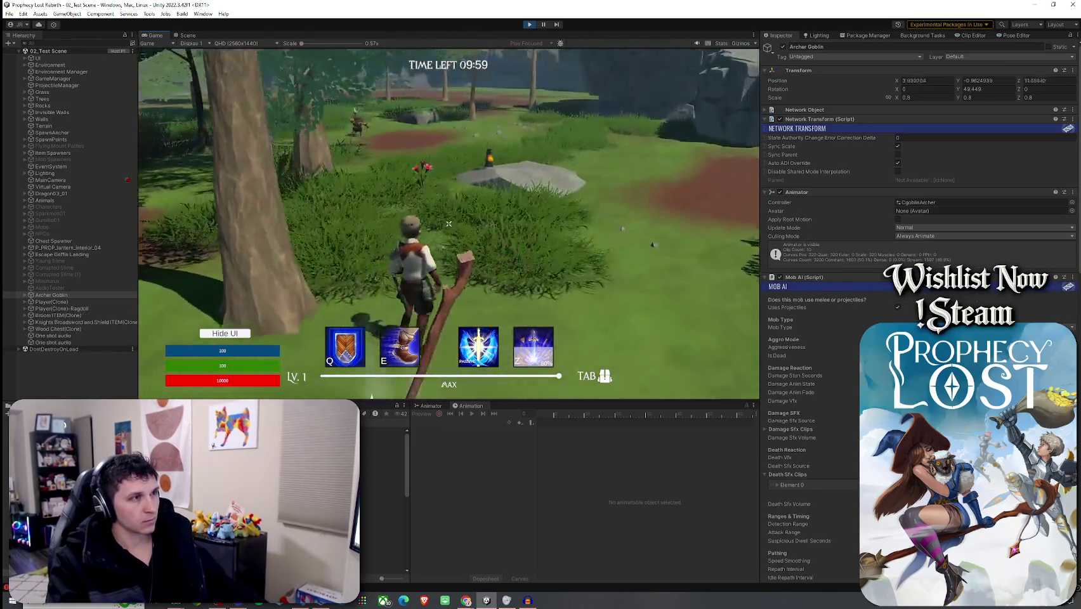
key(w)
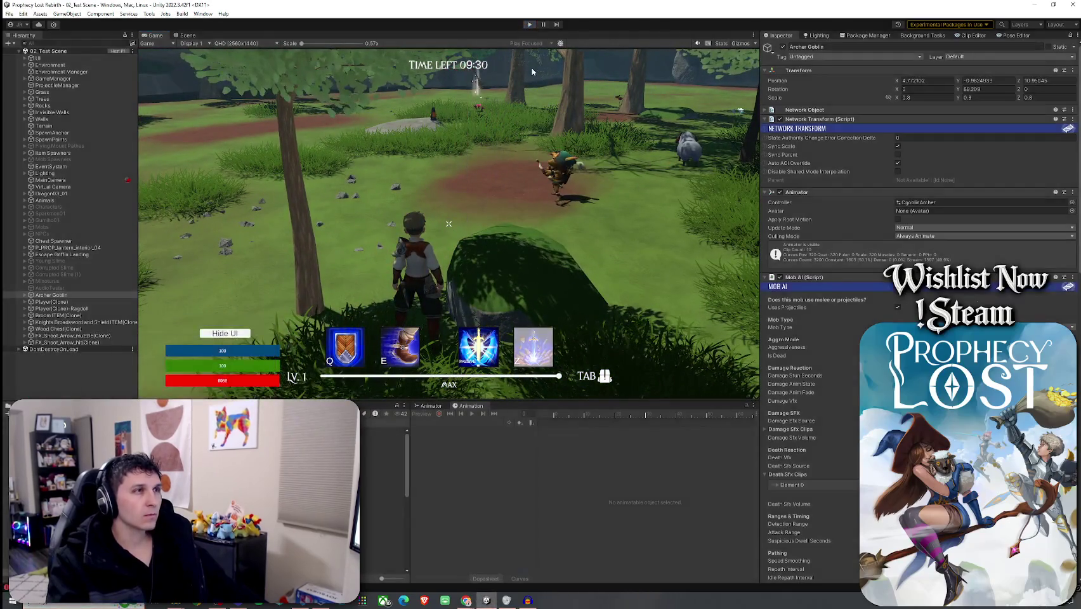
key(ctrl+p)
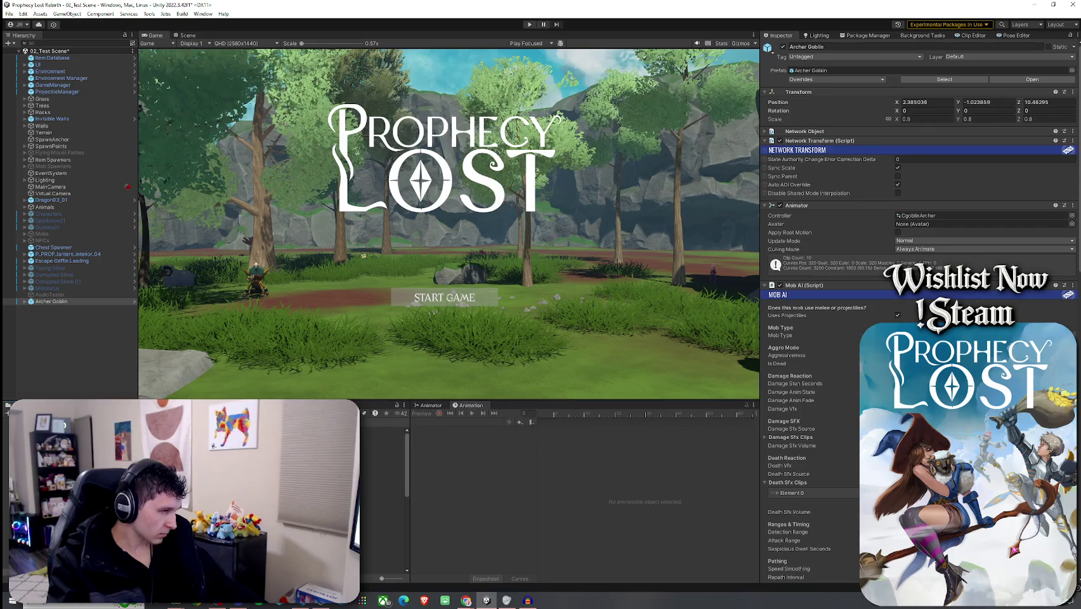
- Place a Sword Goblin beside the Archer Goblin in 02_Test Scene and enter play mode
key(ctrl+1)
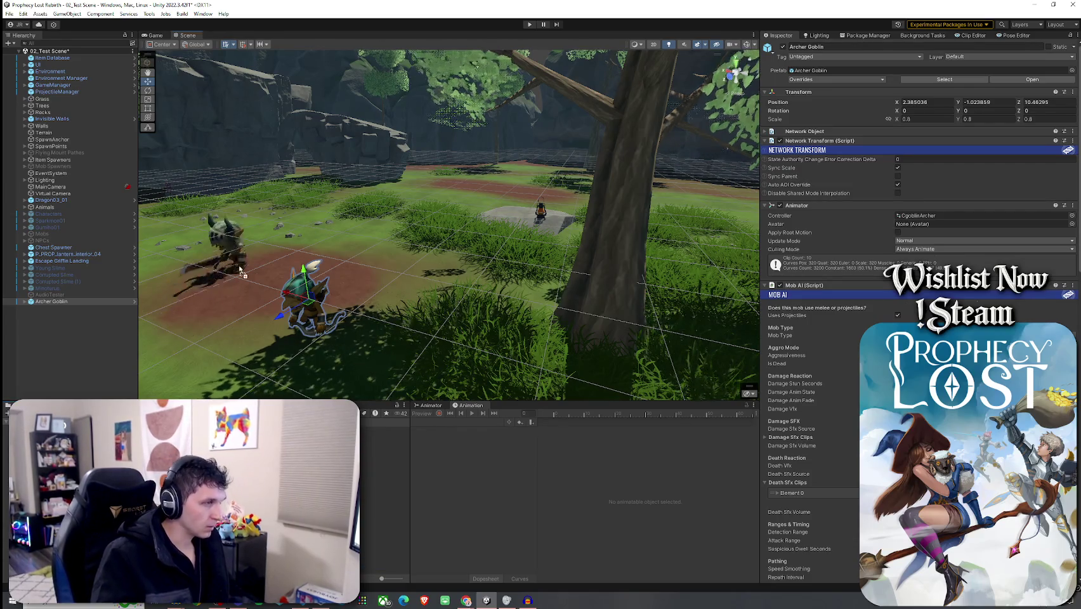
click(23, 14)
click(530, 24)
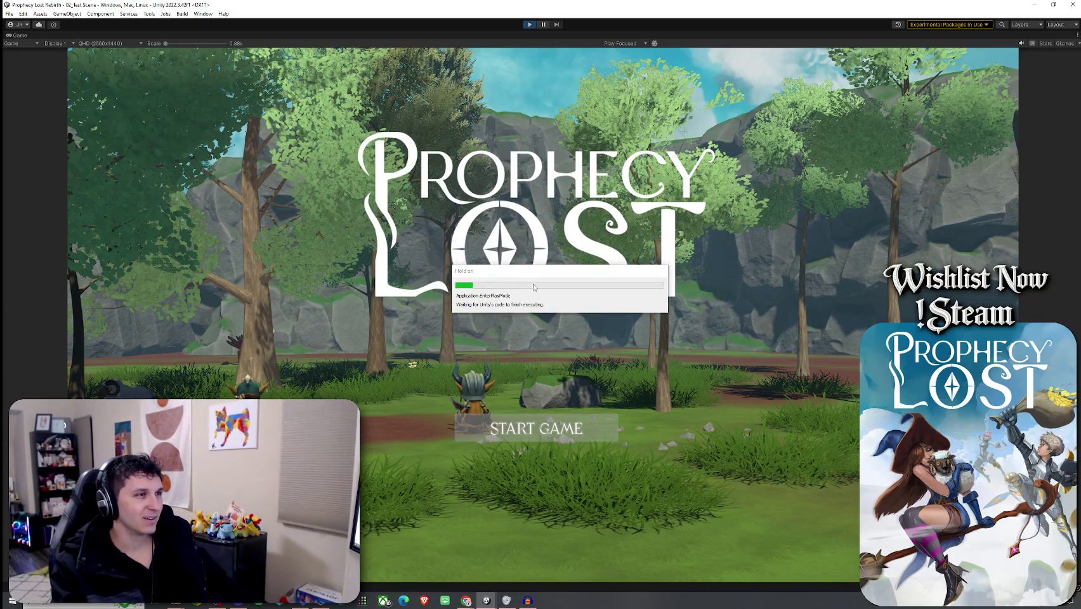
- Start a match and run the character toward and around the Sword and Archer goblins
click(528, 426)
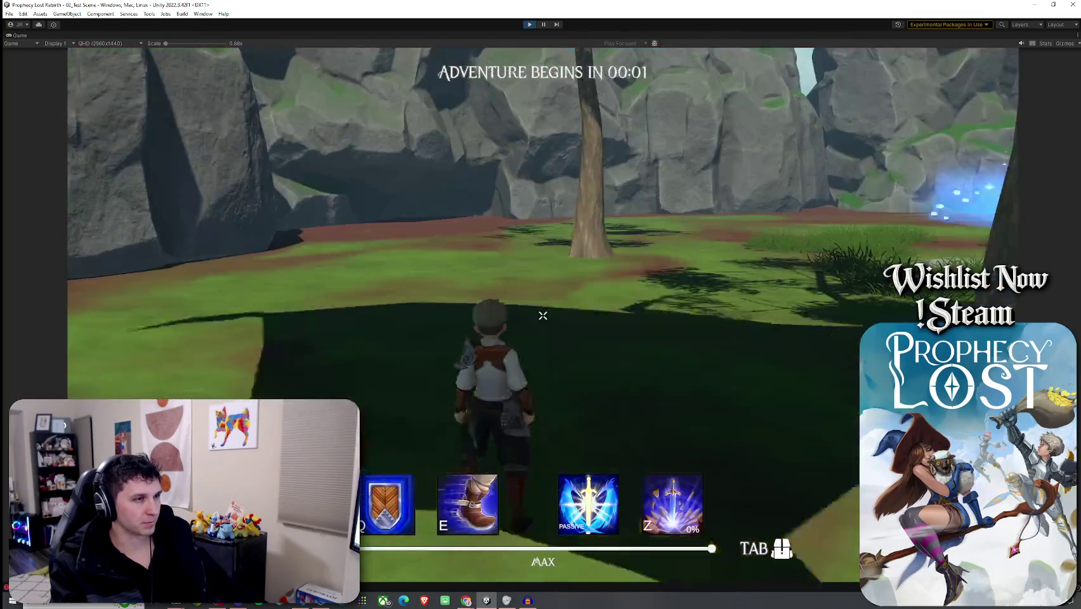
key(w)
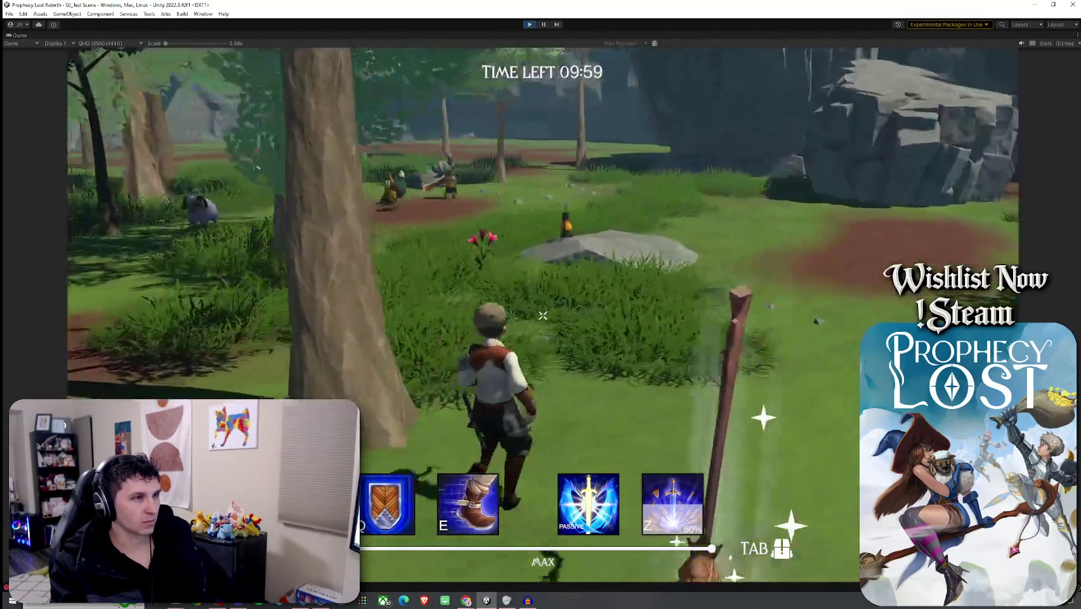
key(w)
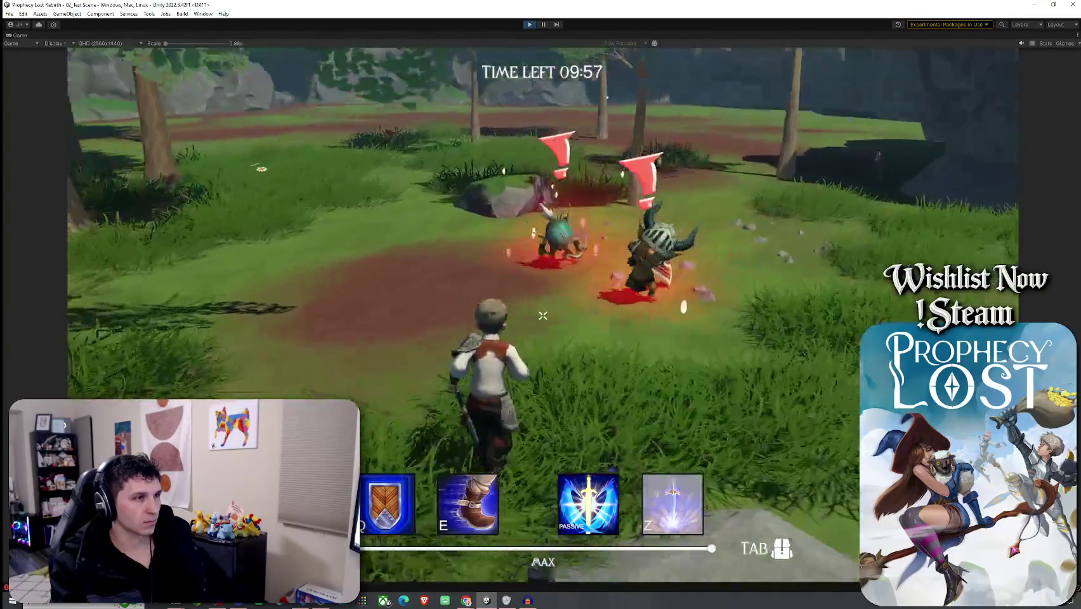
click(543, 315)
key(w)
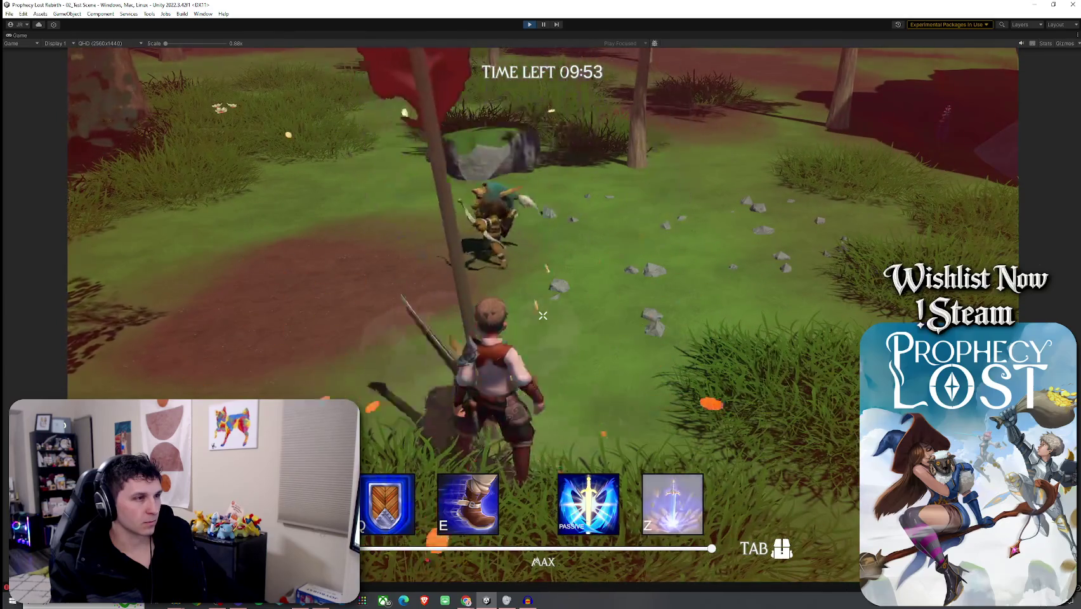
key(w)
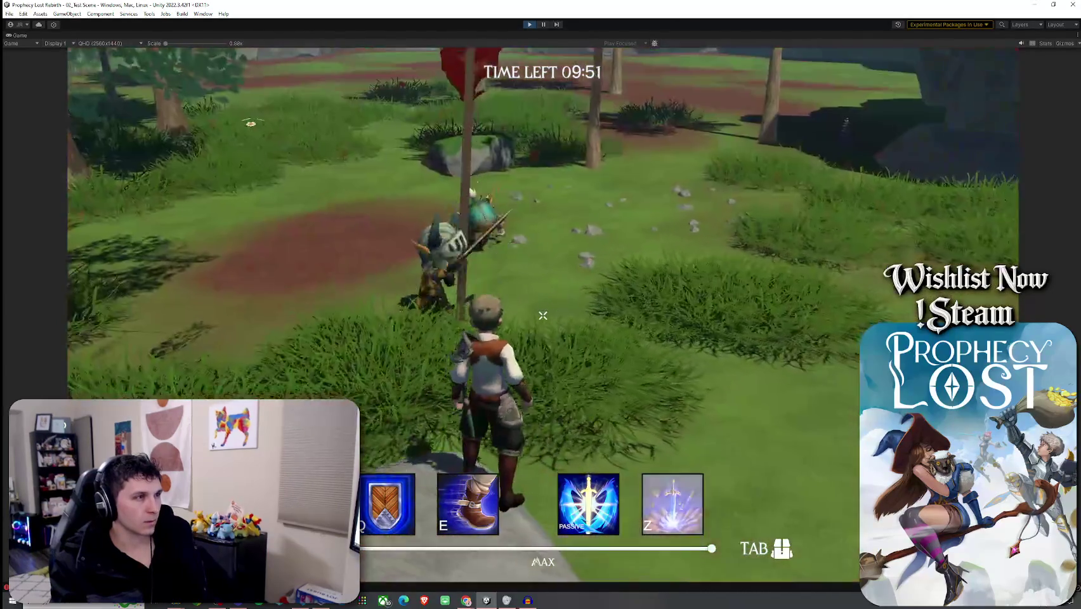
key(w)
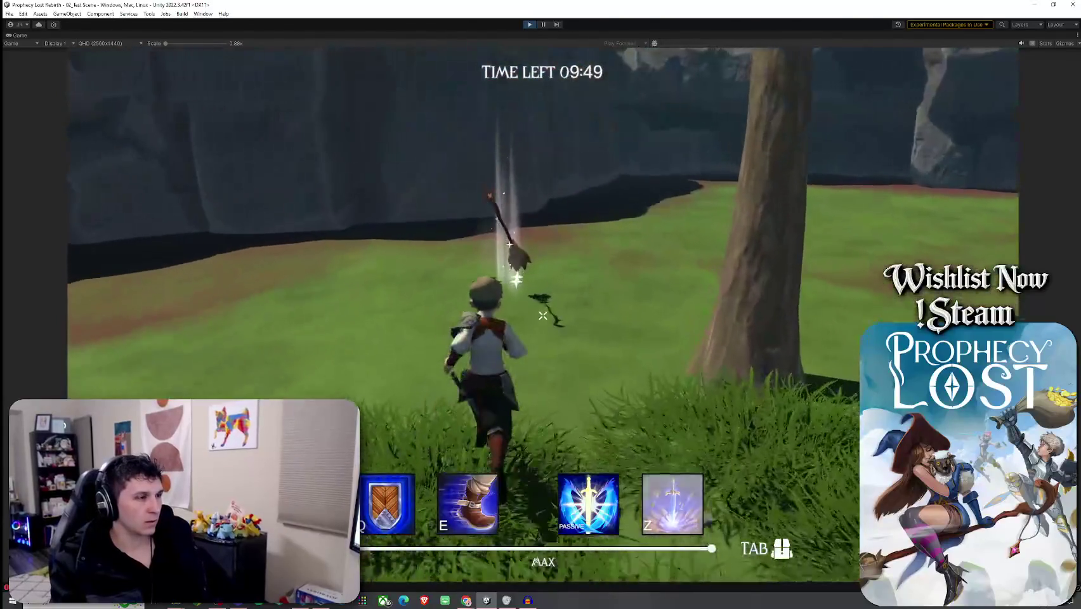
key(Tab)
key(Tab)
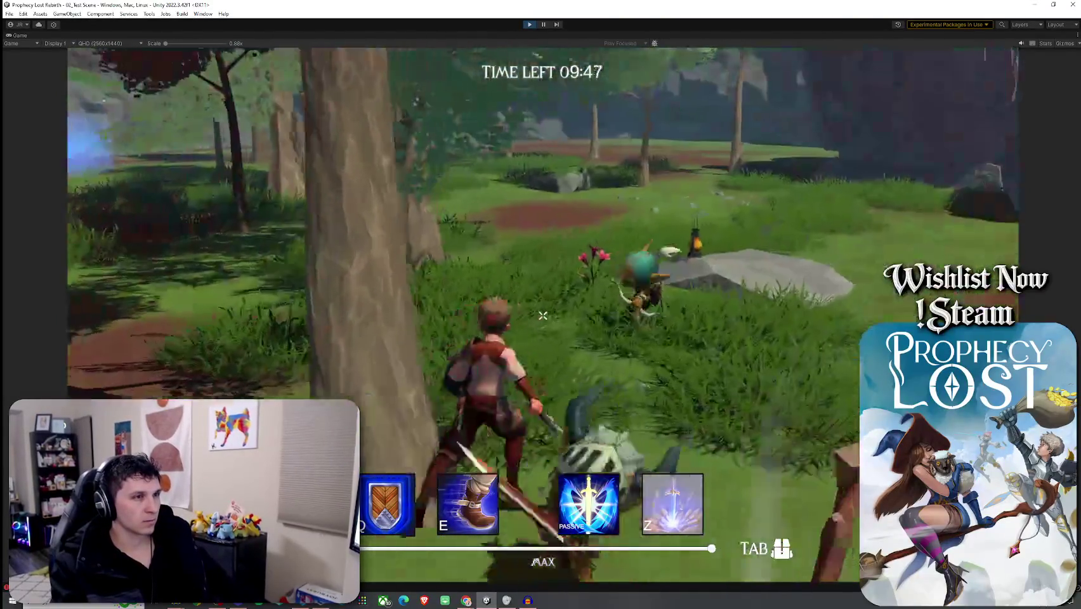
- Attack the goblin repeatedly, then exit play mode to restore the editor layout
click(543, 315)
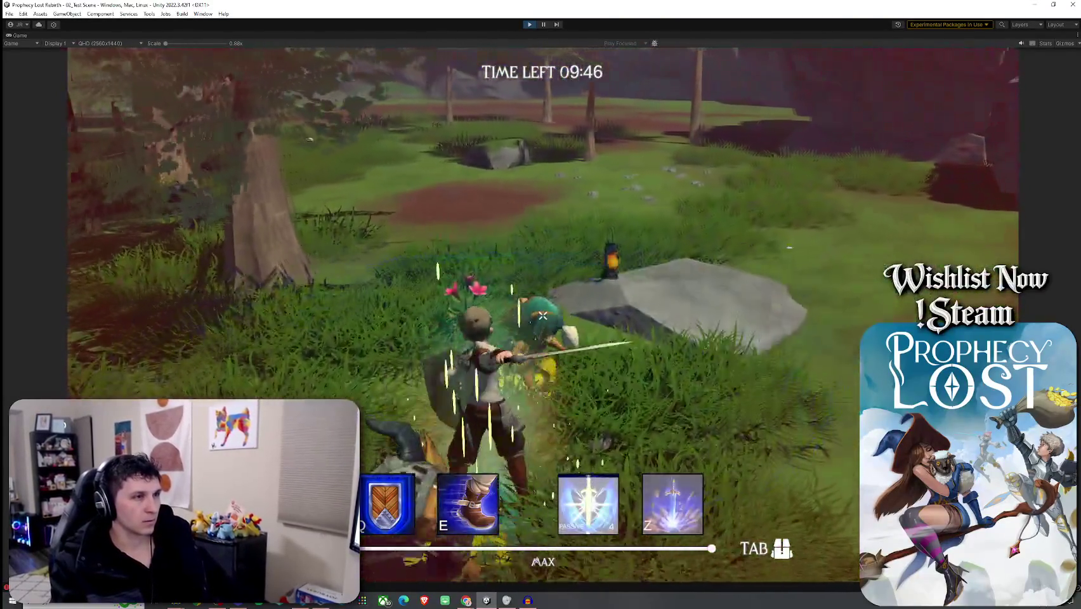
click(542, 315)
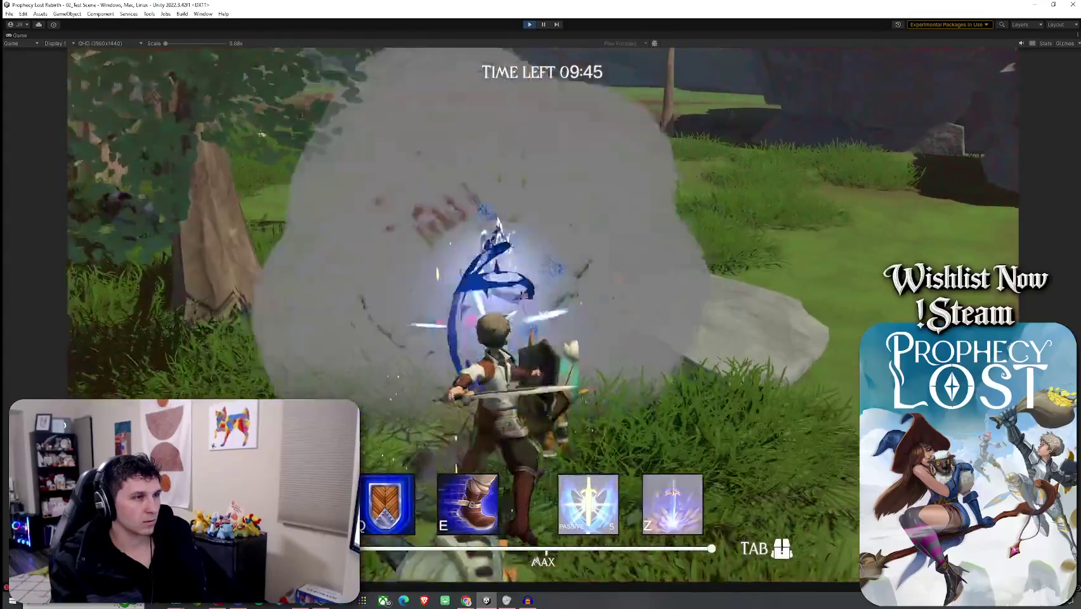
click(542, 315)
click(543, 315)
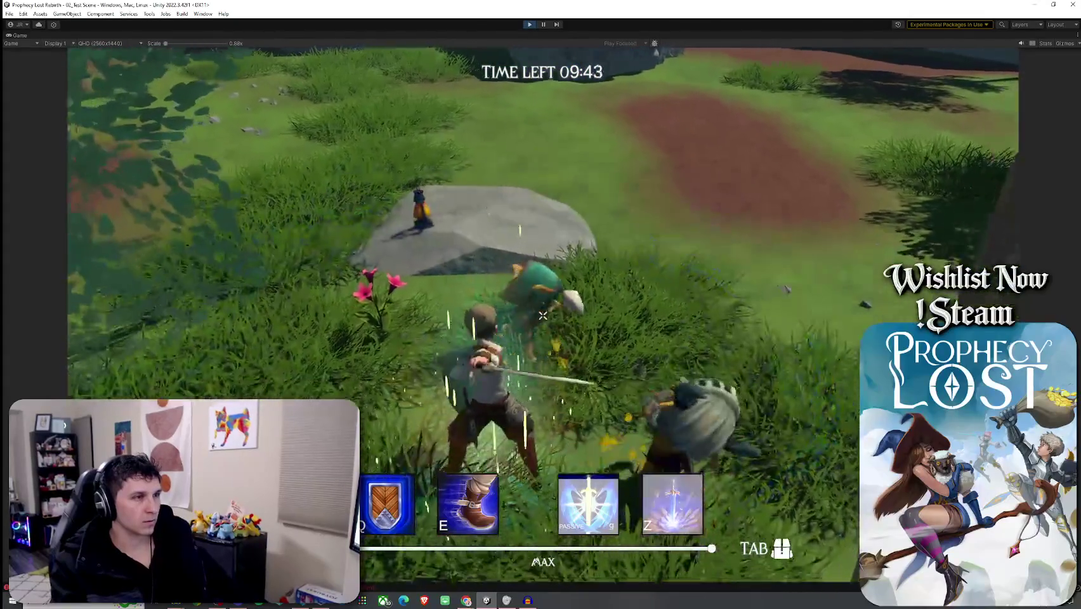
click(542, 315)
key(w)
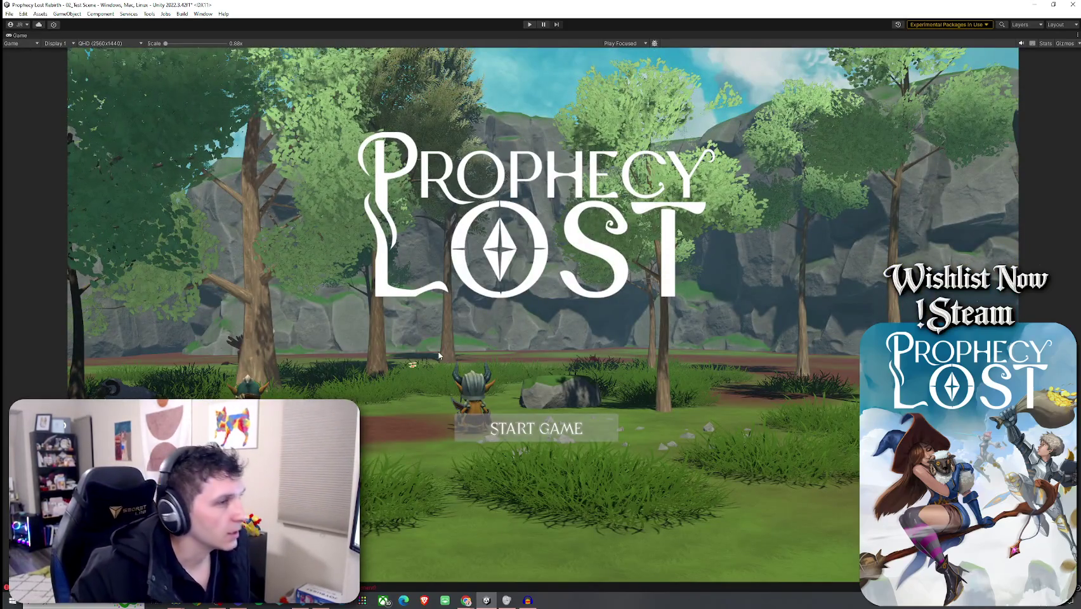
key(ctrl+p)
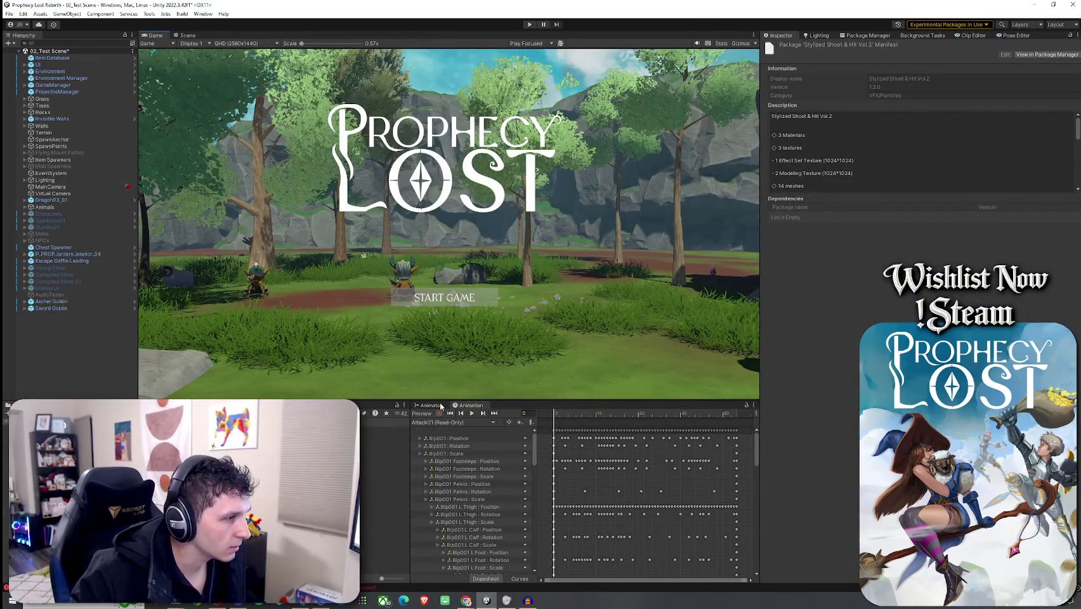
- Open the Sword Goblin prefab and its CgoblinSword animator controller graph
click(441, 406)
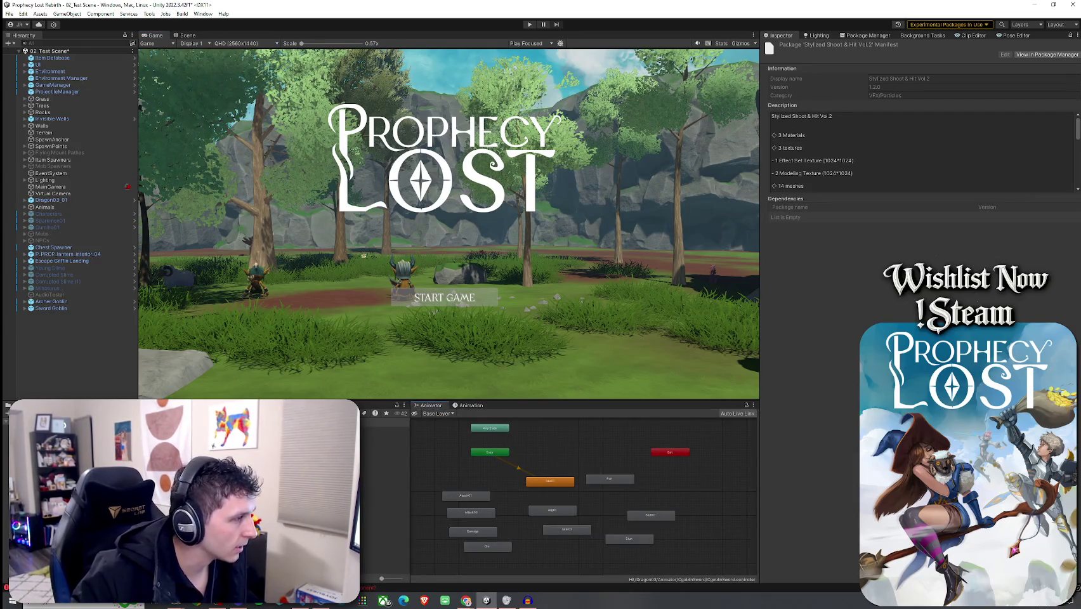
click(385, 565)
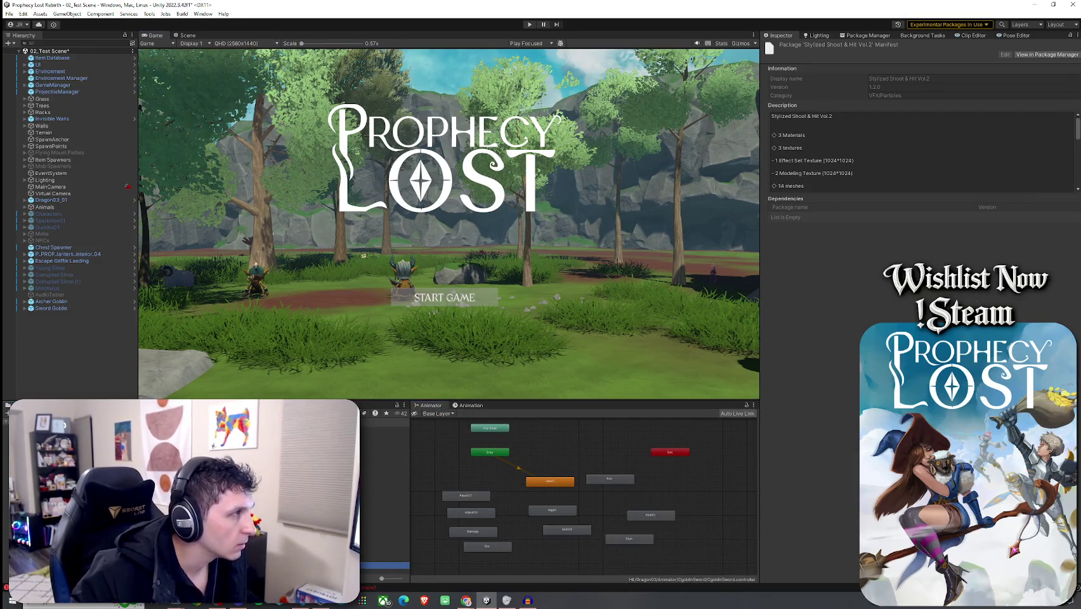
click(51, 309)
click(134, 309)
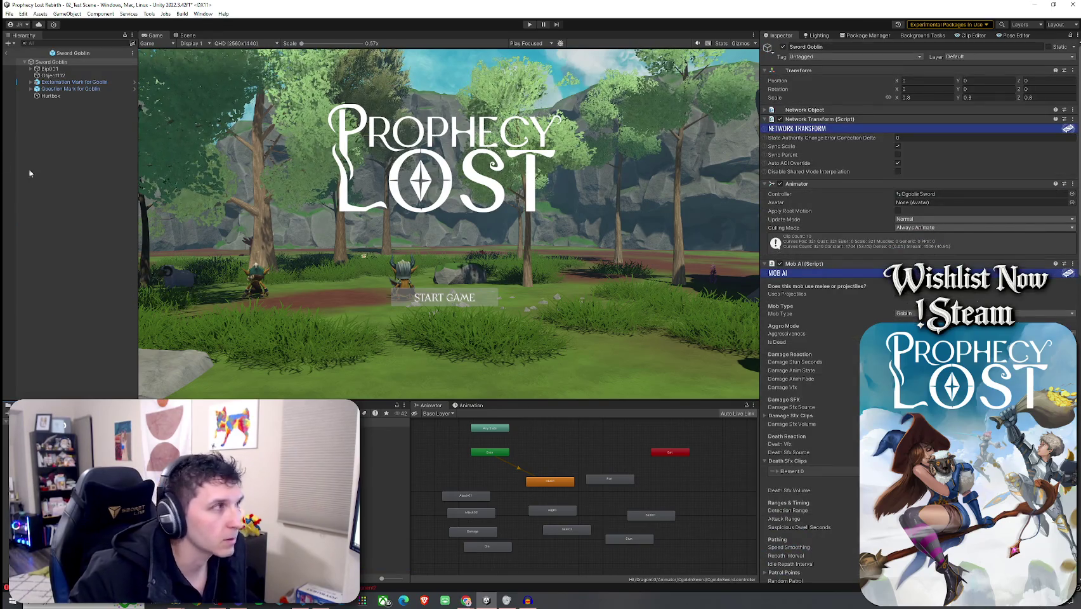
click(929, 194)
click(509, 488)
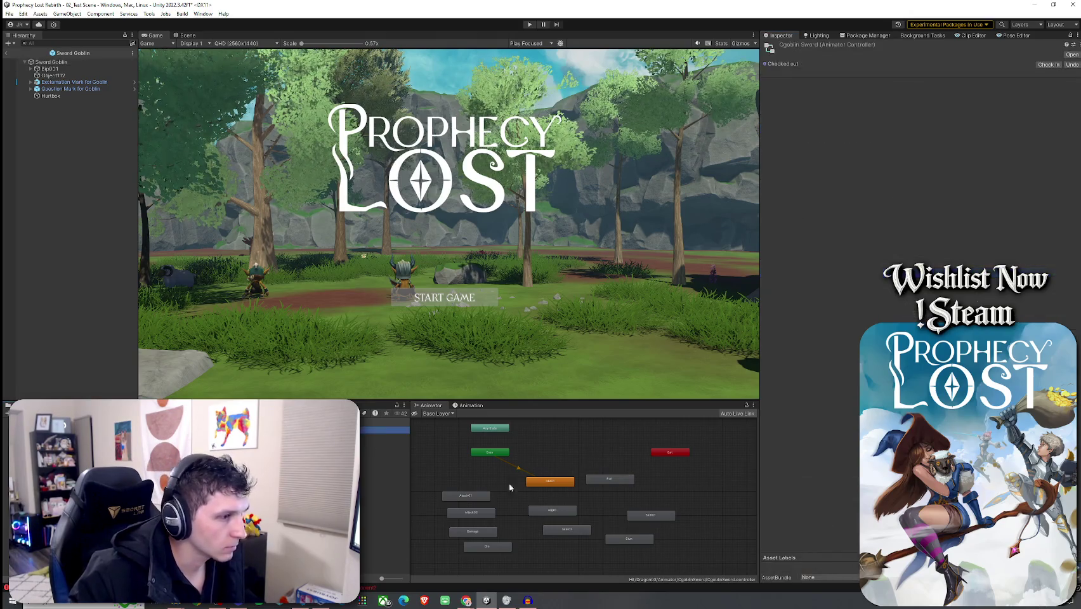
- Preview the Attack02 and Attack01 animations from their import settings
scroll(589, 502, up, 2)
double_click(444, 520)
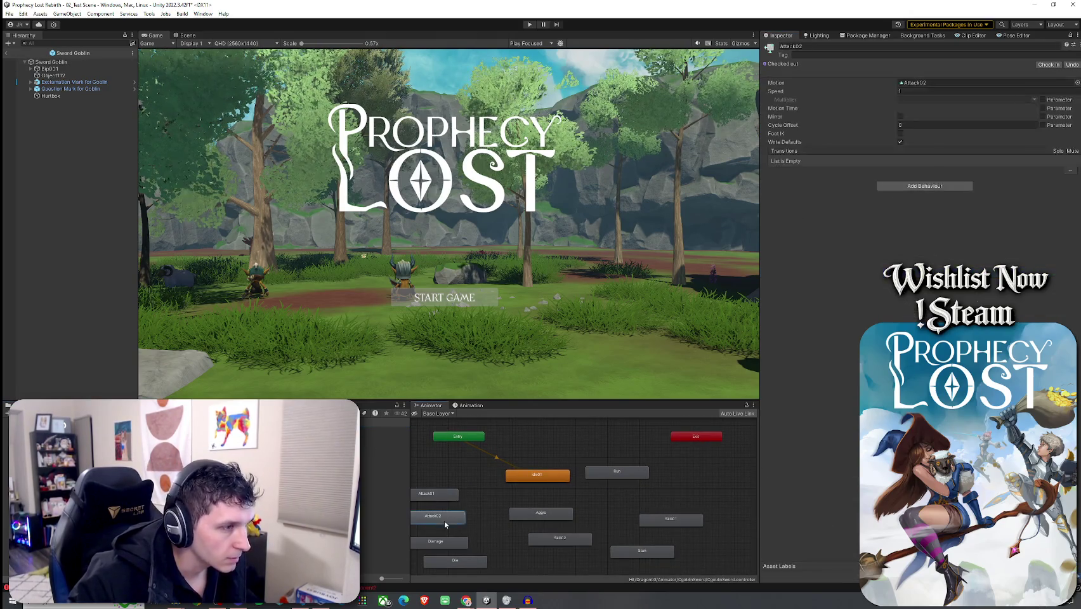
click(767, 349)
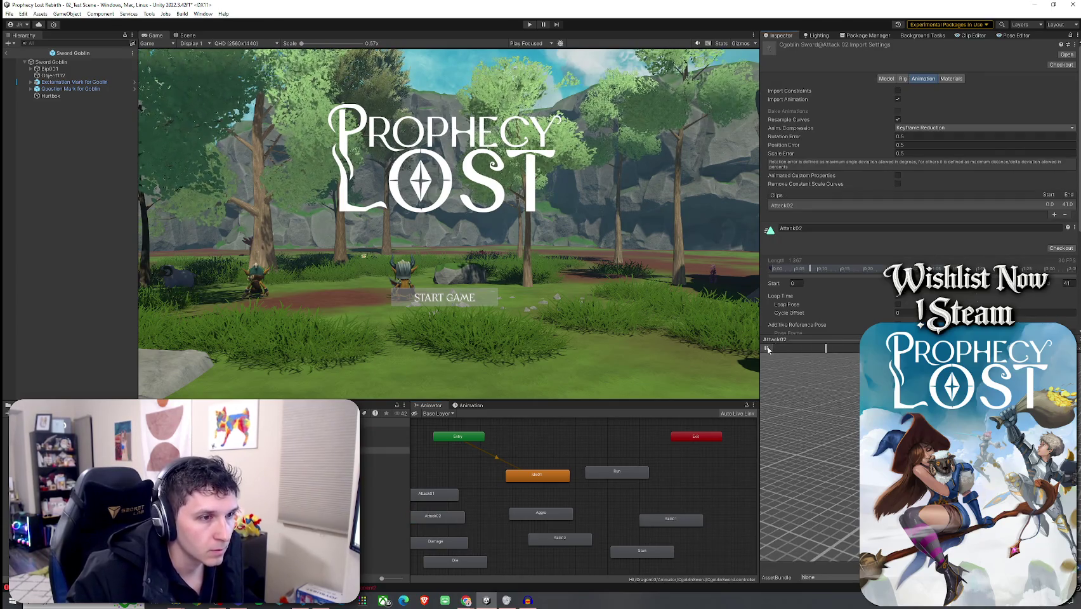
double_click(434, 495)
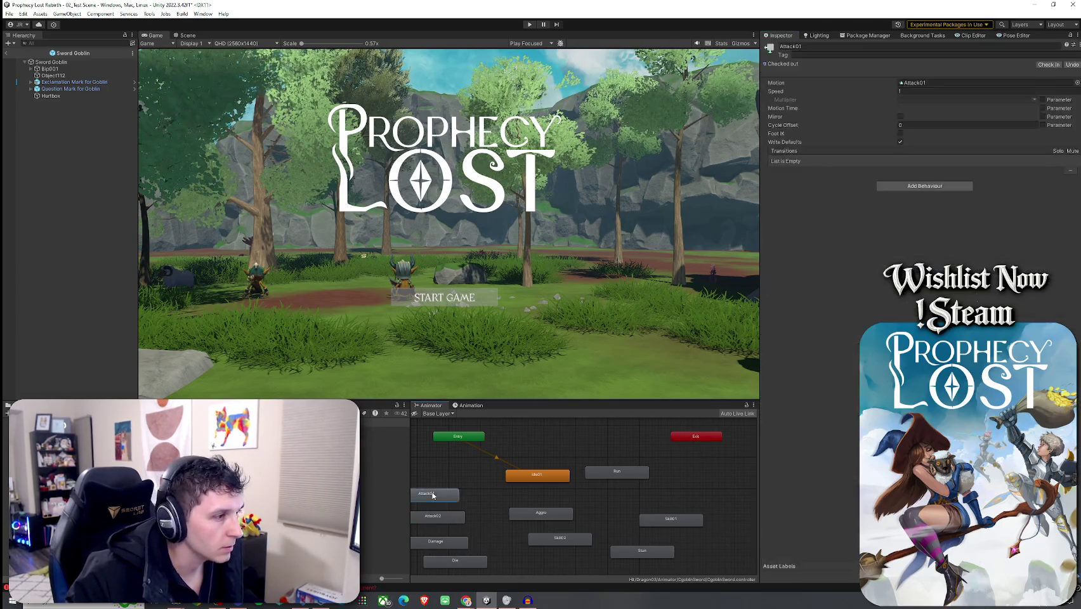
click(767, 349)
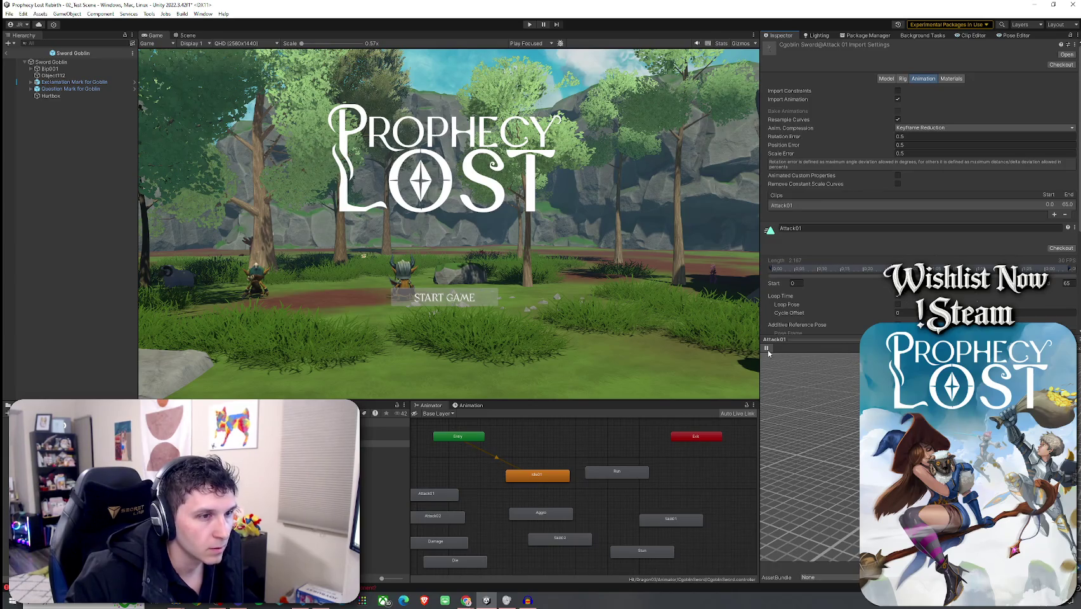
- Set the Attack01 state's speed to 0.5 and preview the attack animation
click(437, 495)
click(913, 92)
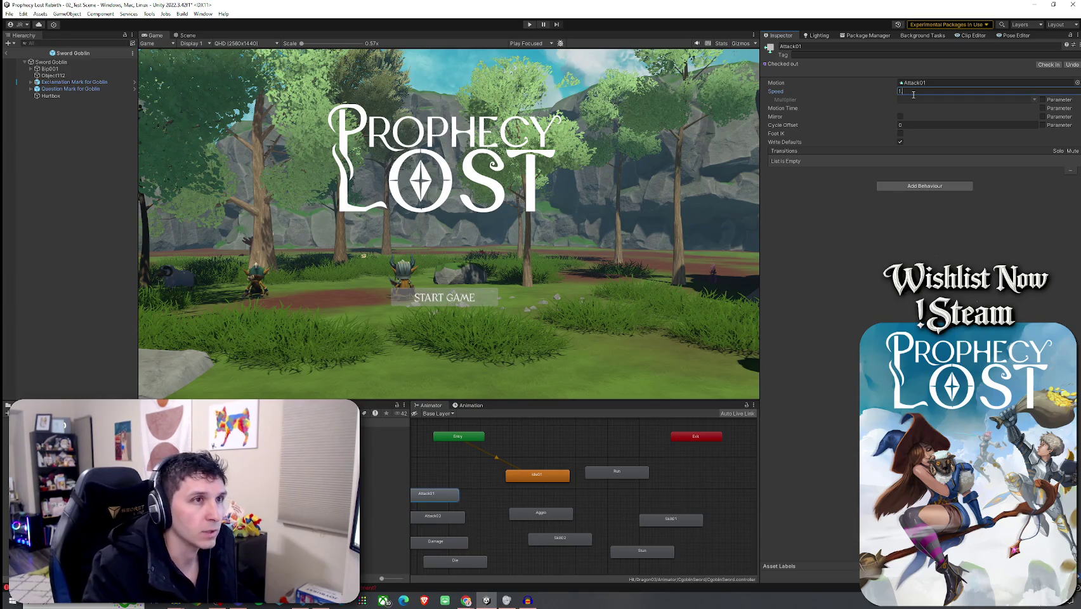
text(.5)
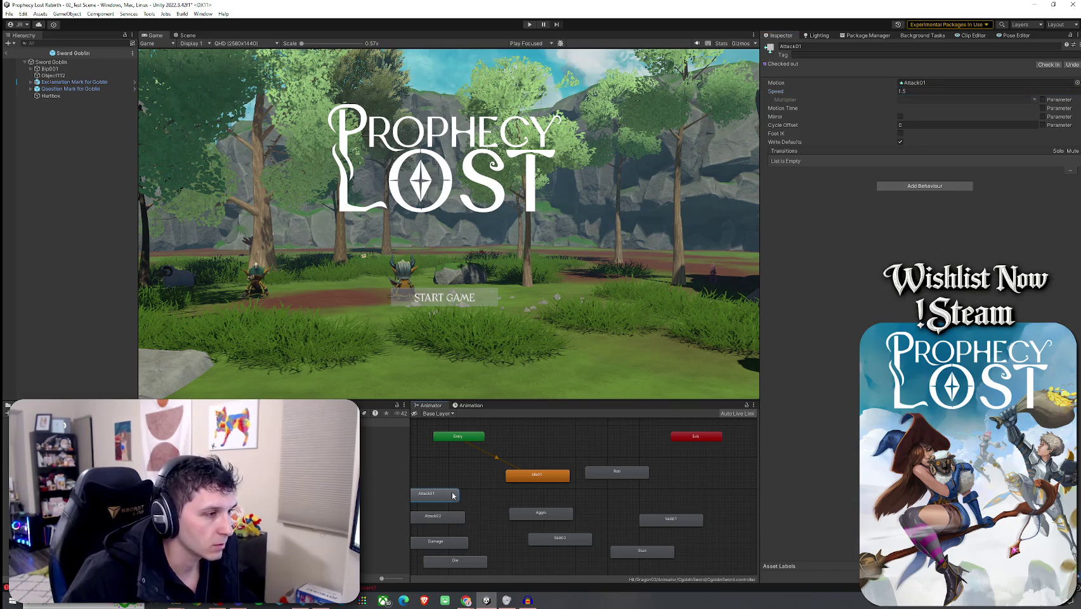
double_click(435, 494)
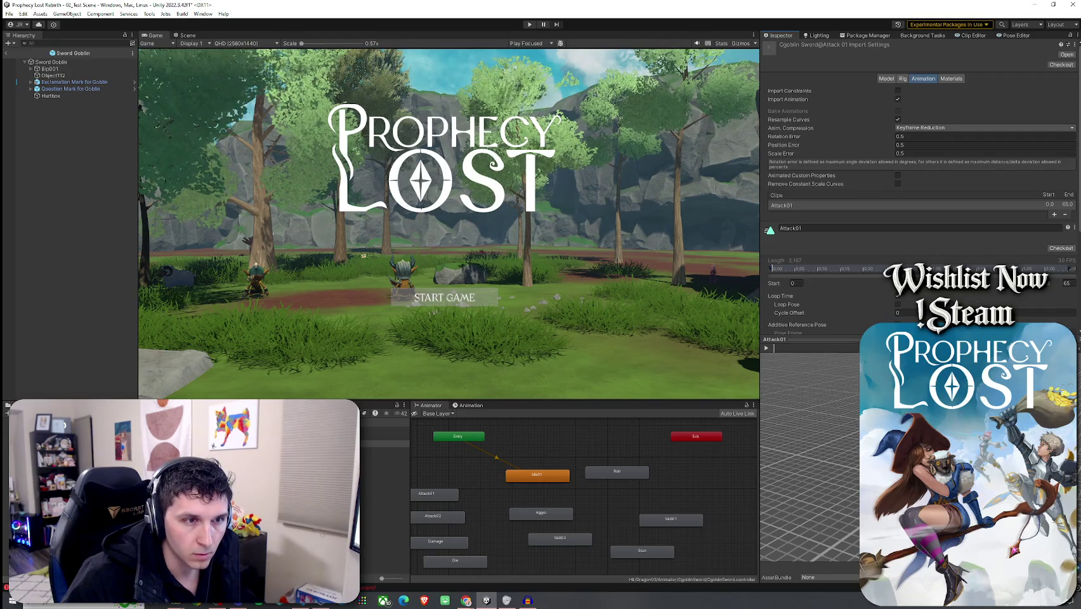
click(767, 348)
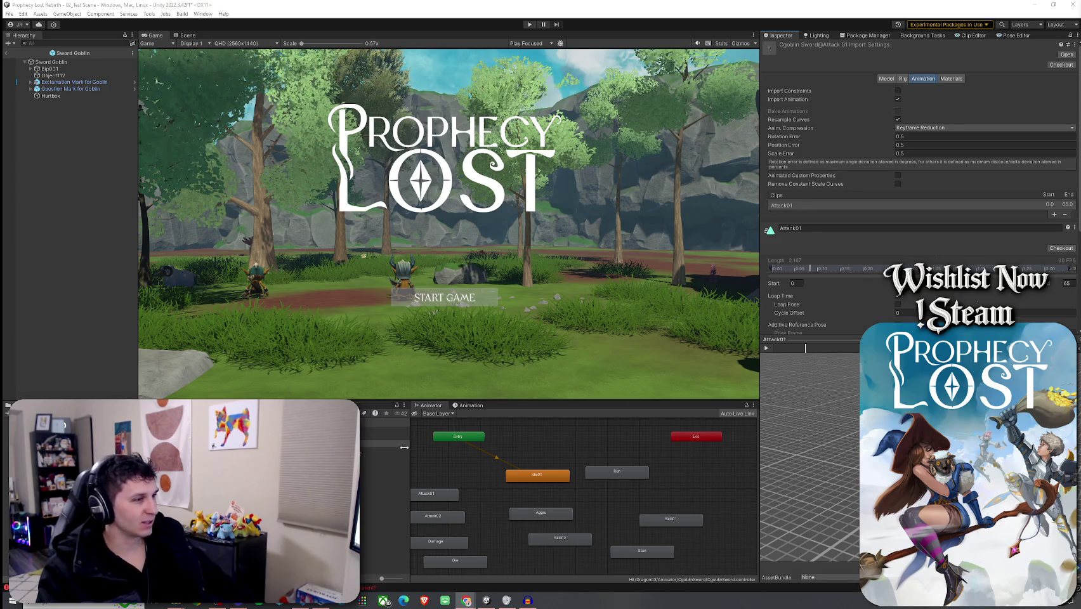
- Show the Project window and locate the Sword Goblin Die clip for the Die state
key(ctrl+5)
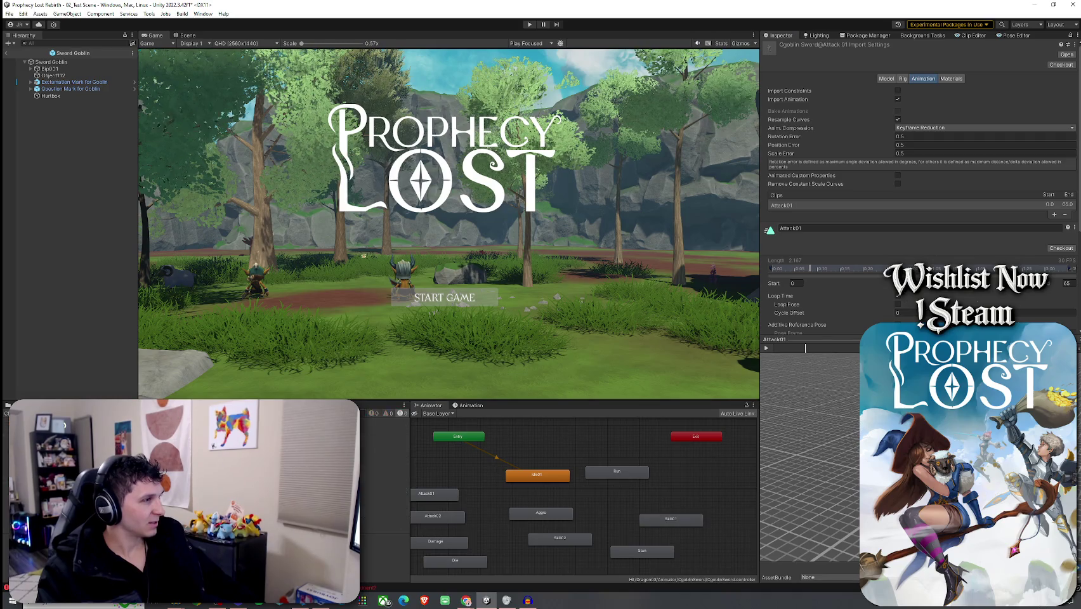
drag(809, 337, 809, 400)
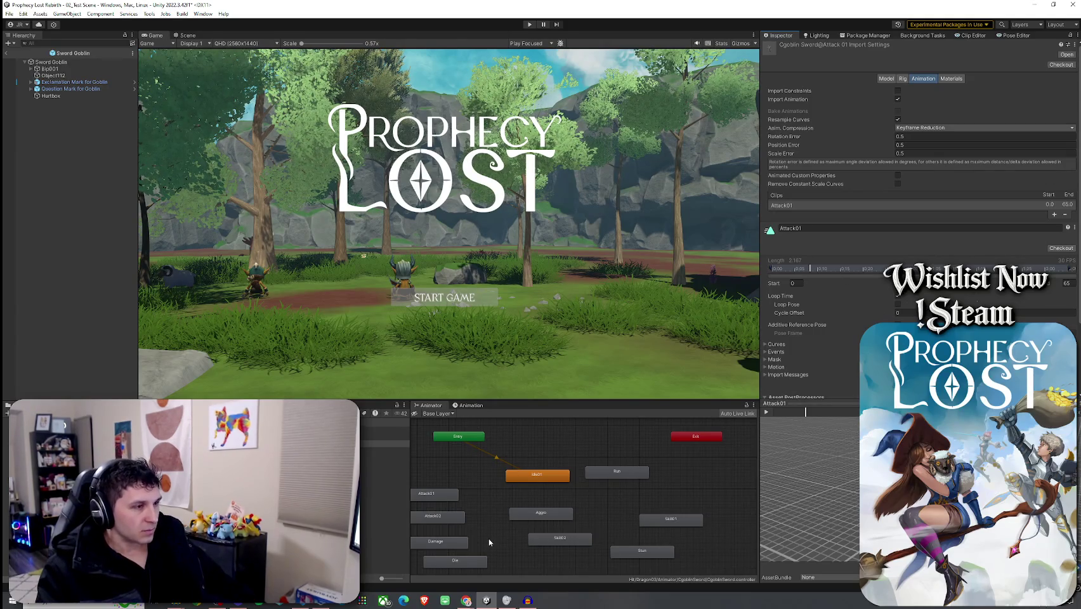
click(451, 562)
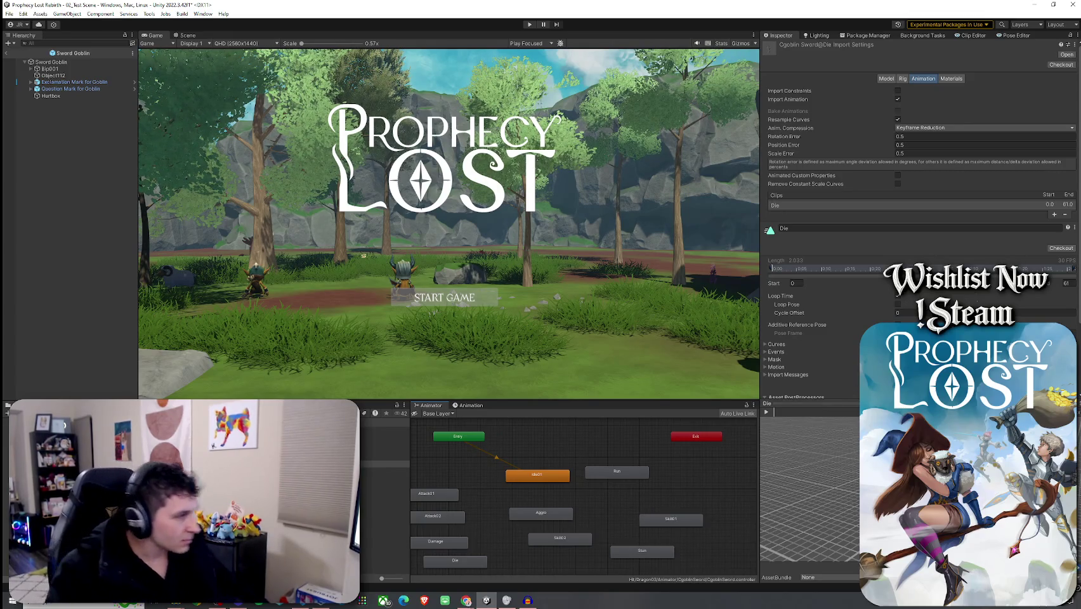
click(383, 464)
click(382, 477)
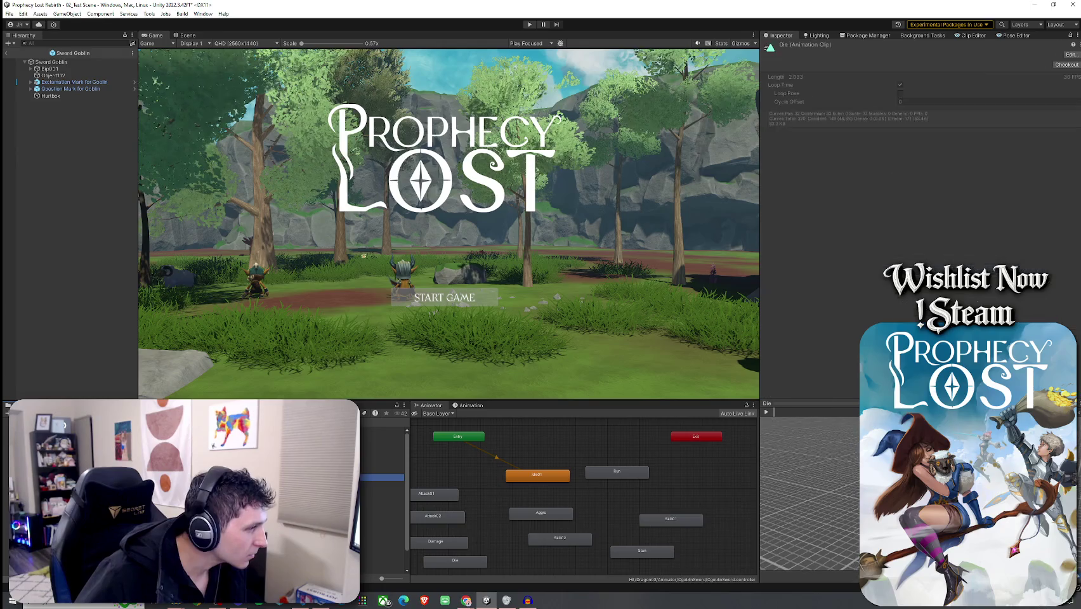
click(382, 570)
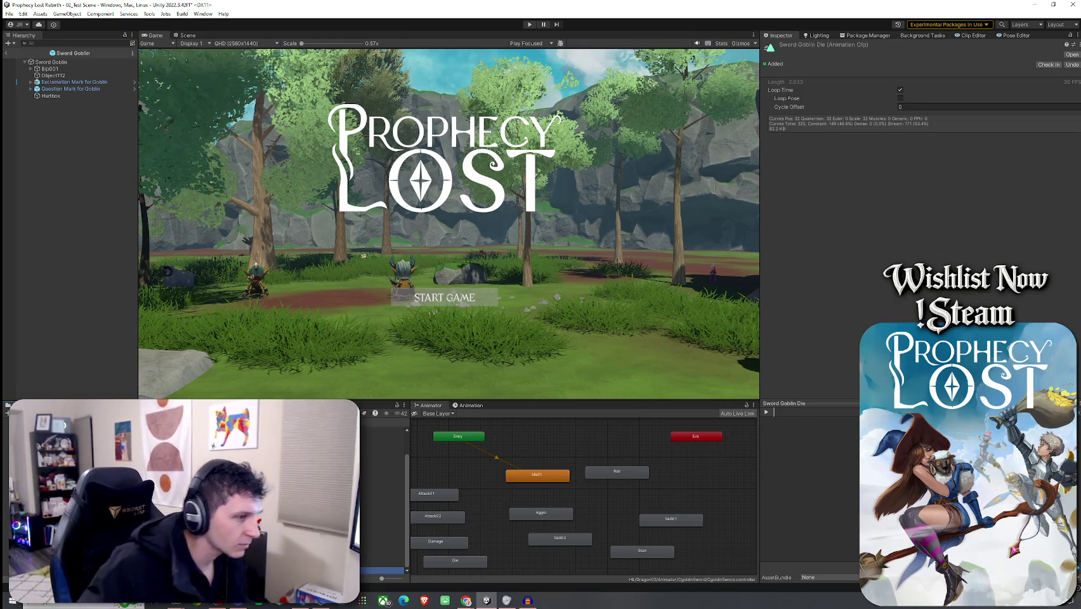
- Assign Sword Goblin Die to the Die state with Loop Time off, save, and open the Archer Goblin prefab
click(447, 561)
mouse_move(382, 570)
mouse_down()
mouse_move(395, 495)
mouse_move(921, 139)
mouse_move(917, 87)
mouse_up()
double_click(917, 83)
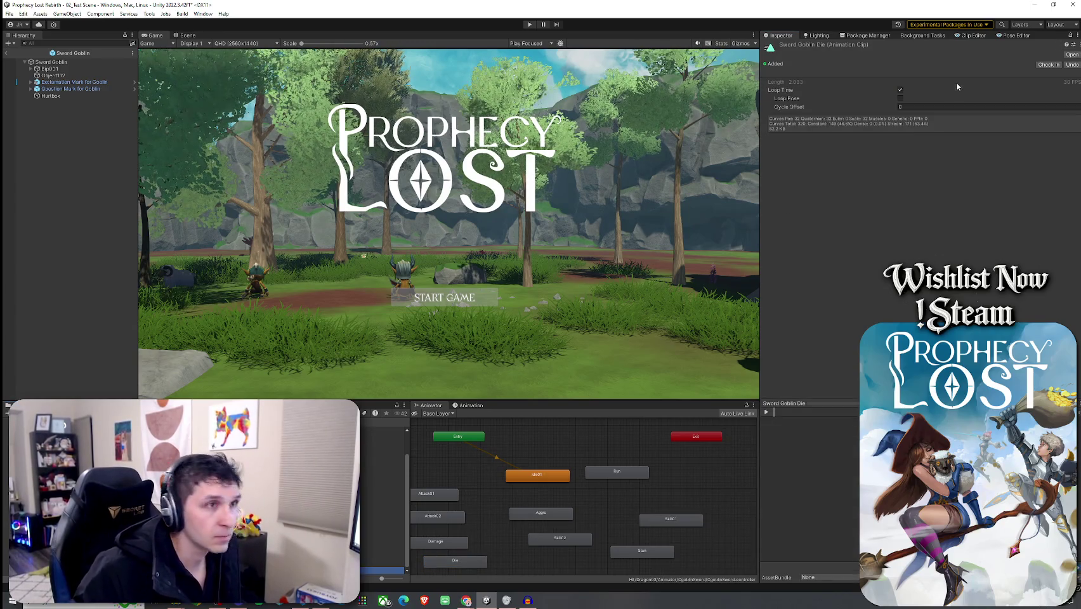
click(901, 90)
click(9, 13)
click(24, 54)
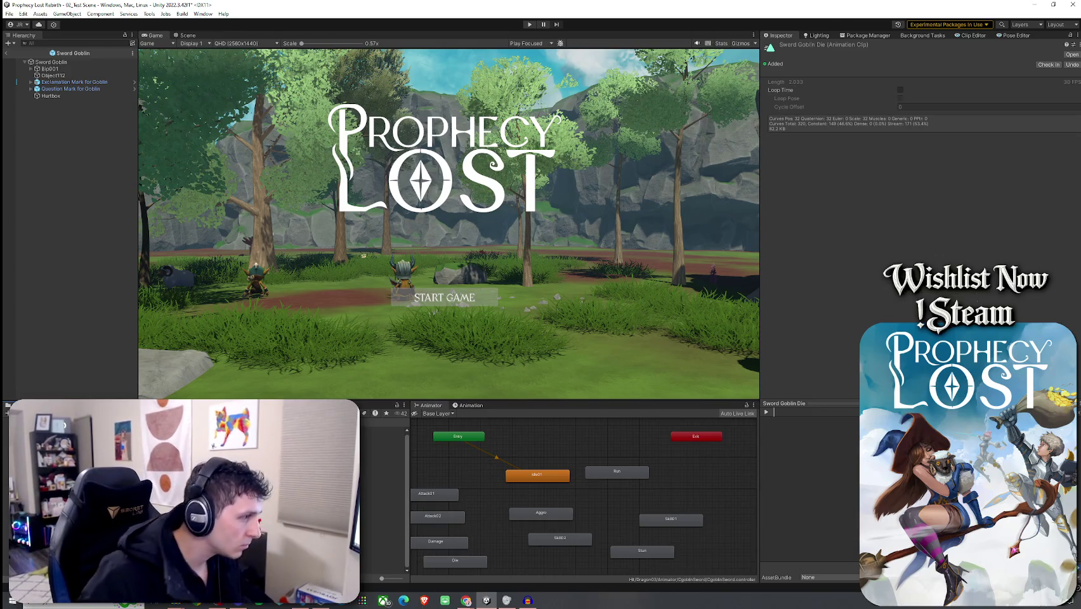
double_click(385, 449)
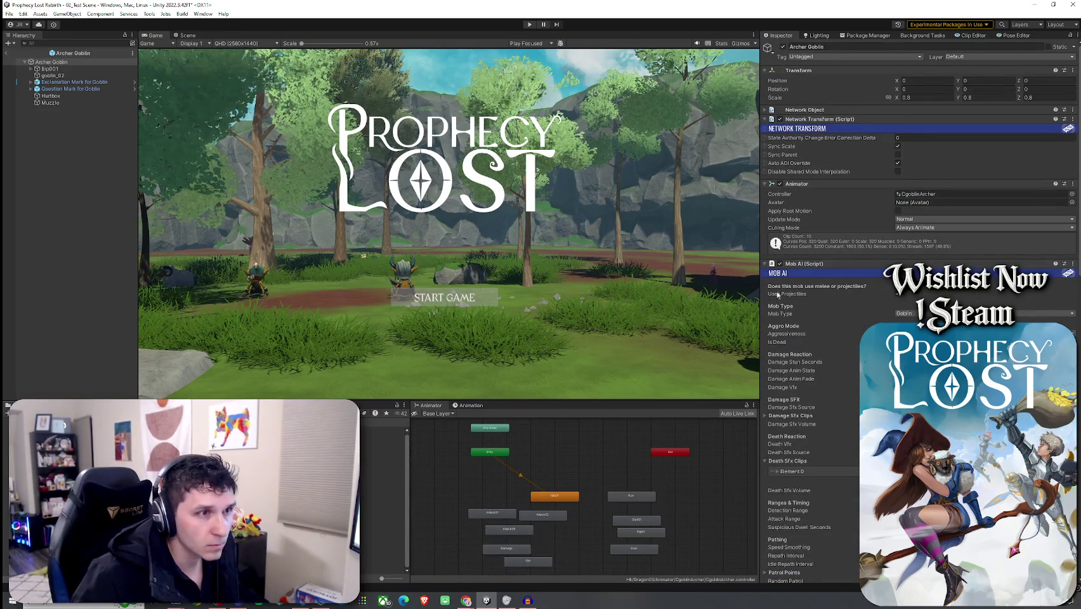
- Find the archer's standalone Die clip and rename it Archer Goblin Die
click(558, 515)
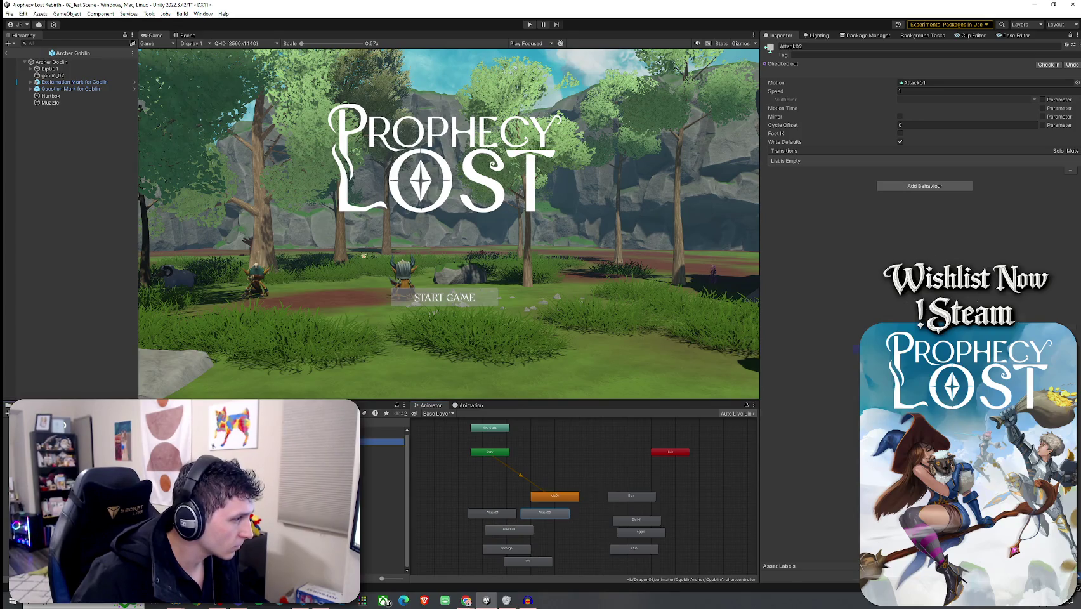
key(ctrl+z)
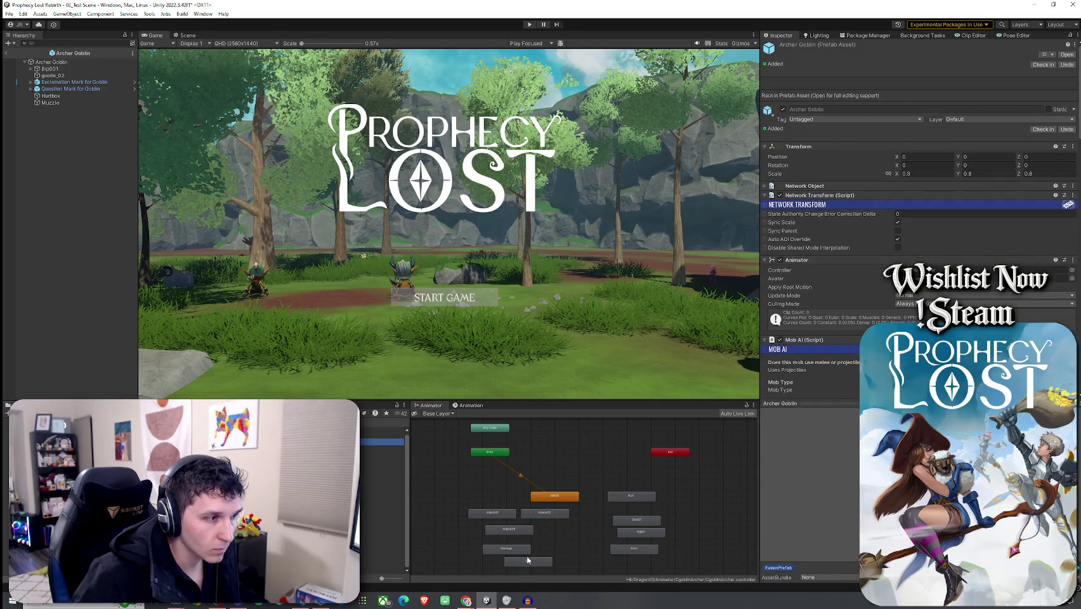
double_click(528, 560)
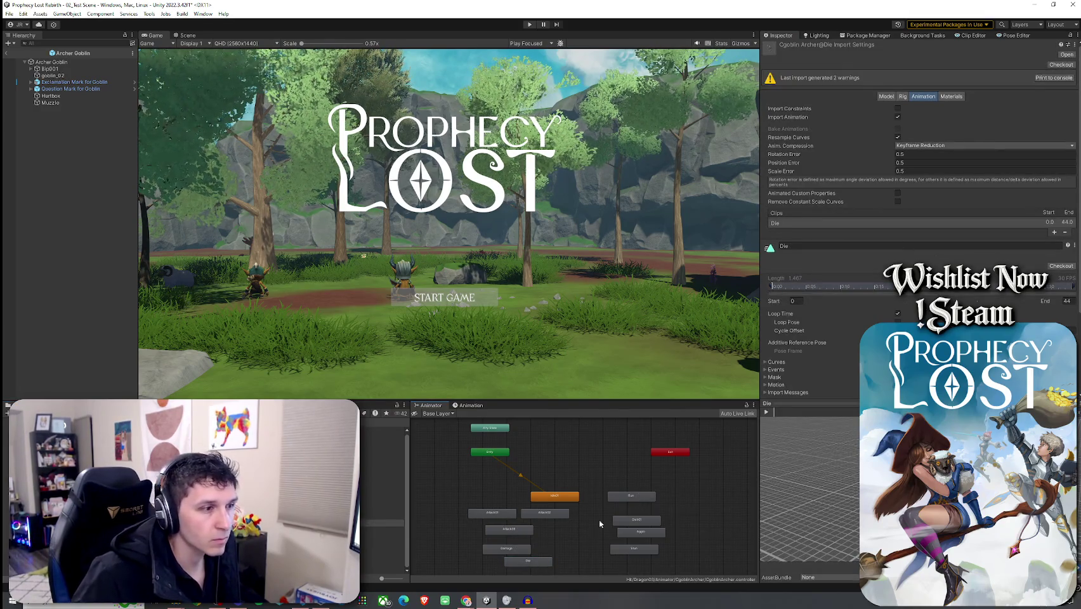
click(528, 561)
click(925, 84)
click(381, 484)
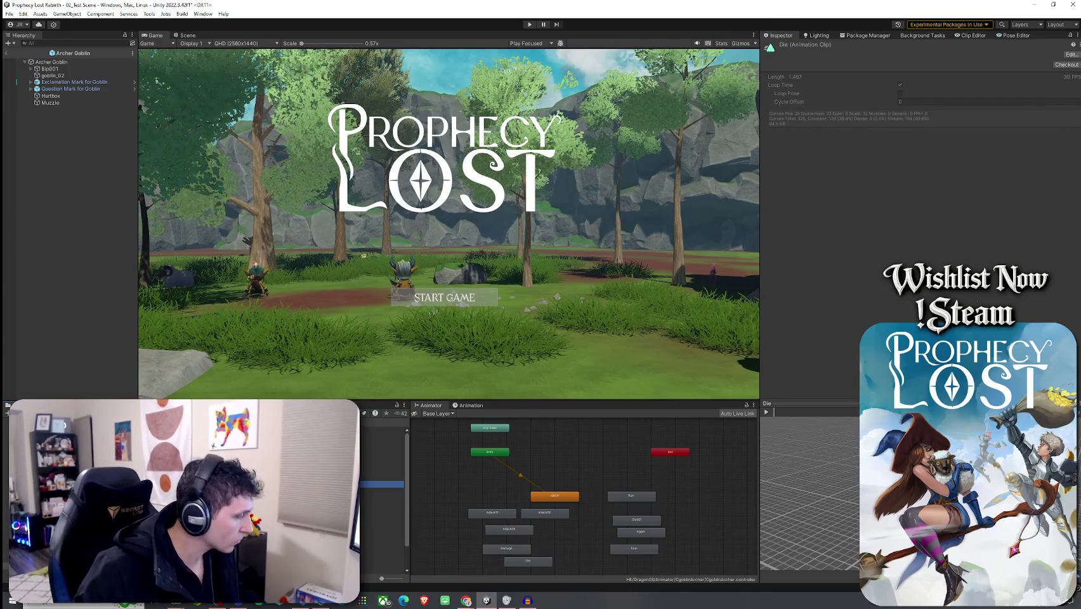
click(381, 570)
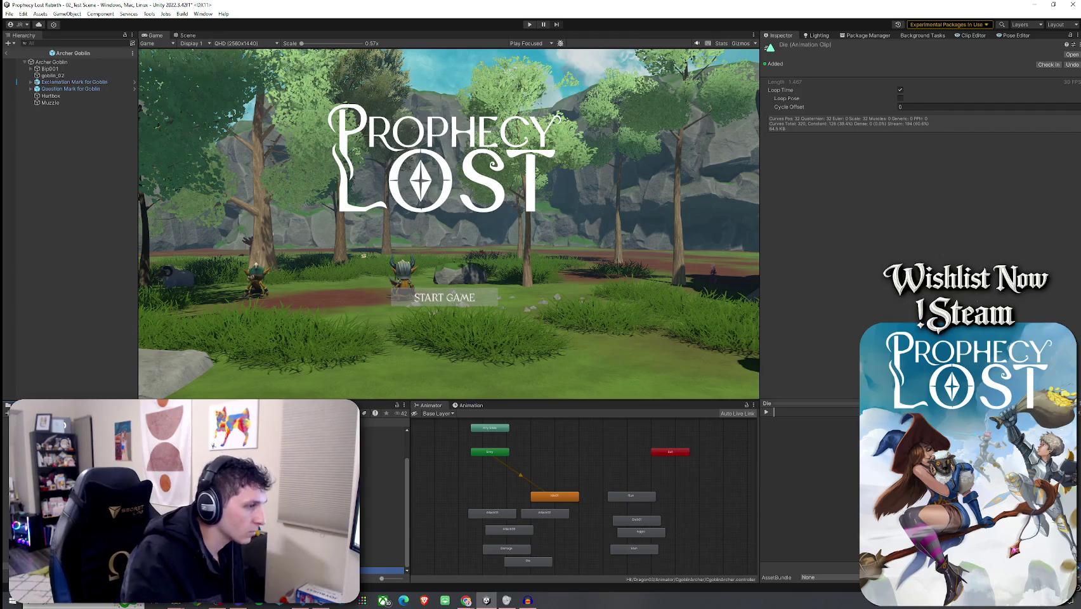
scroll(381, 495, up, 2)
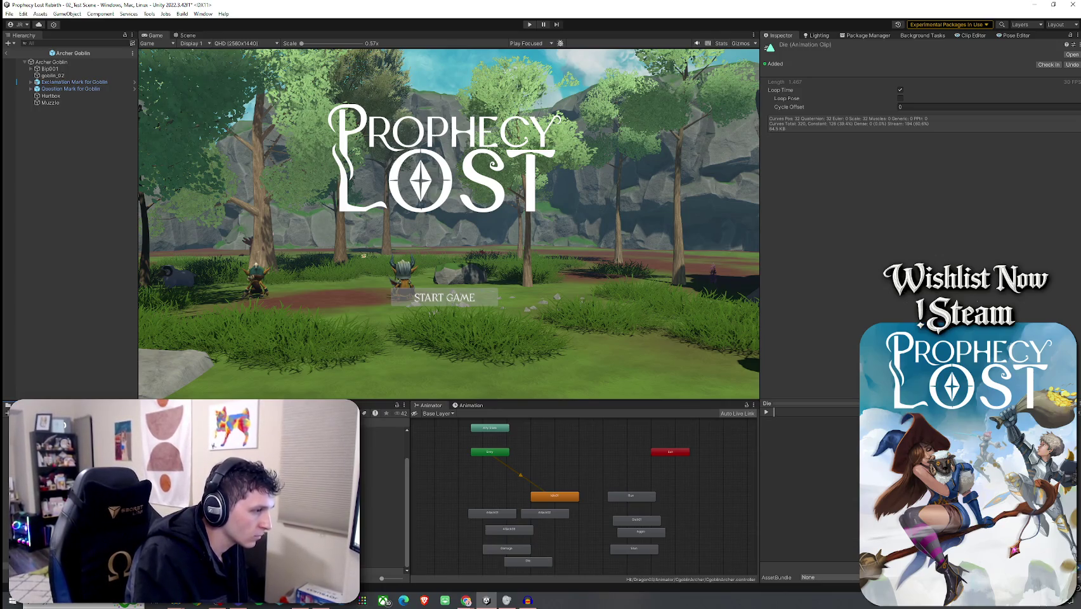
key(Return)
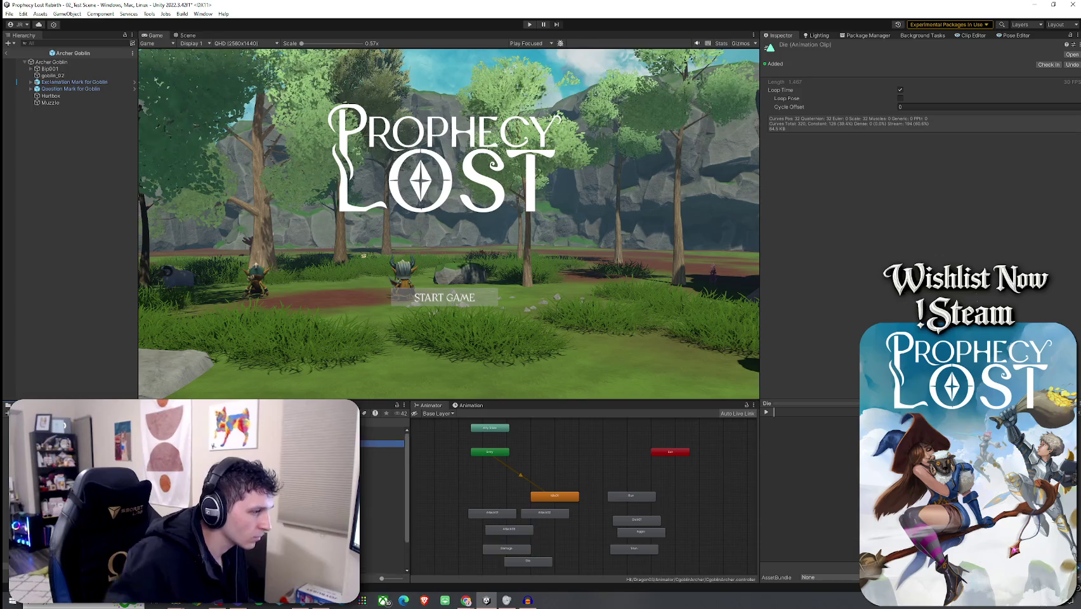
- Assign Archer Goblin Die to the Die state with Loop Time off and save
click(537, 564)
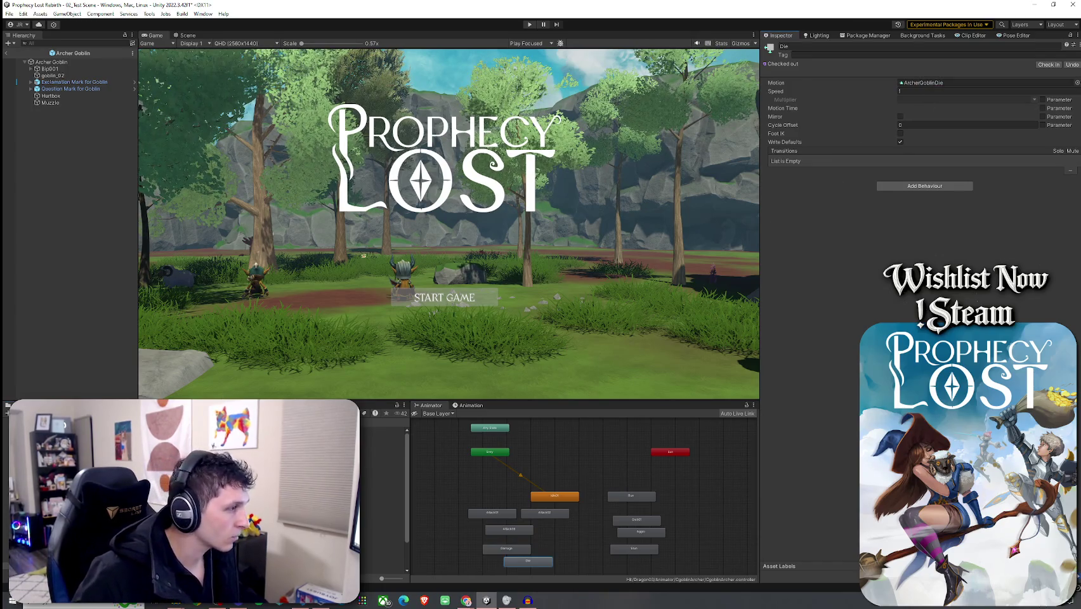
double_click(951, 83)
click(900, 89)
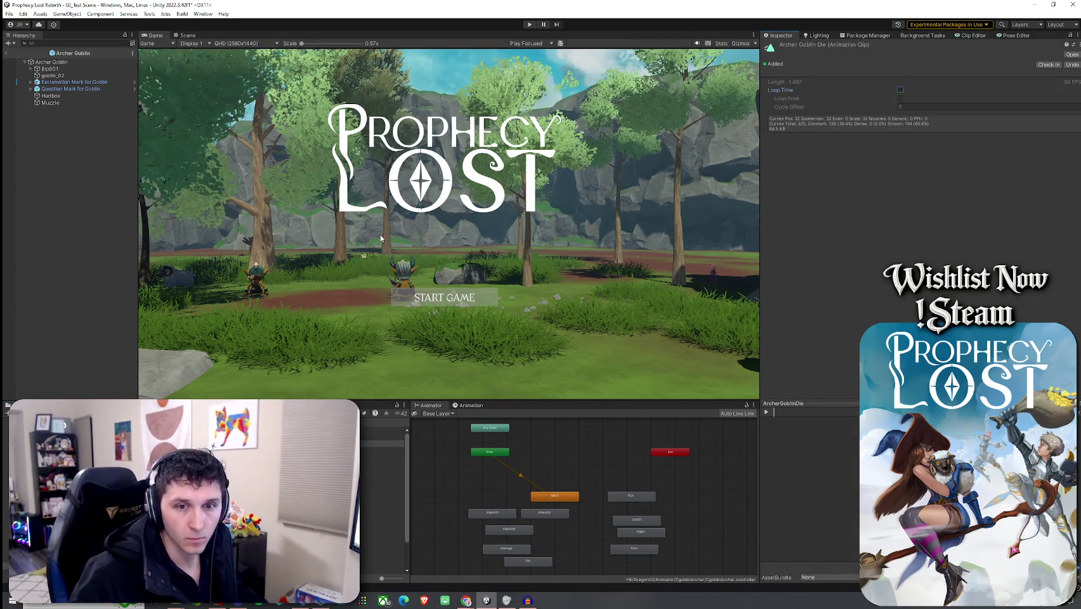
click(9, 13)
click(25, 47)
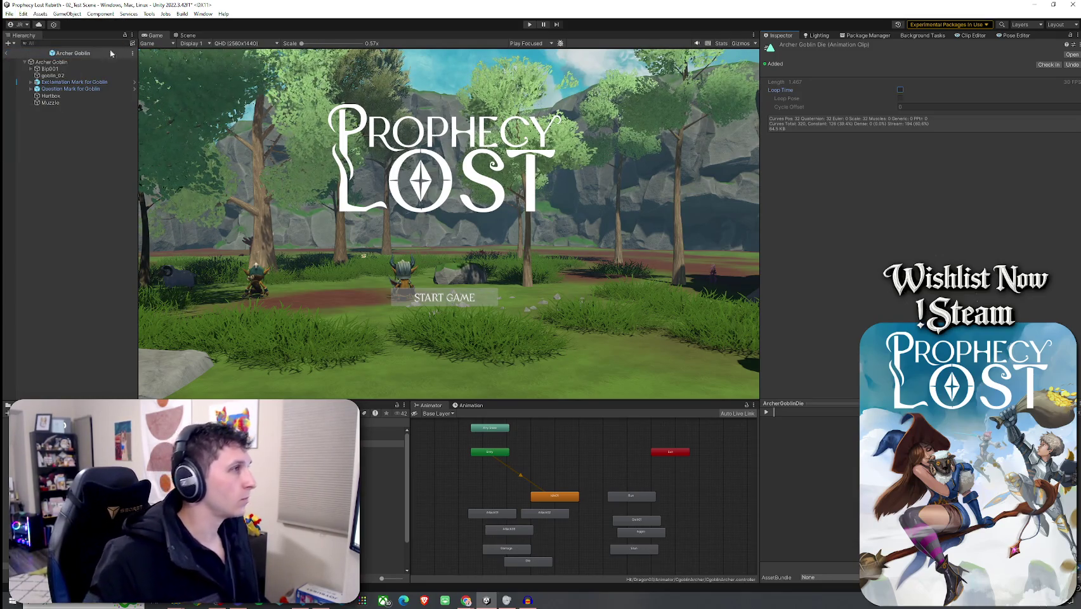
- Save the Archer Goblin prefab and return to 02_Test Scene
click(7, 53)
click(9, 13)
click(25, 47)
click(59, 302)
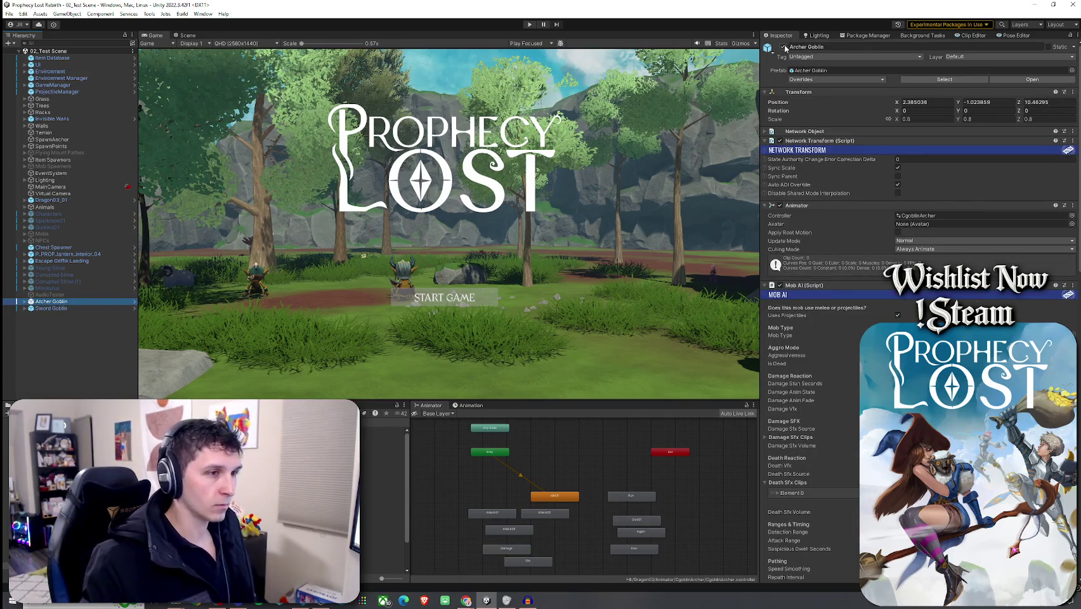
- Apply all the scene Sword Goblin's overrides to its prefab, then select the CgoblinSpear prefab
click(85, 307)
scroll(848, 344, down, 10)
scroll(848, 343, down, 8)
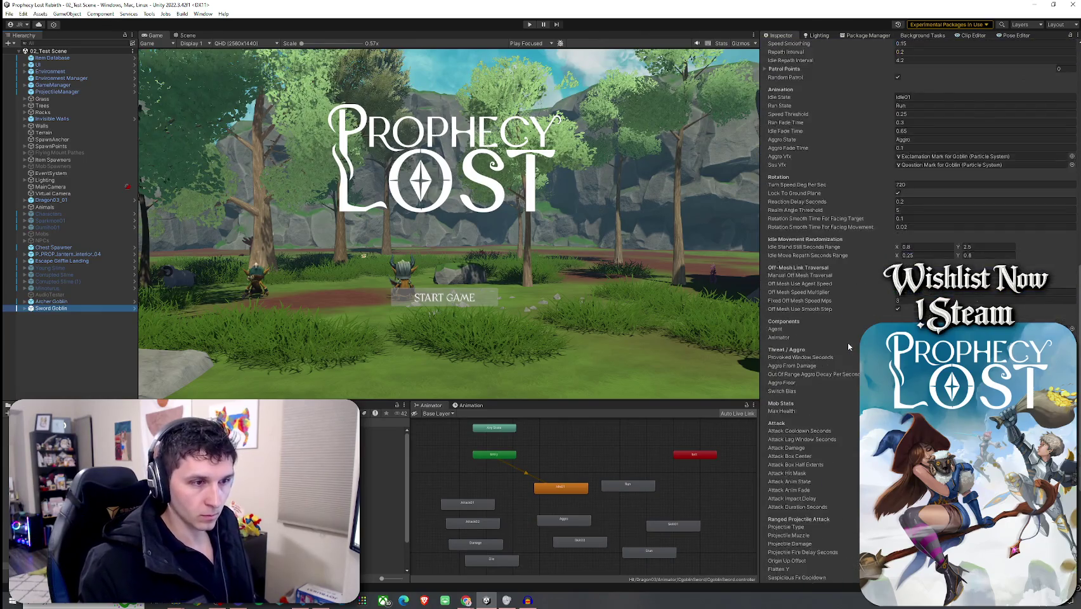
click(919, 342)
scroll(803, 178, up, 12)
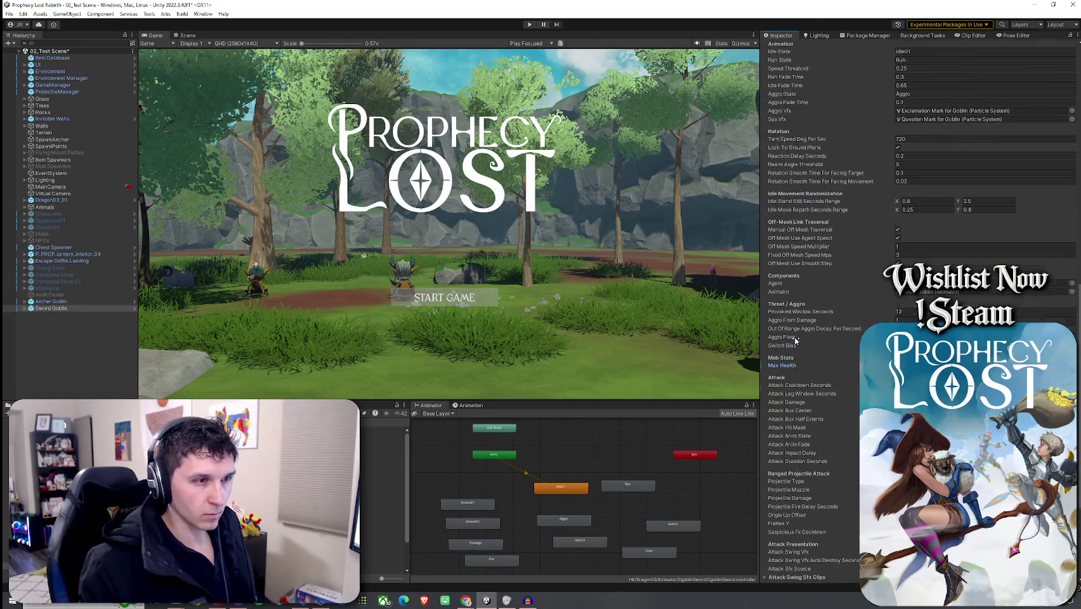
scroll(803, 178, up, 3)
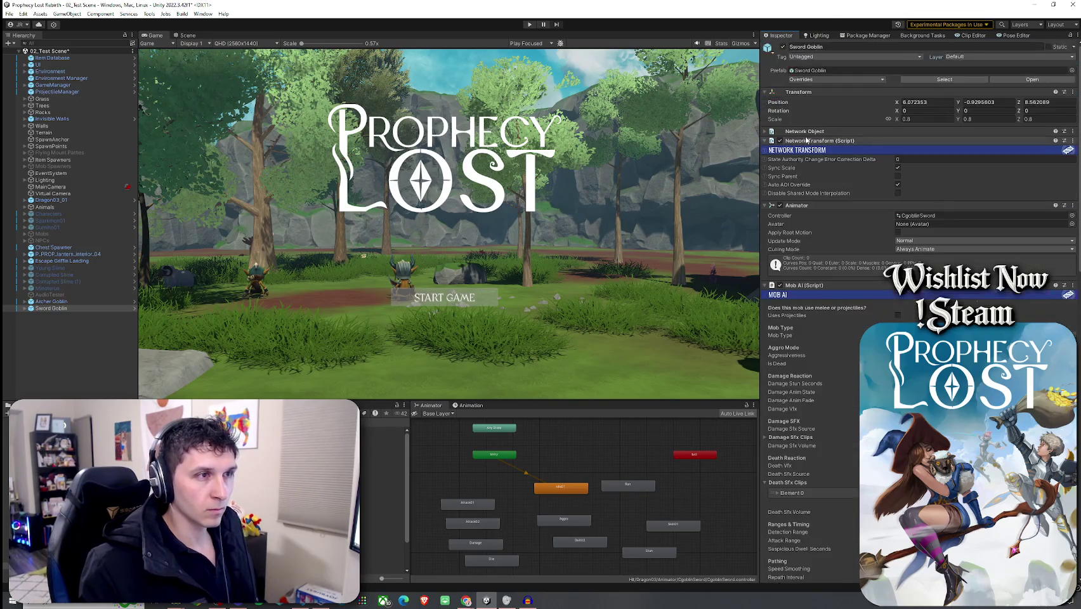
click(827, 80)
click(881, 139)
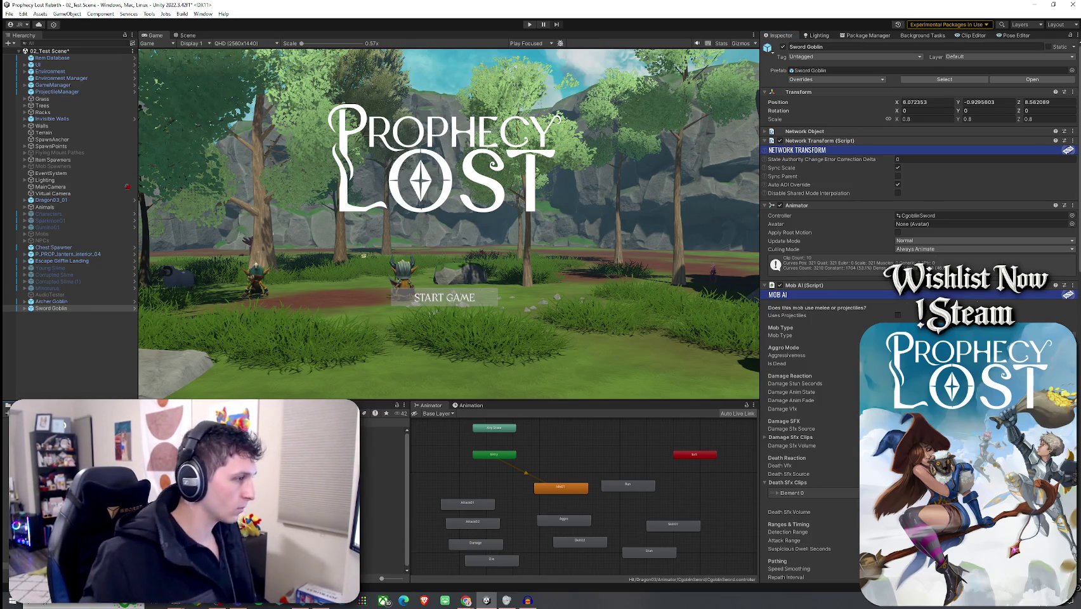
click(384, 557)
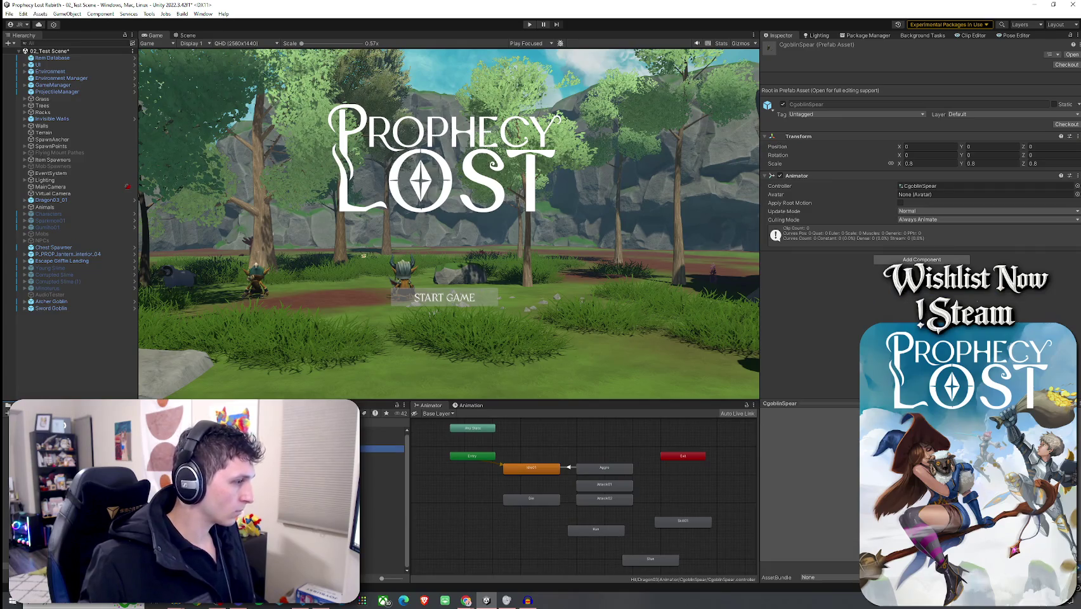
- Open the Spear Goblin prefab and save it
double_click(384, 557)
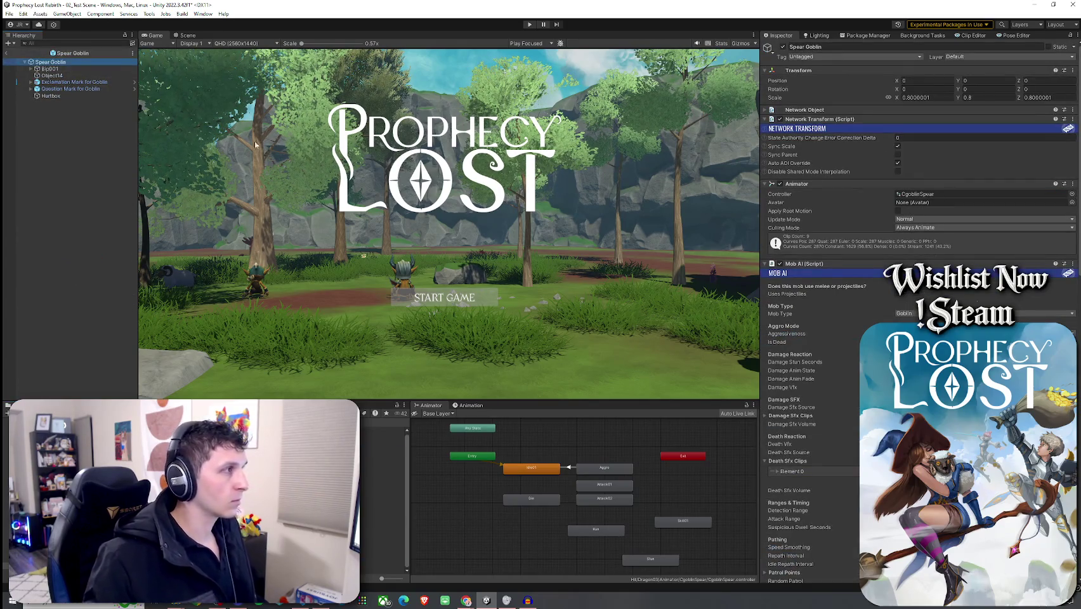
scroll(817, 384, down, 2)
scroll(816, 384, down, 6)
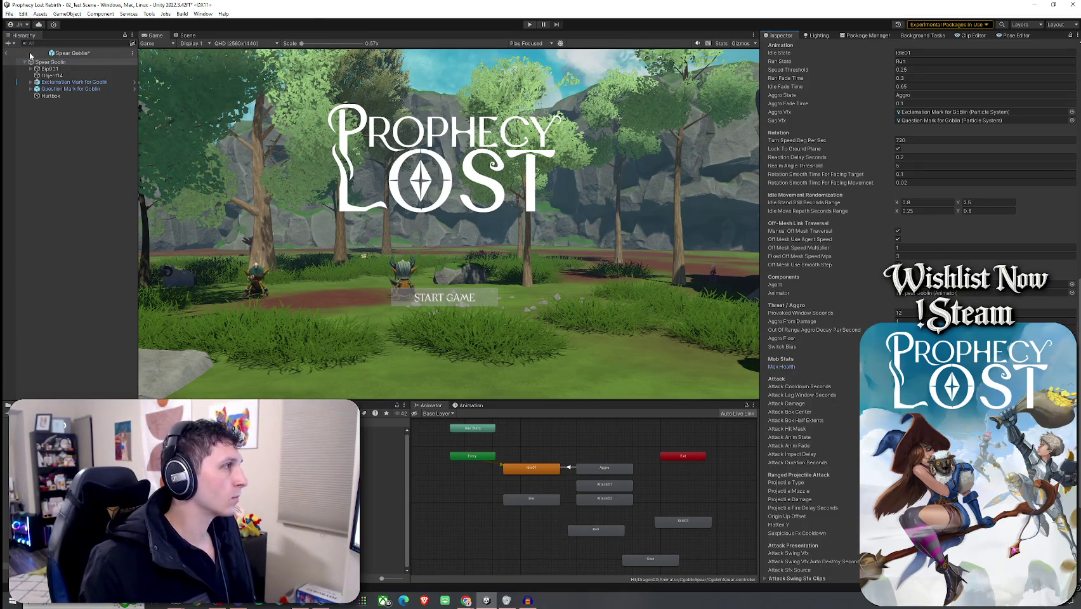
click(9, 14)
click(25, 61)
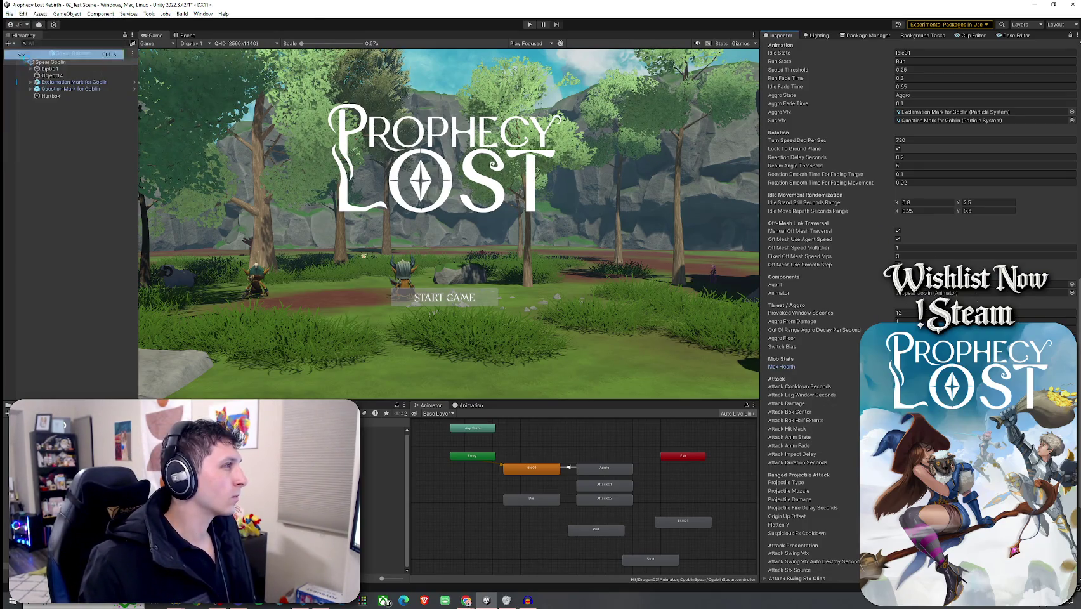
- Return to 02_Test Scene and enter play mode
click(9, 53)
click(9, 14)
click(26, 61)
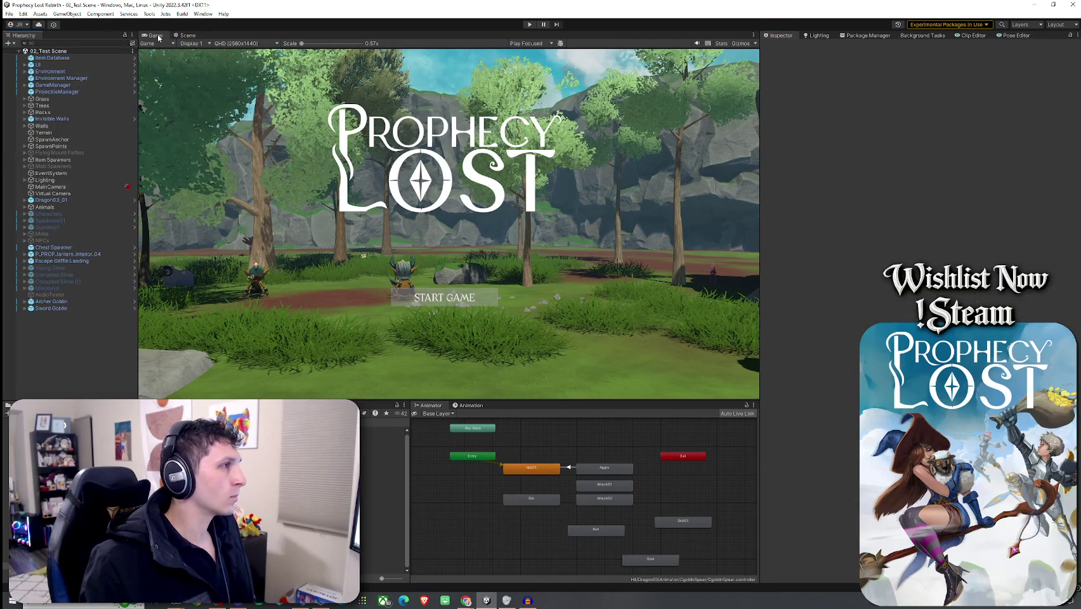
click(529, 24)
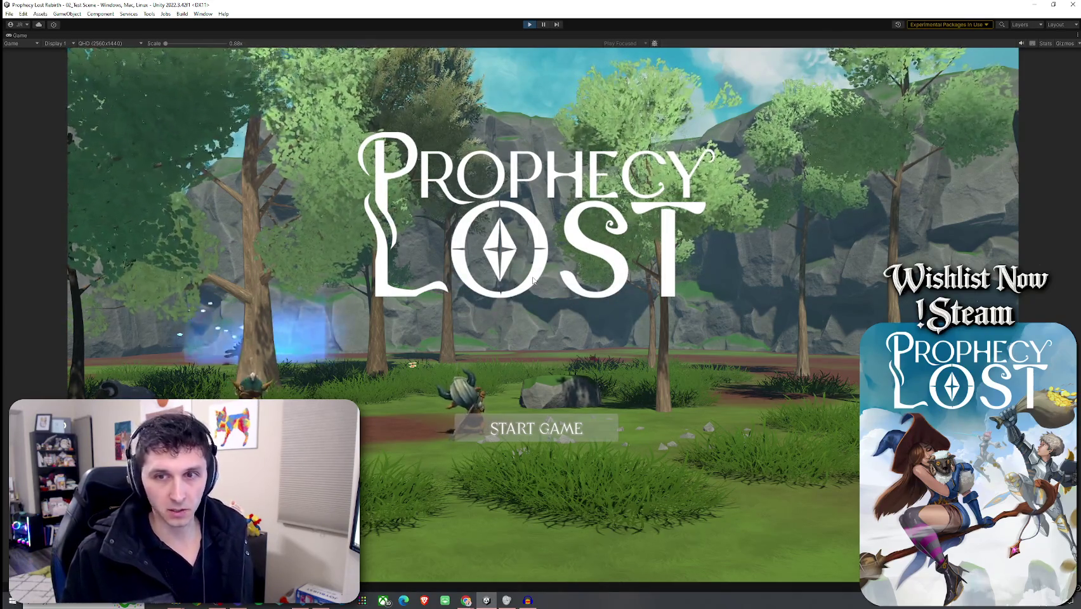
- Start a new match, pick up the axe and walk off the cliff toward a goblin
click(536, 428)
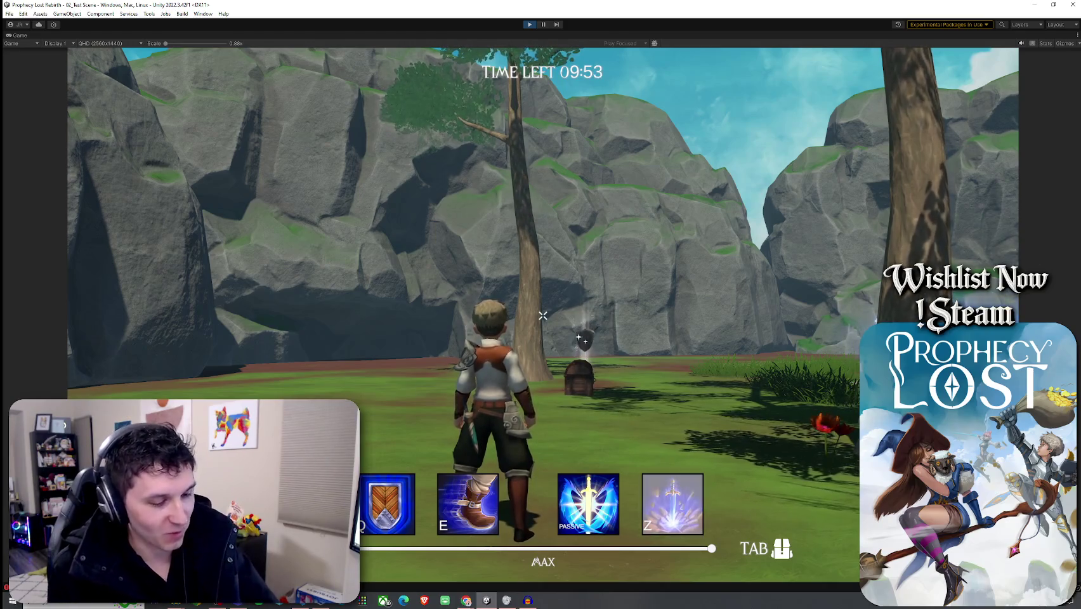
key(w)
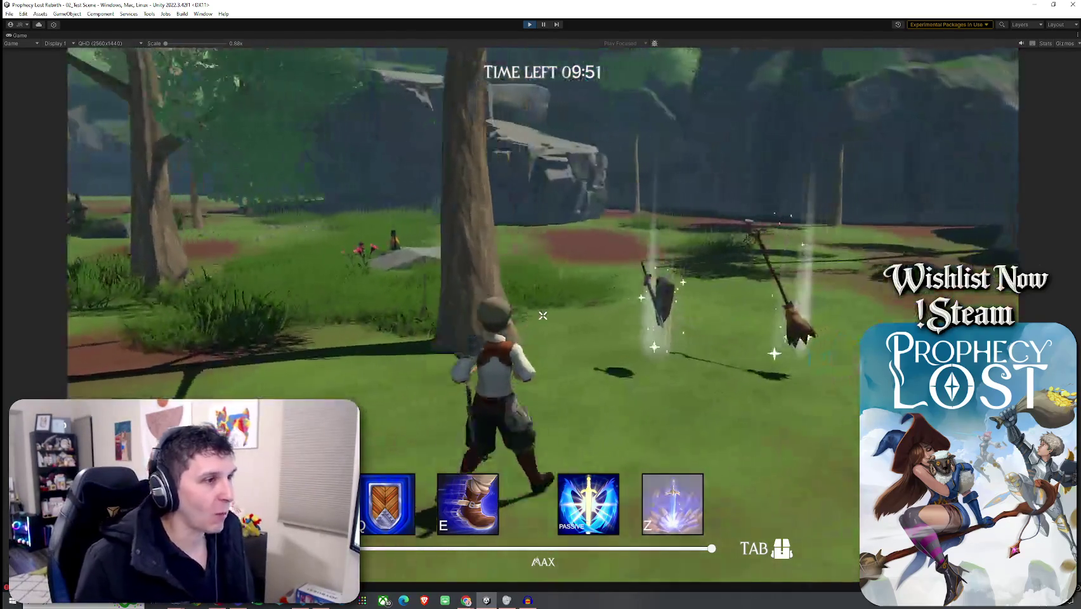
key(Tab)
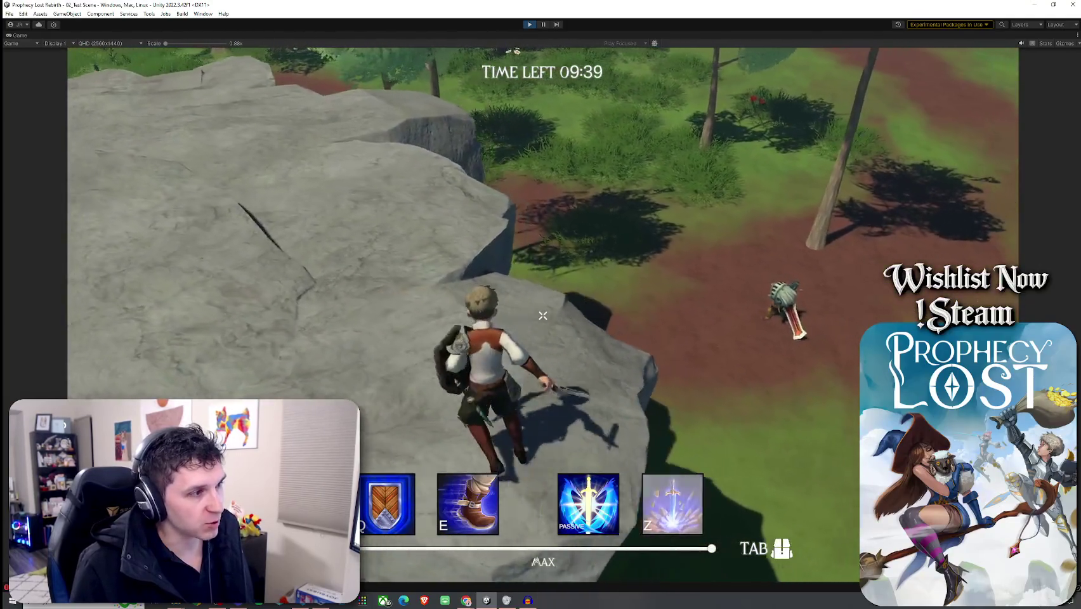
key(w)
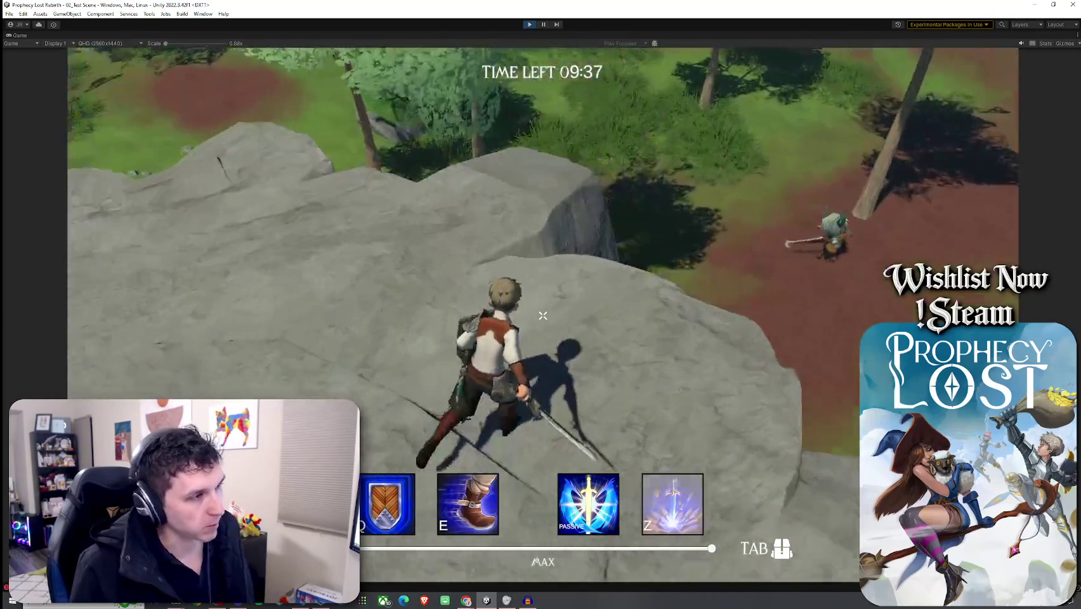
key(w)
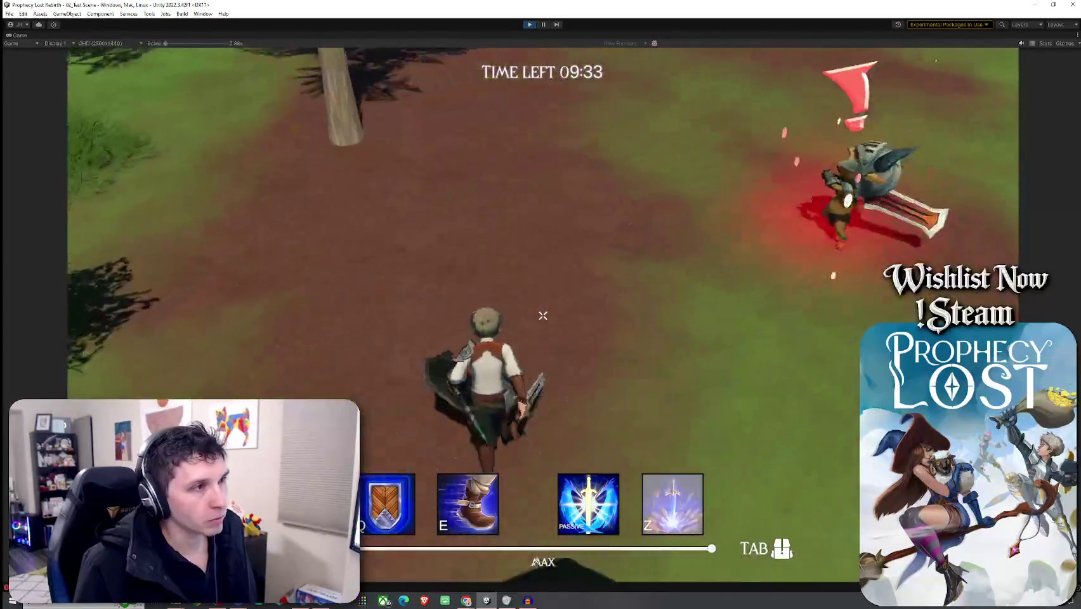
- Defeat the first two goblins with repeated sword attacks
click(544, 316)
click(543, 315)
click(543, 316)
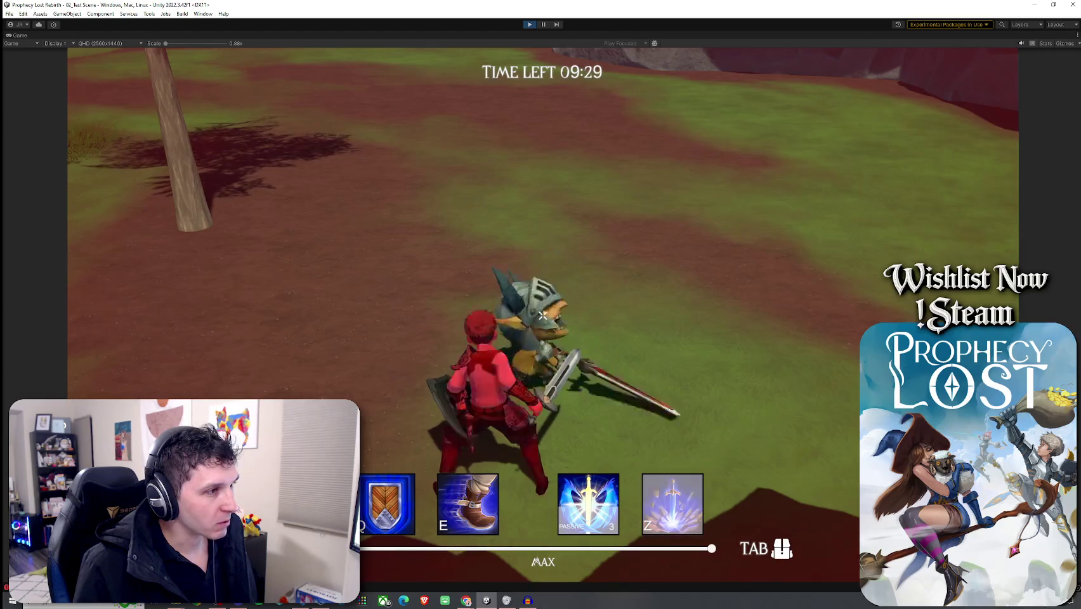
click(542, 316)
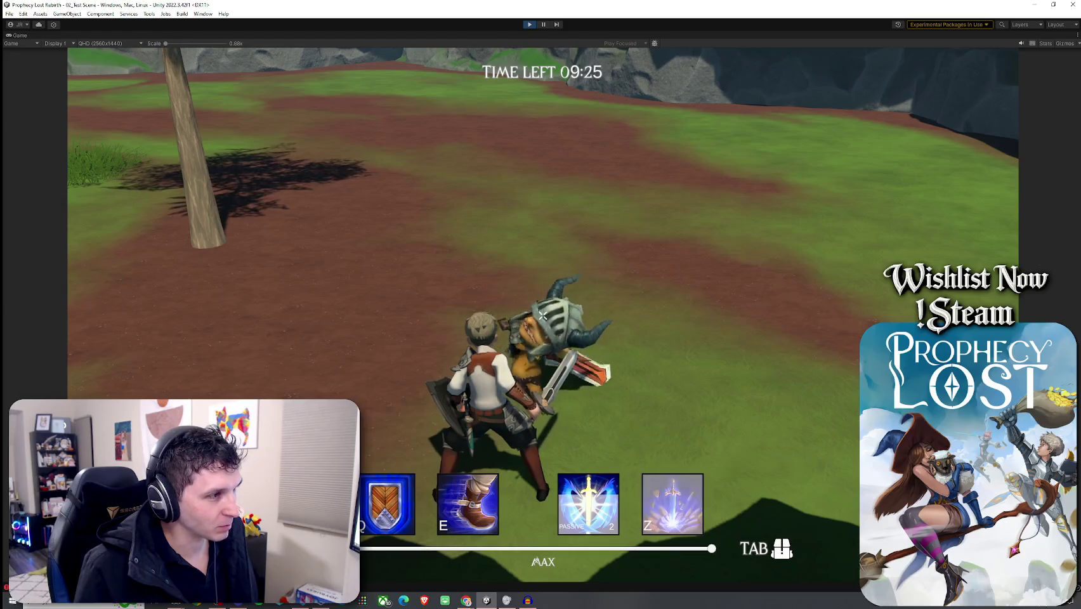
click(542, 315)
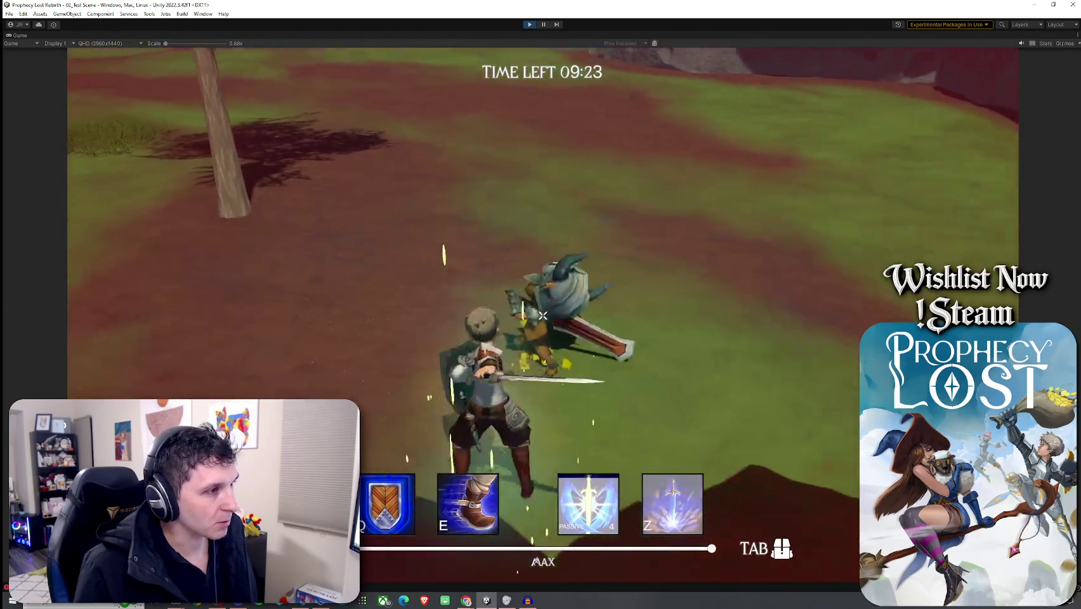
click(542, 315)
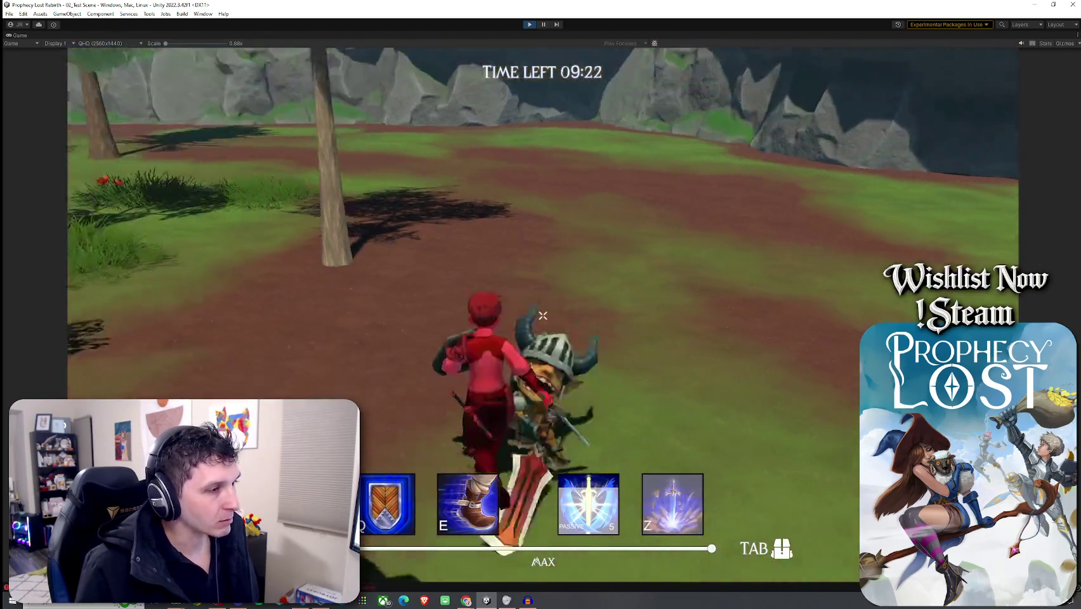
click(542, 315)
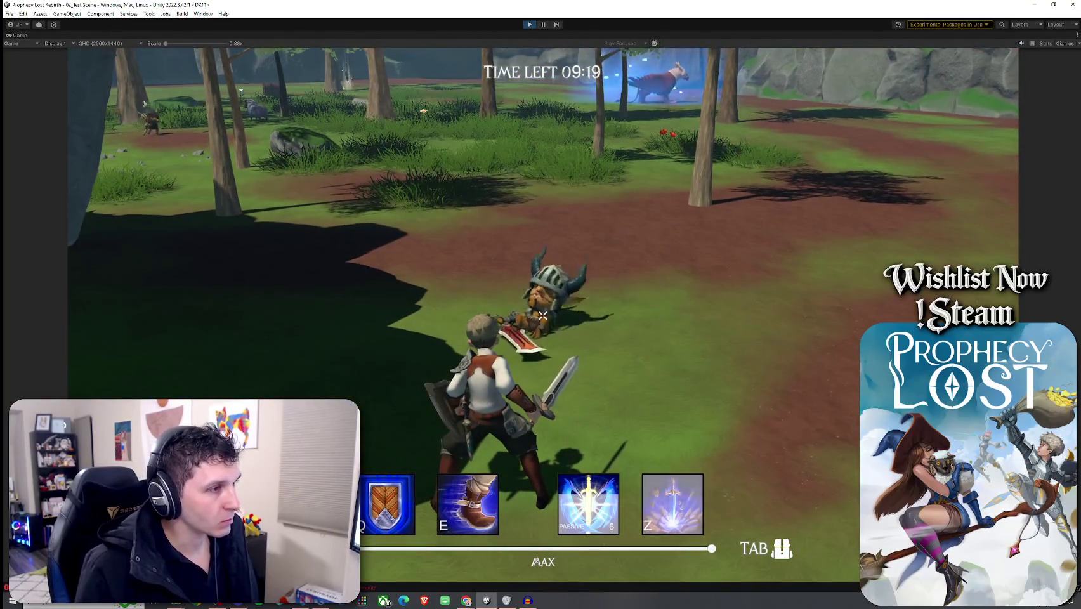
- Charge toward the cliff side and attack the next goblin
key(w)
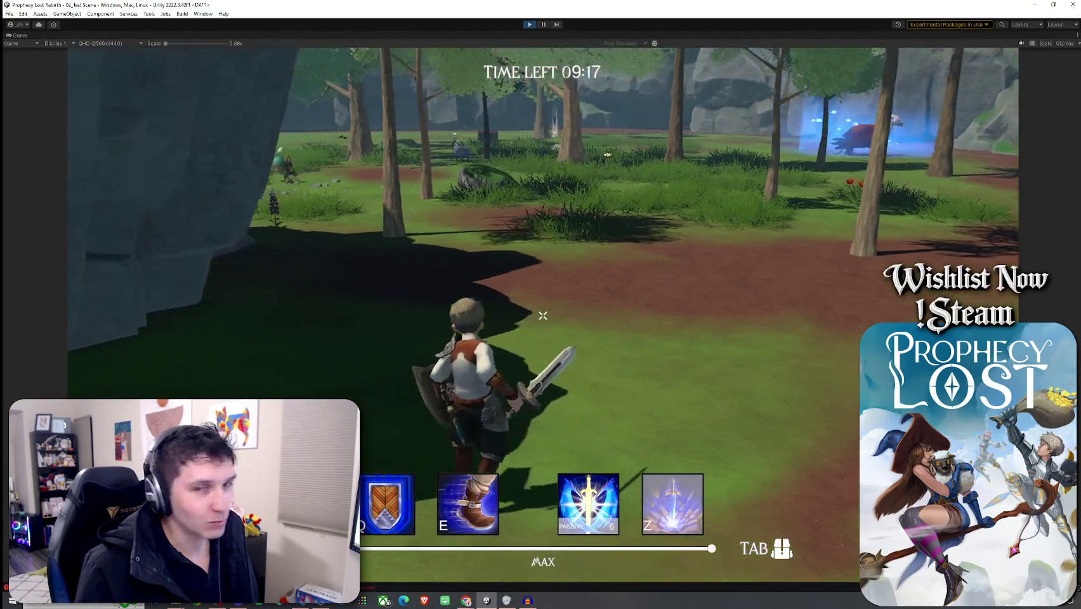
key(w)
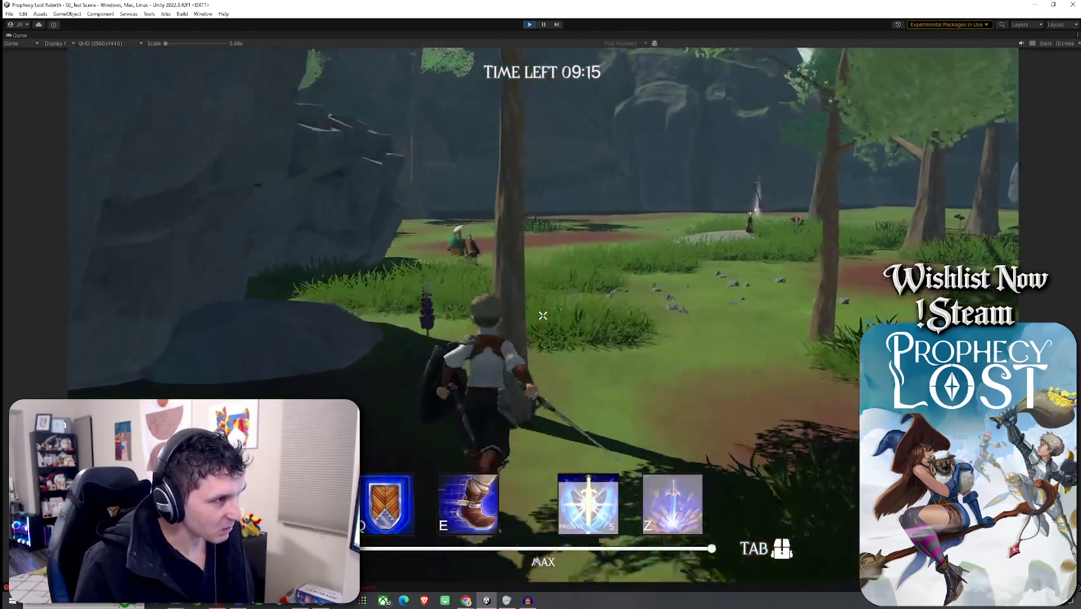
click(542, 315)
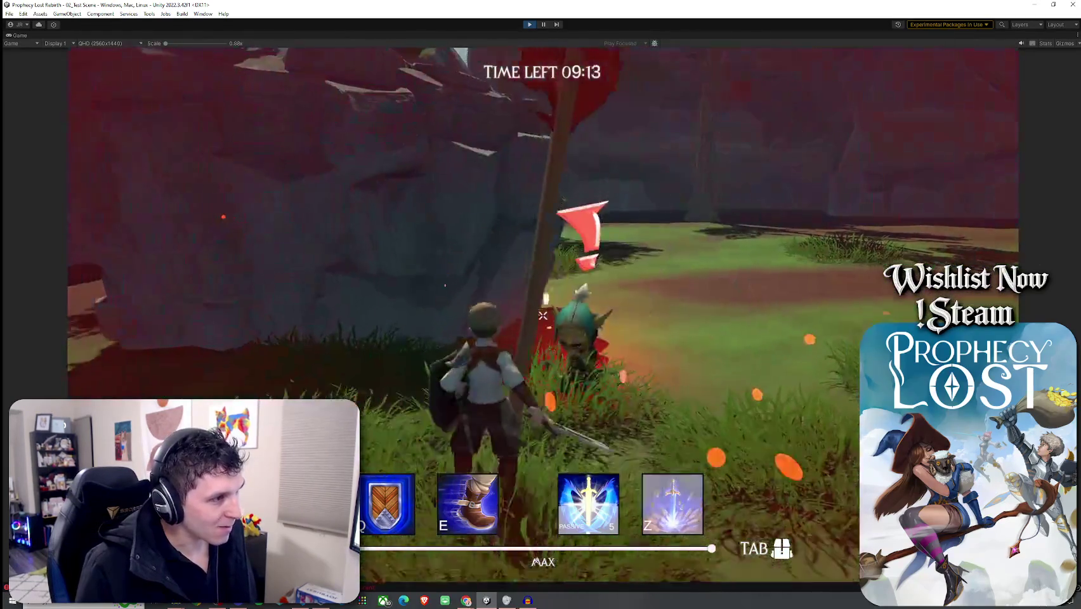
click(543, 316)
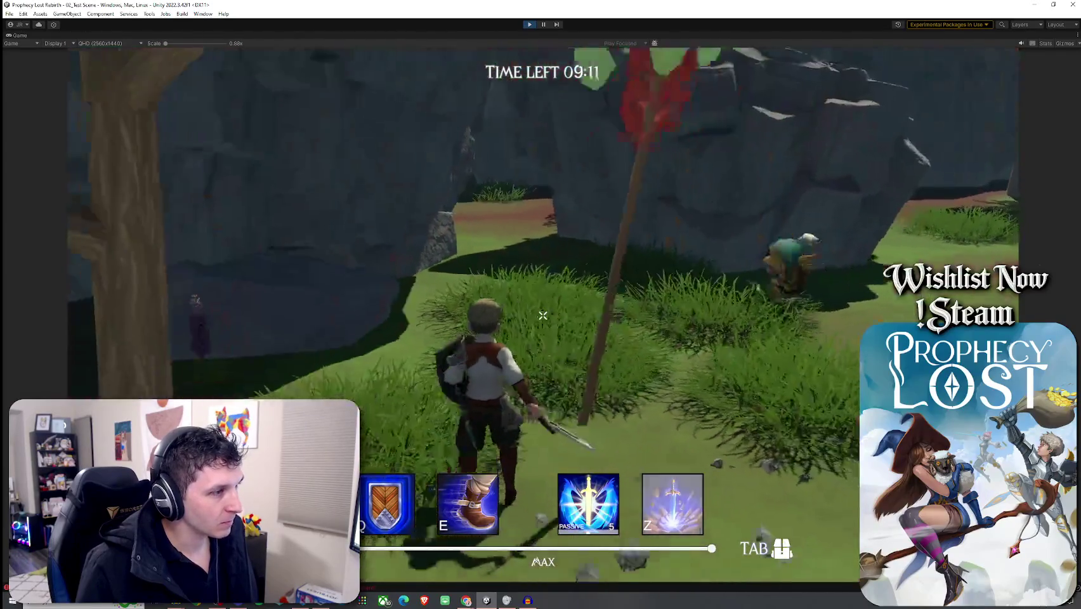
click(542, 316)
- Chase and fight more goblins through the forest, then restore the full editor layout
key(w)
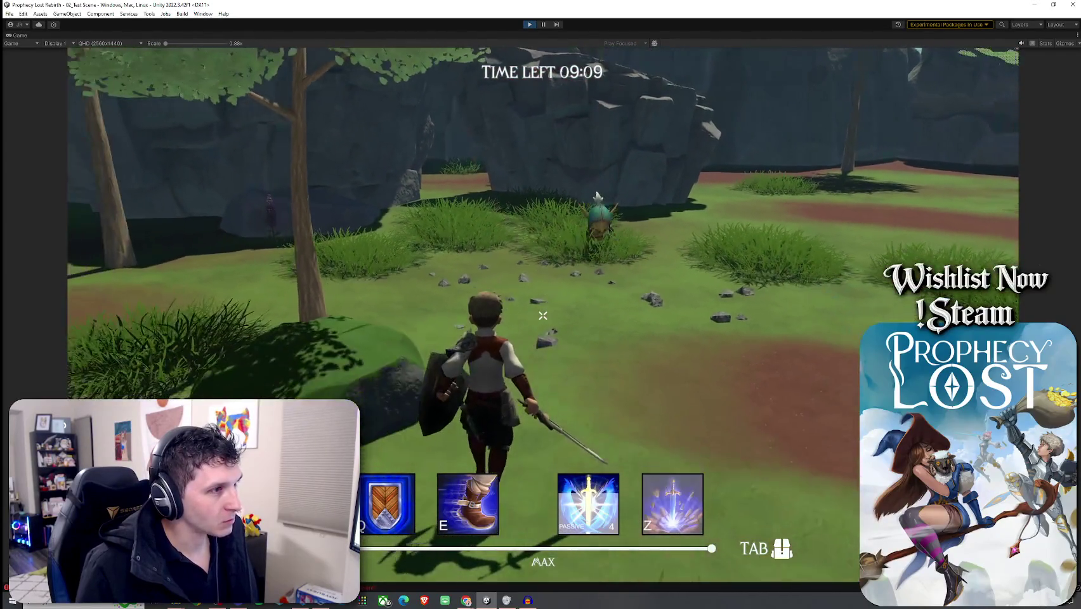
key(w)
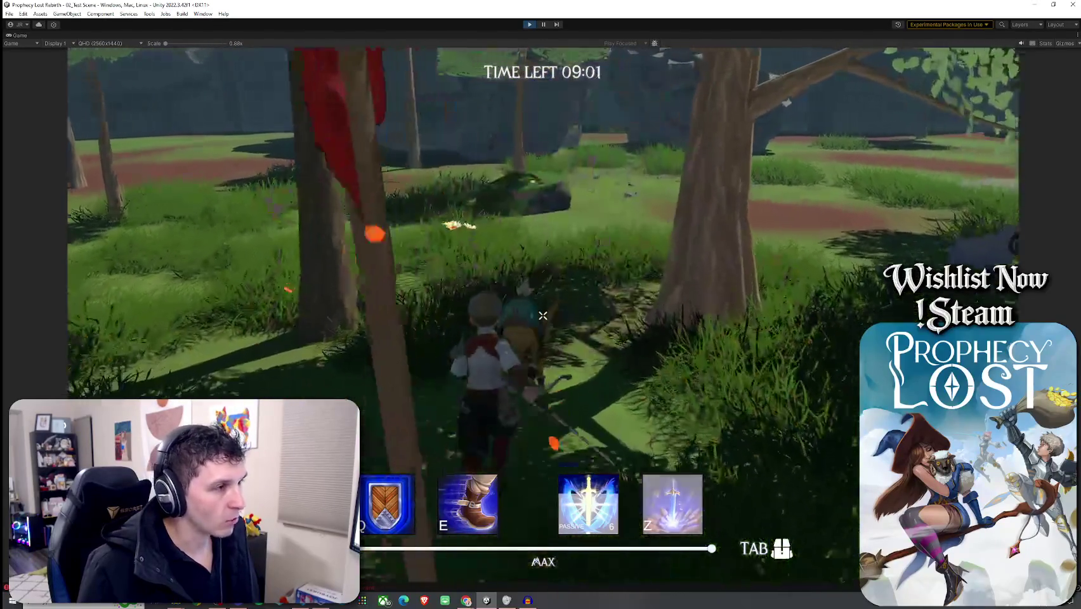
key(w)
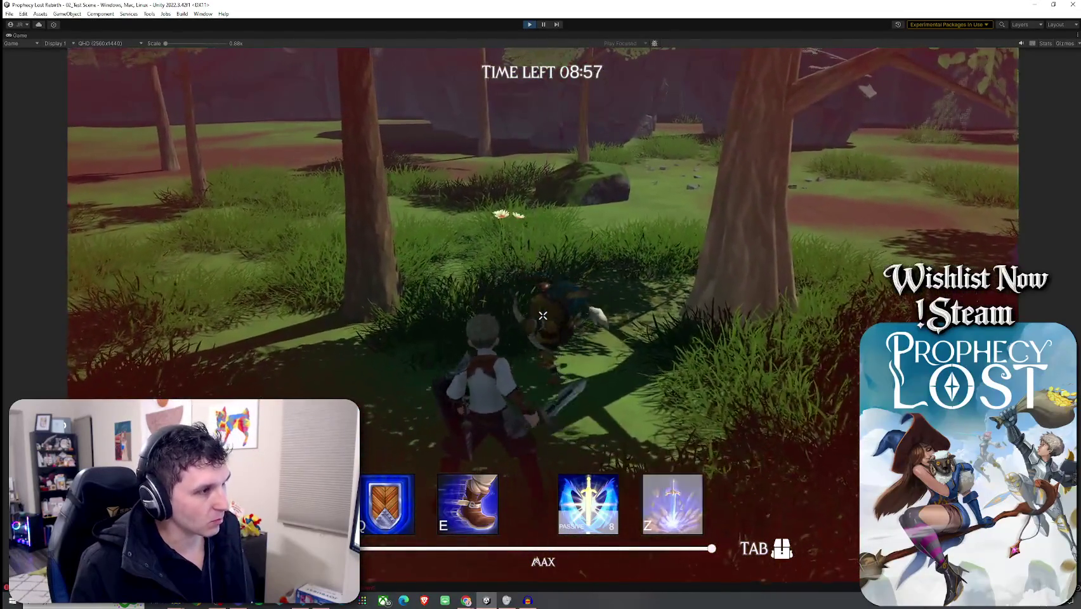
key(w)
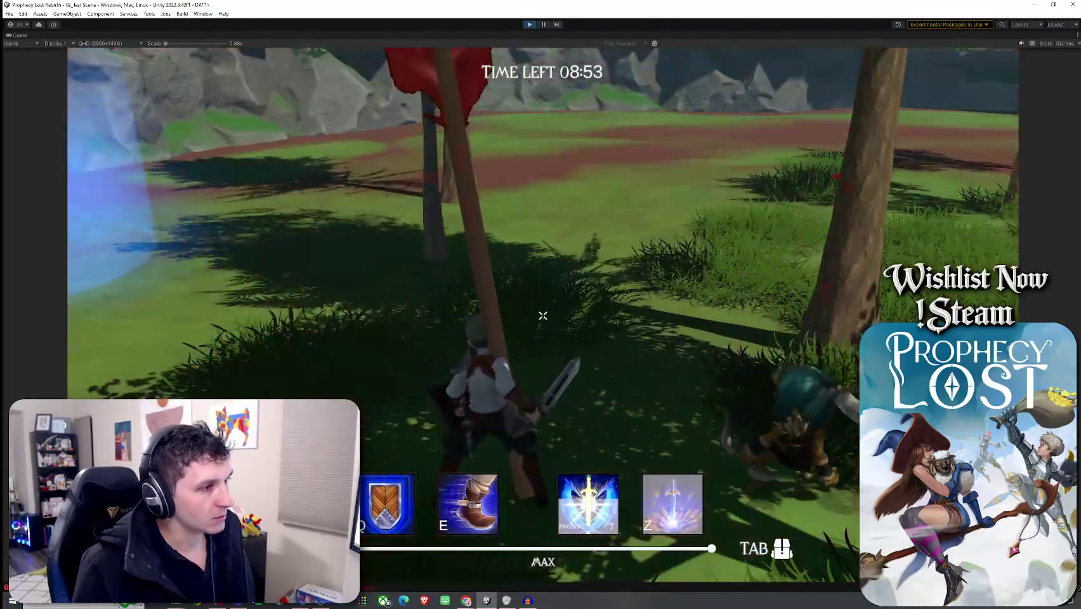
key(w)
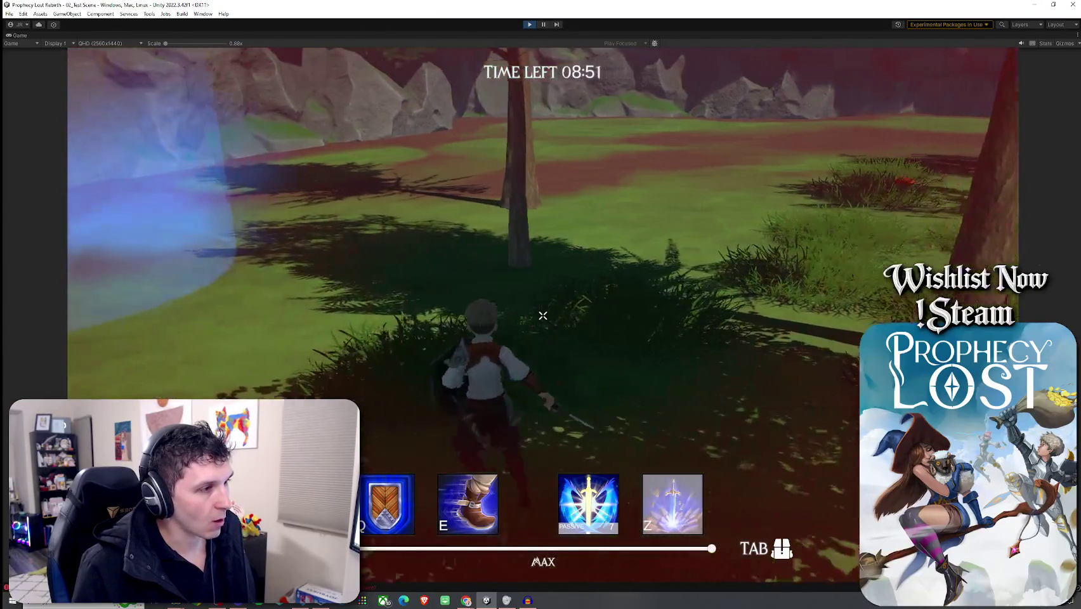
key(w)
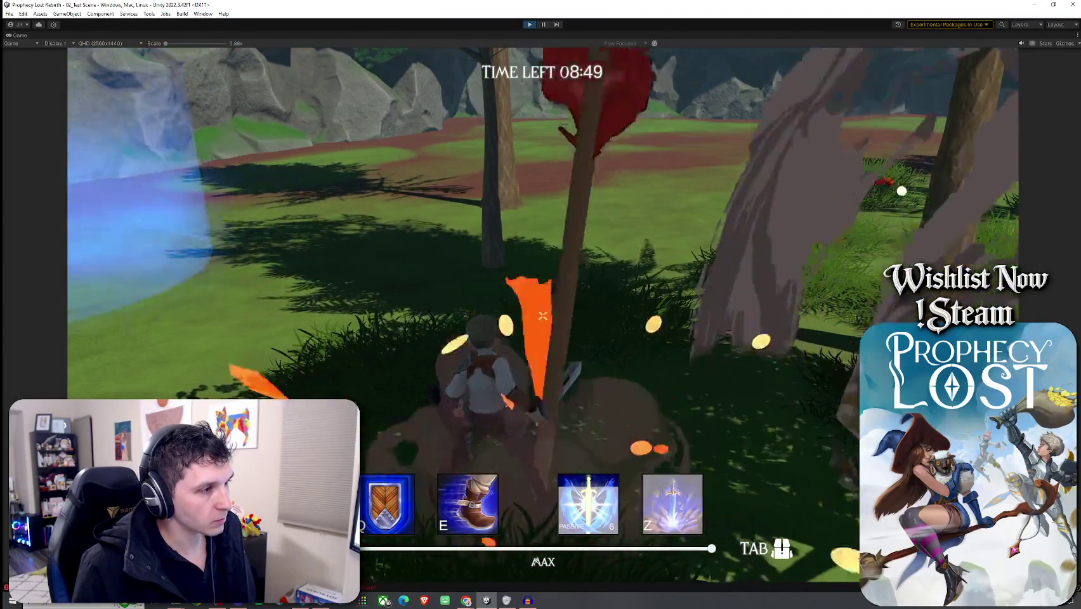
key(w)
key(w)
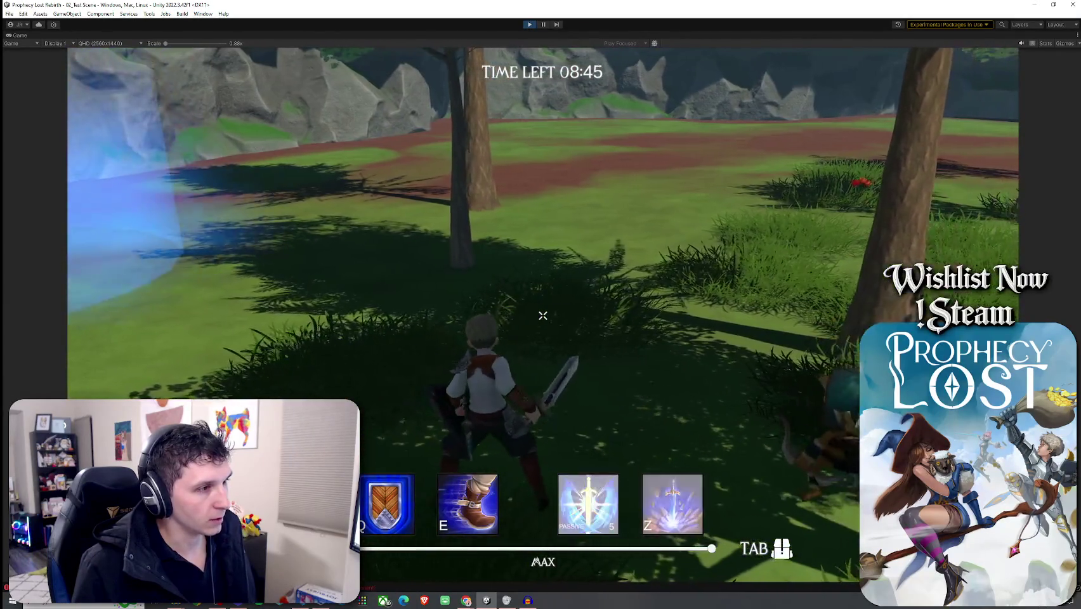
key(w)
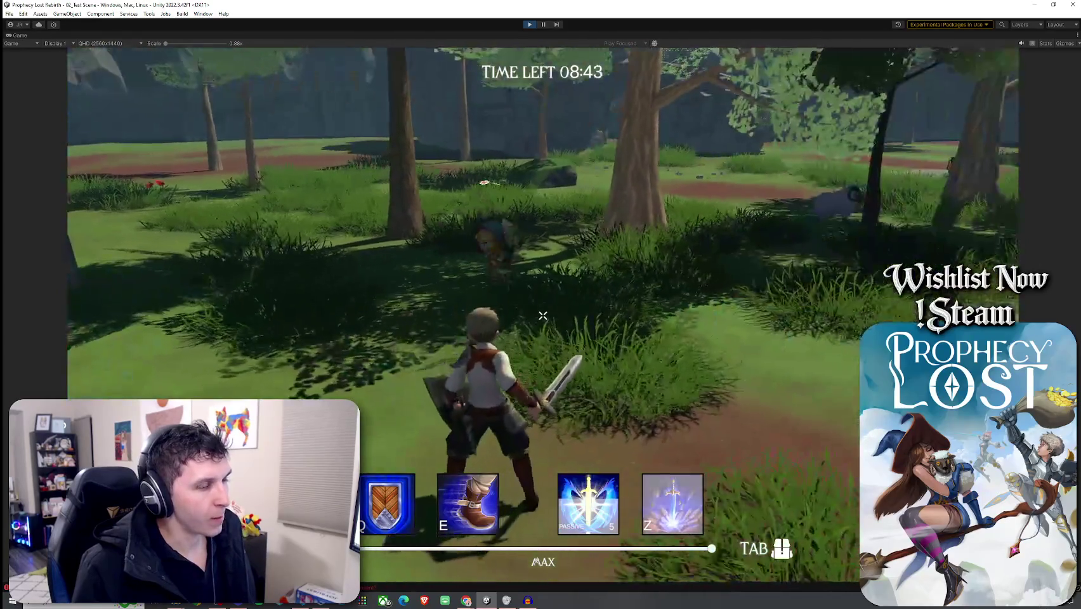
key(w)
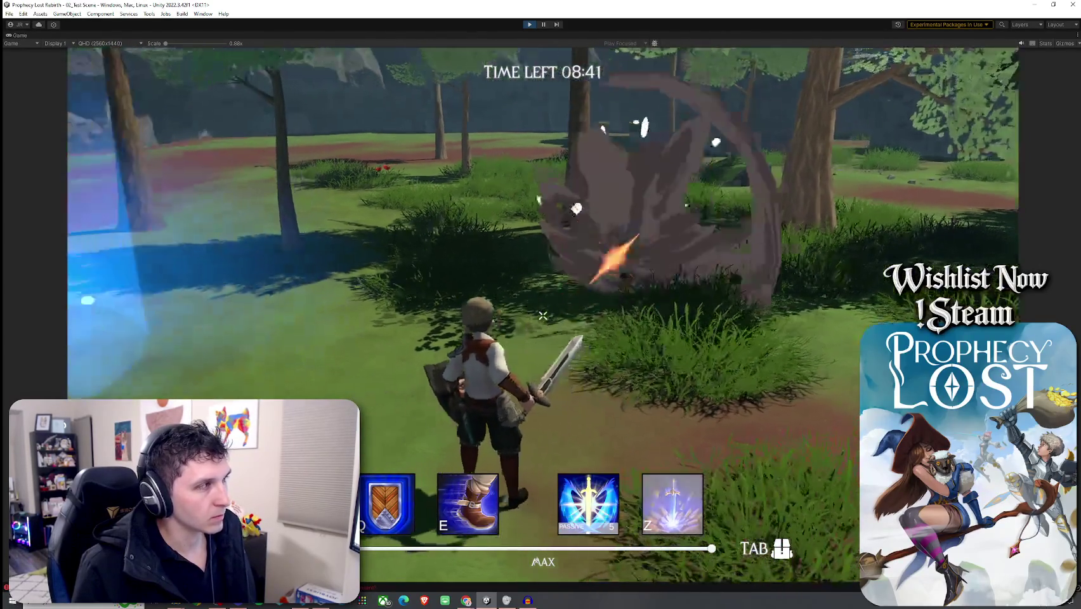
key(w)
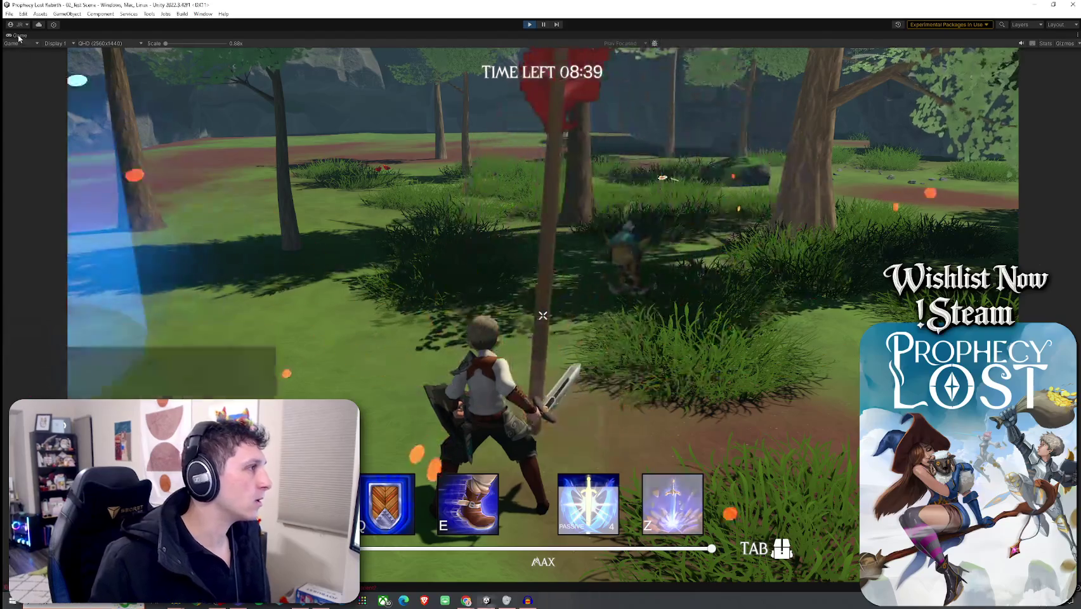
double_click(19, 35)
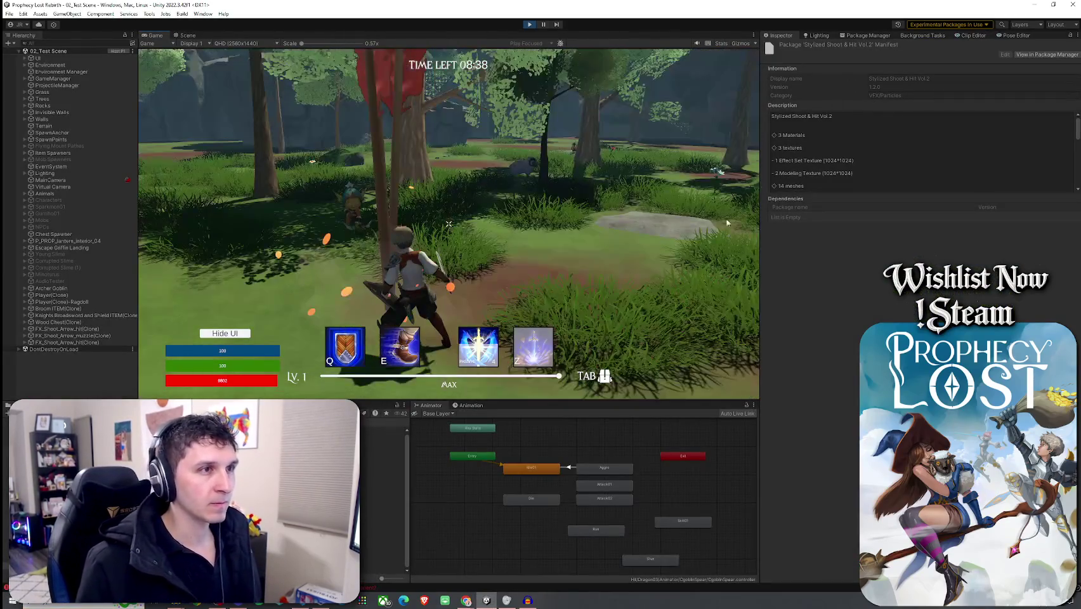
- With the match running, re-enter Goblin Arrow Initial Speed 300, then set Lifetime 4 and Radius 1
key(w)
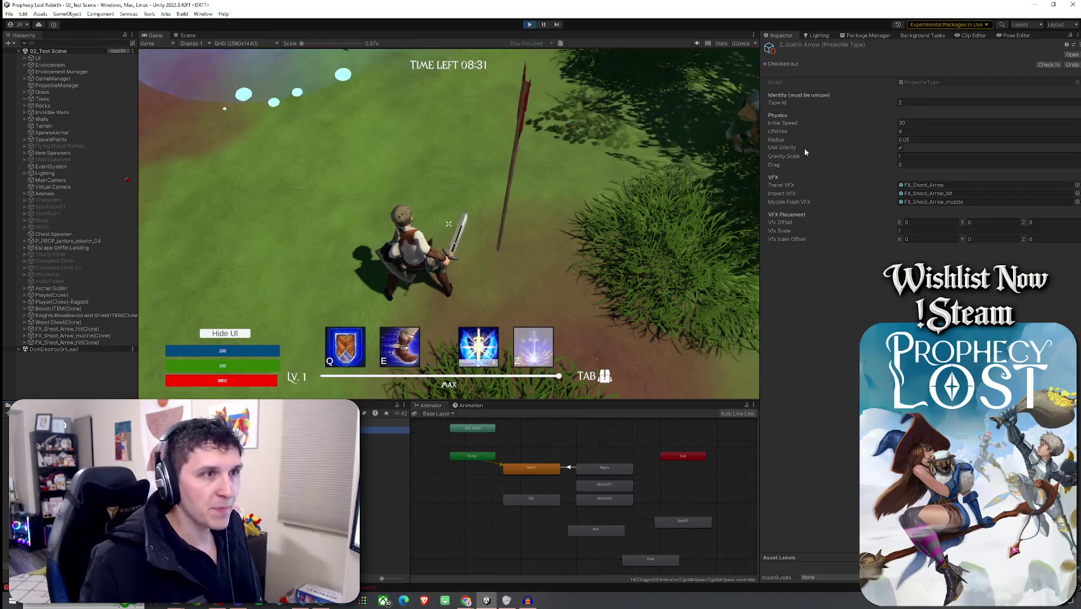
click(916, 123)
text(300)
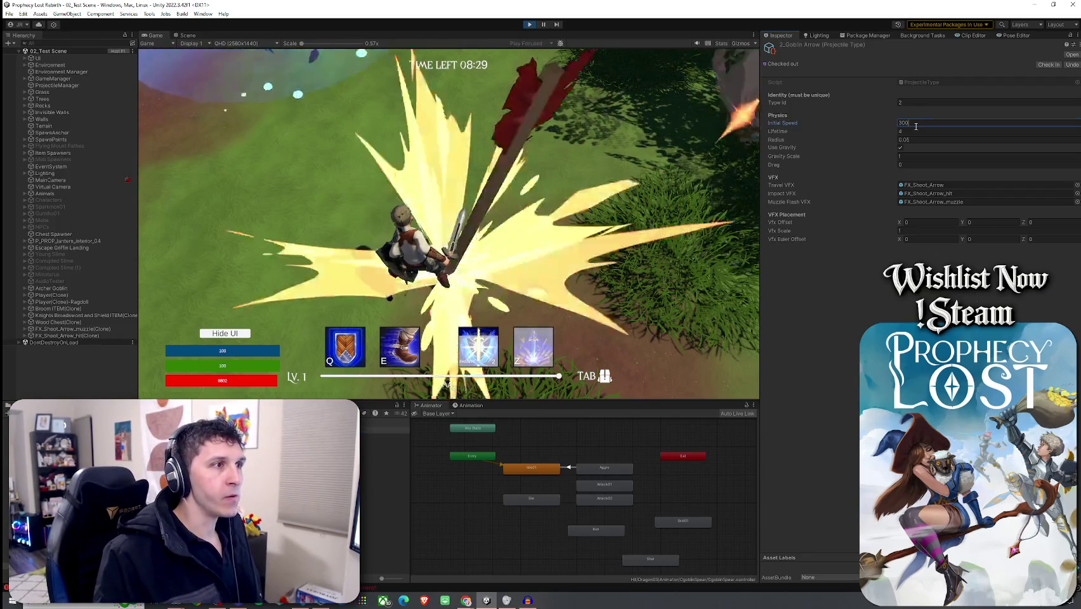
drag(894, 132, 918, 134)
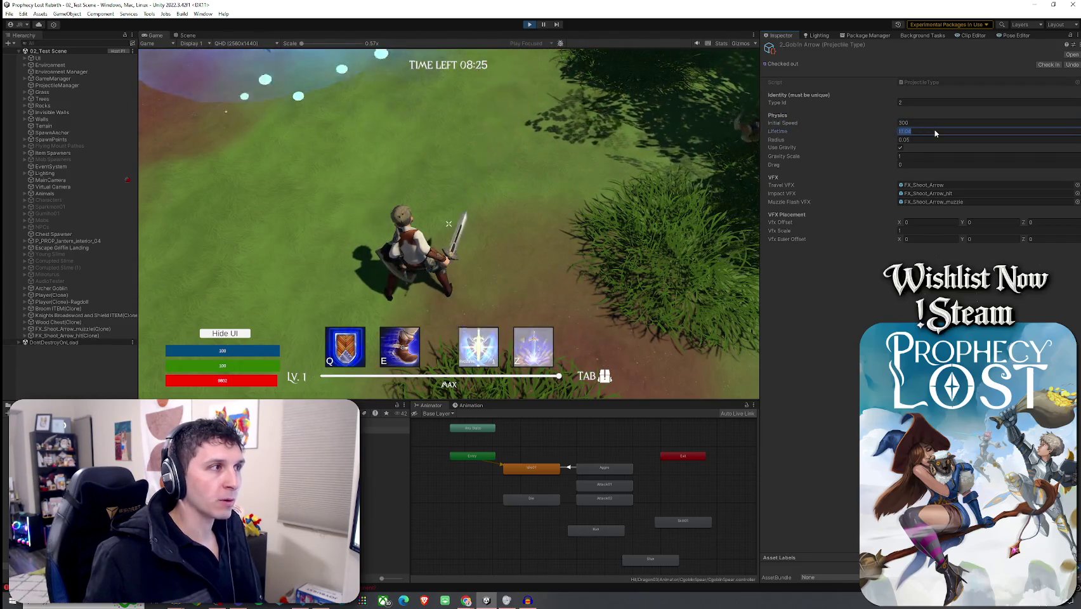
key(BackSpace)
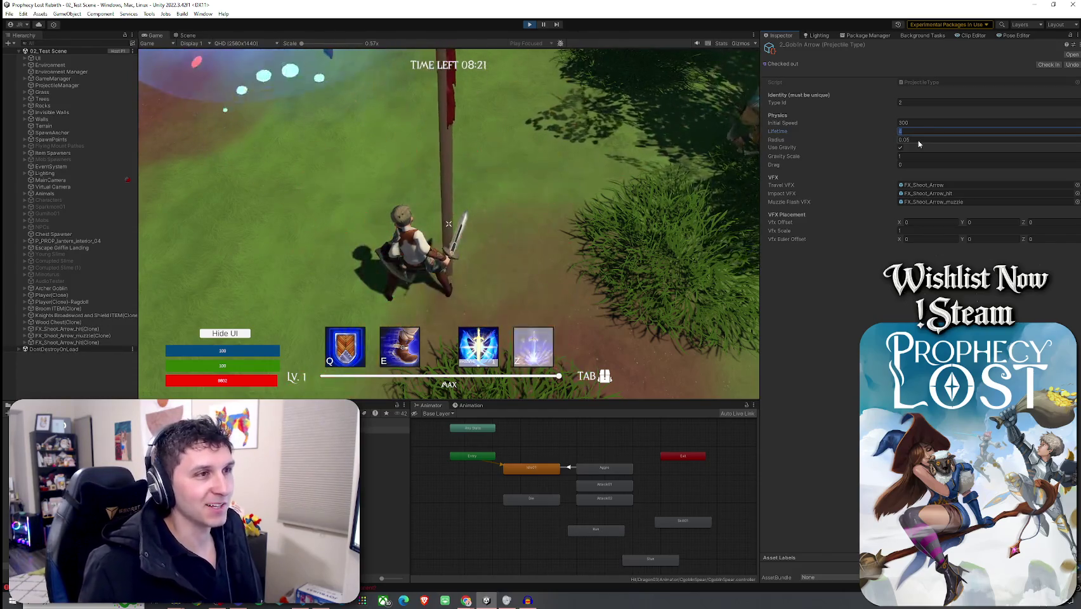
text(4)
key(Tab)
text(1)
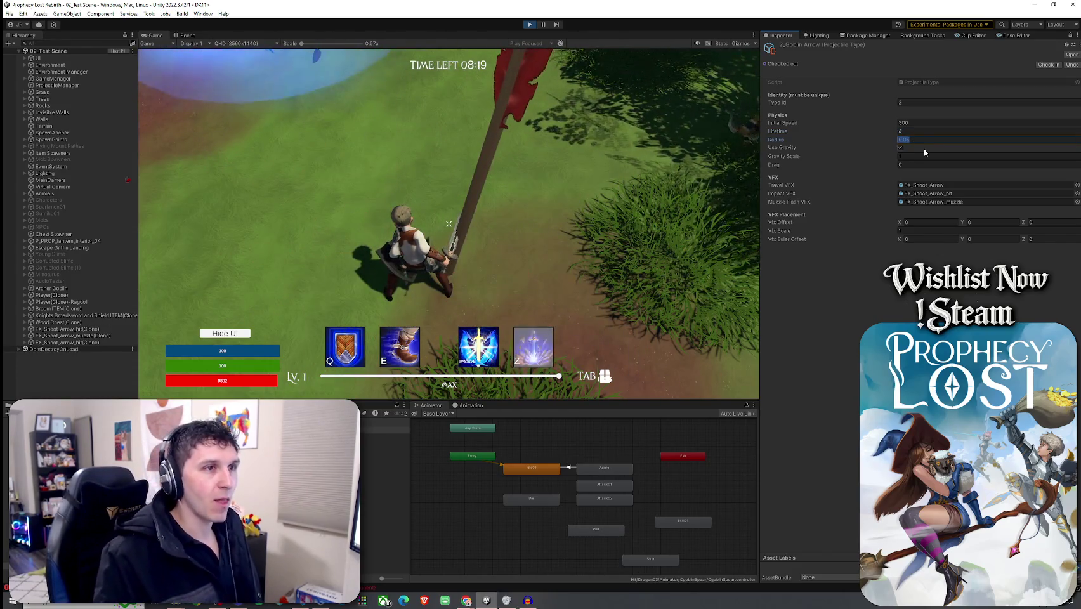
- Play-test the arrow settings by attacking and moving through the forest toward the goblins
click(629, 210)
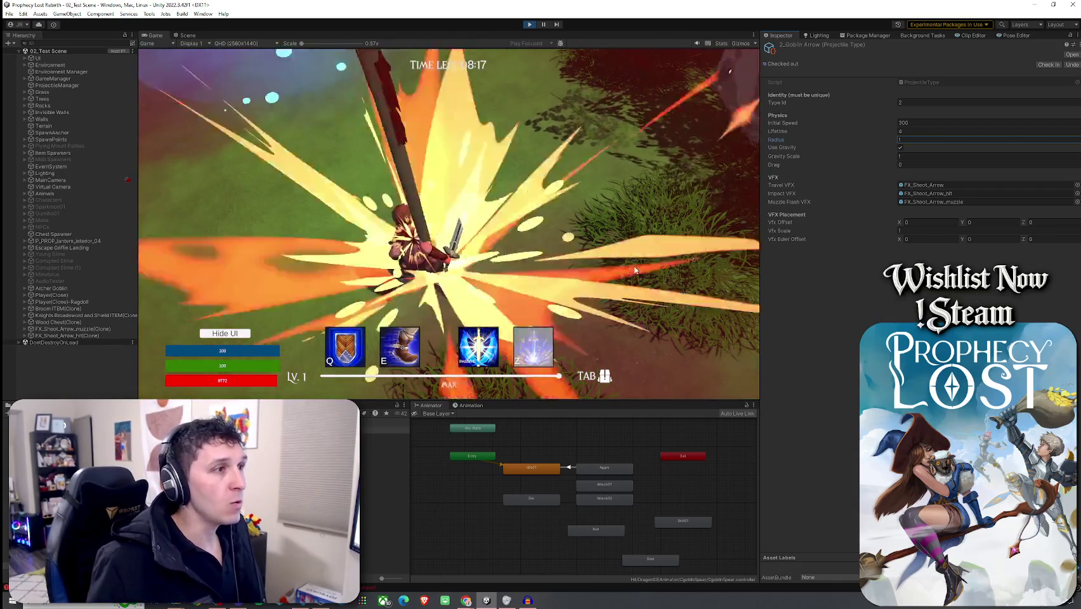
click(448, 224)
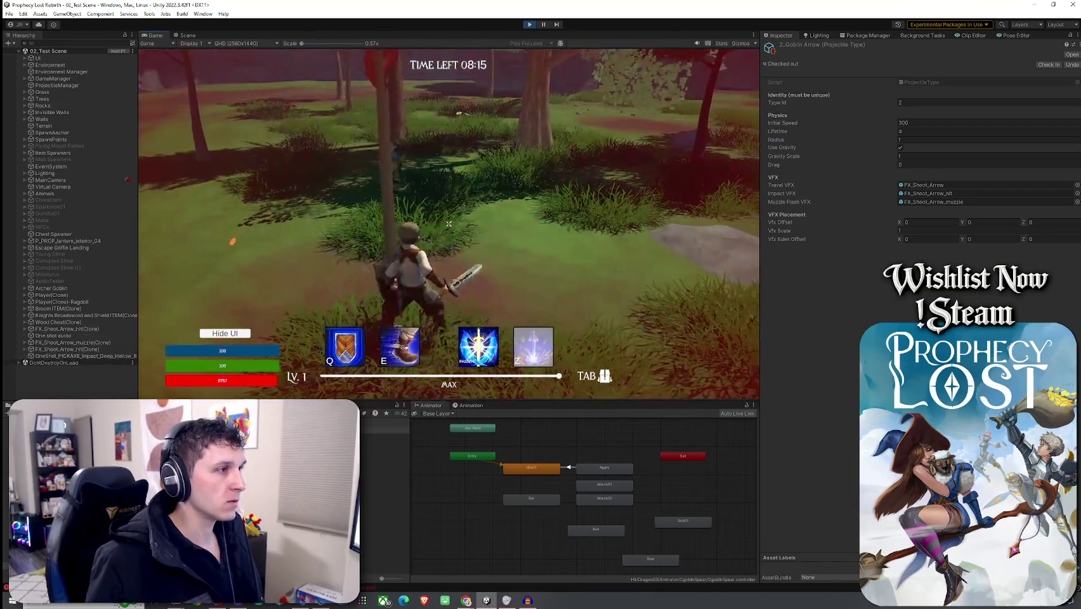
click(448, 224)
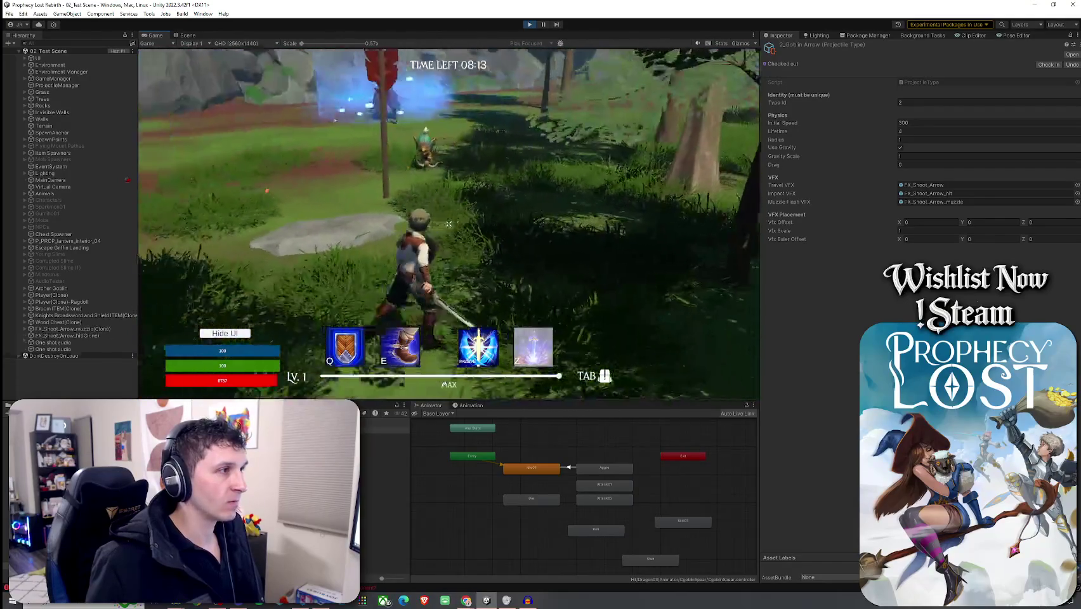
click(449, 224)
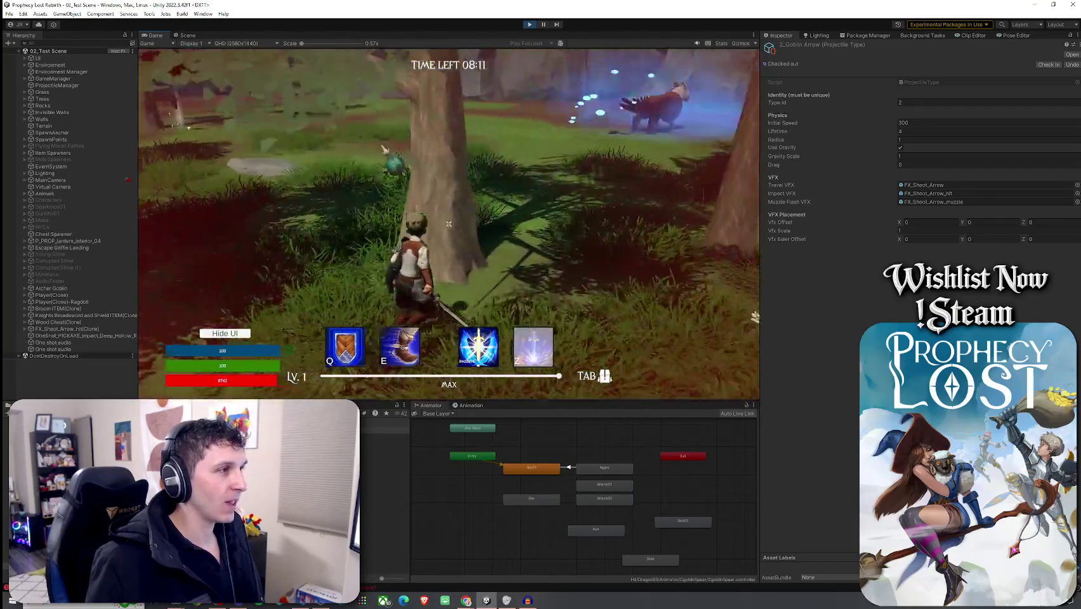
key(w)
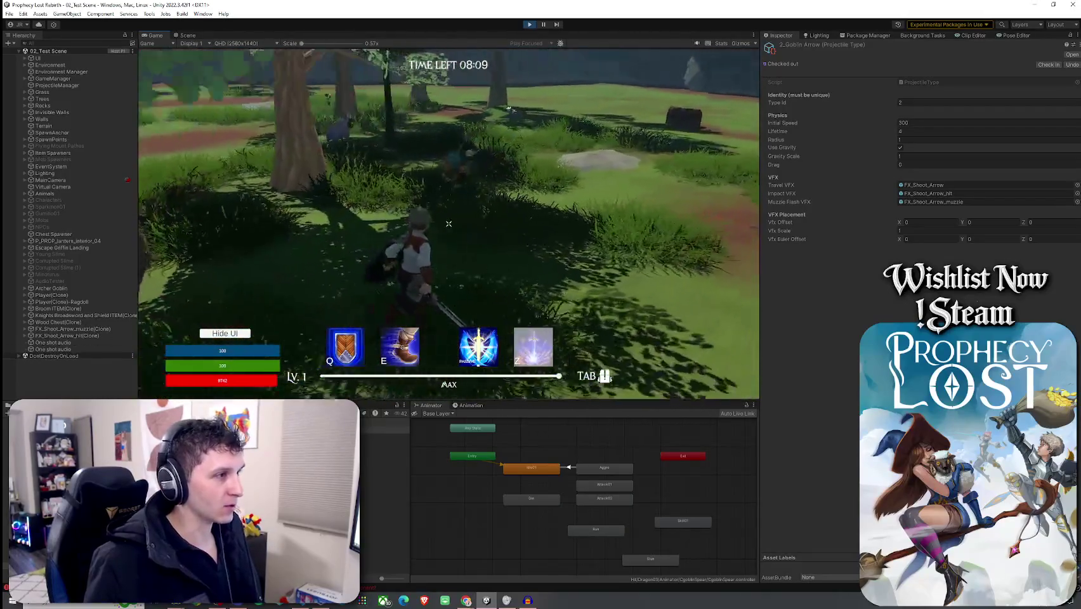
key(w)
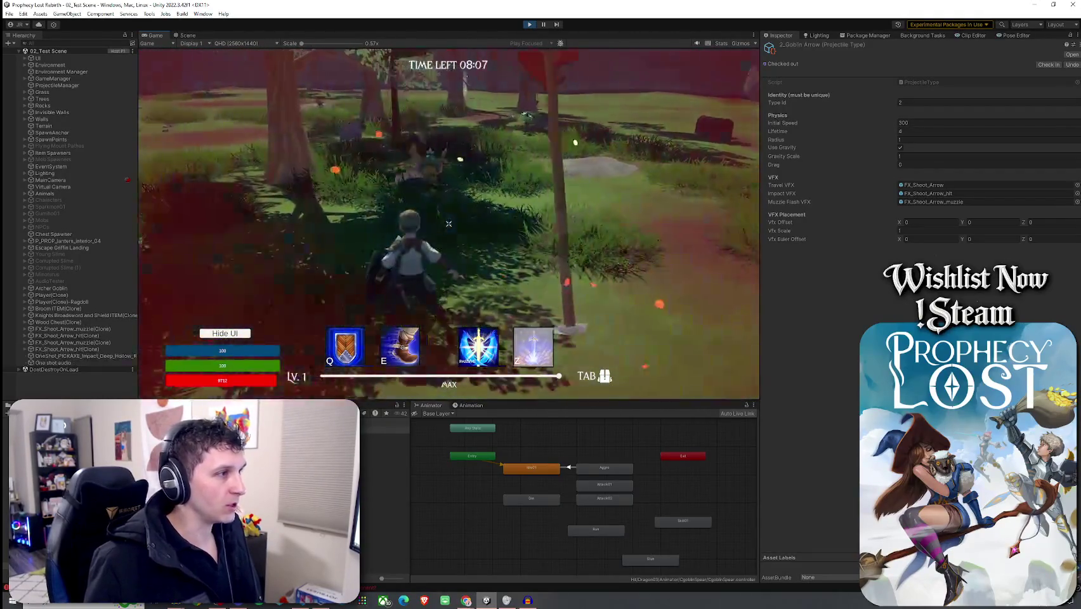
key(w)
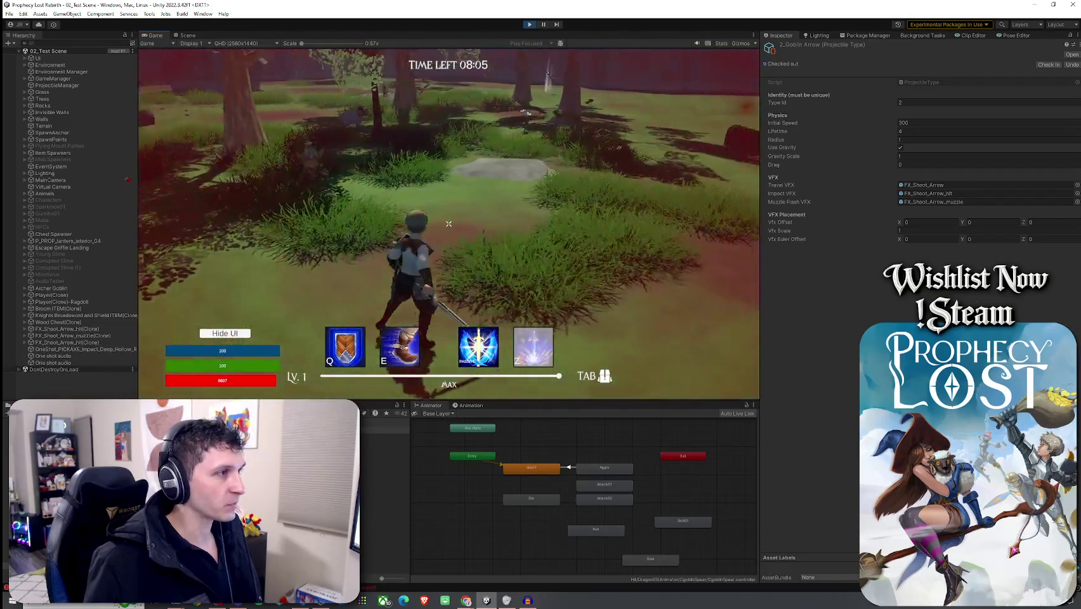
- Drop the Goblin Arrow's Initial Speed to 1 and run forward to test the arrows
click(929, 123)
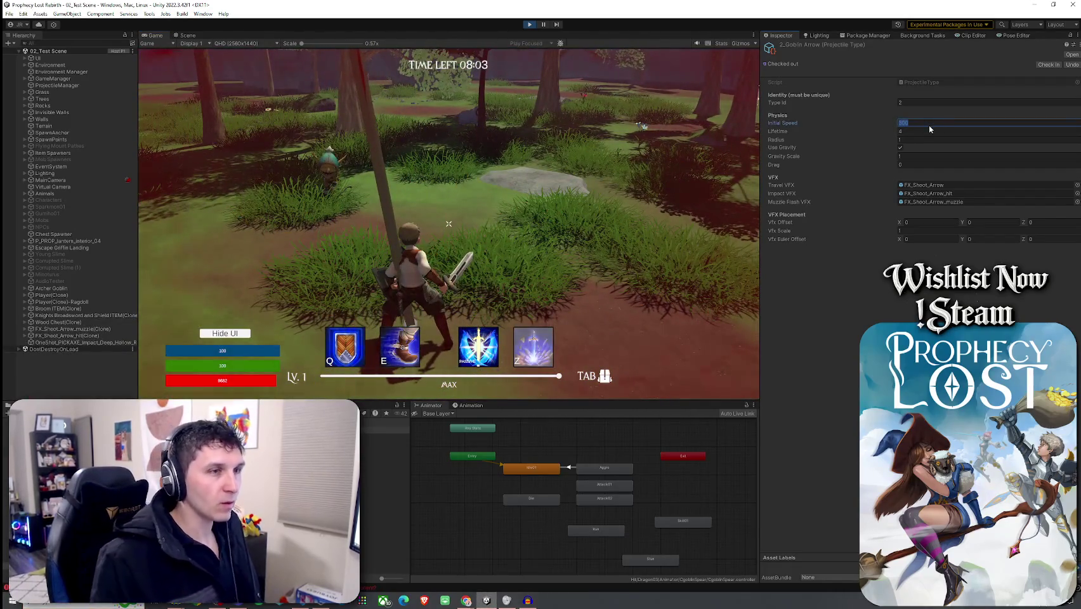
text(1)
key(Return)
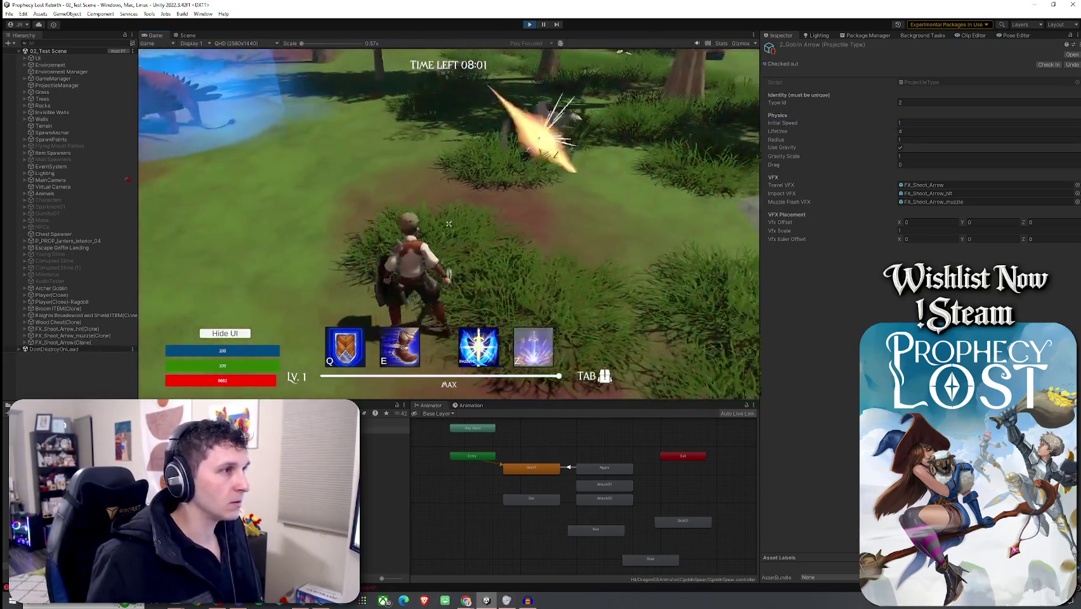
key(w)
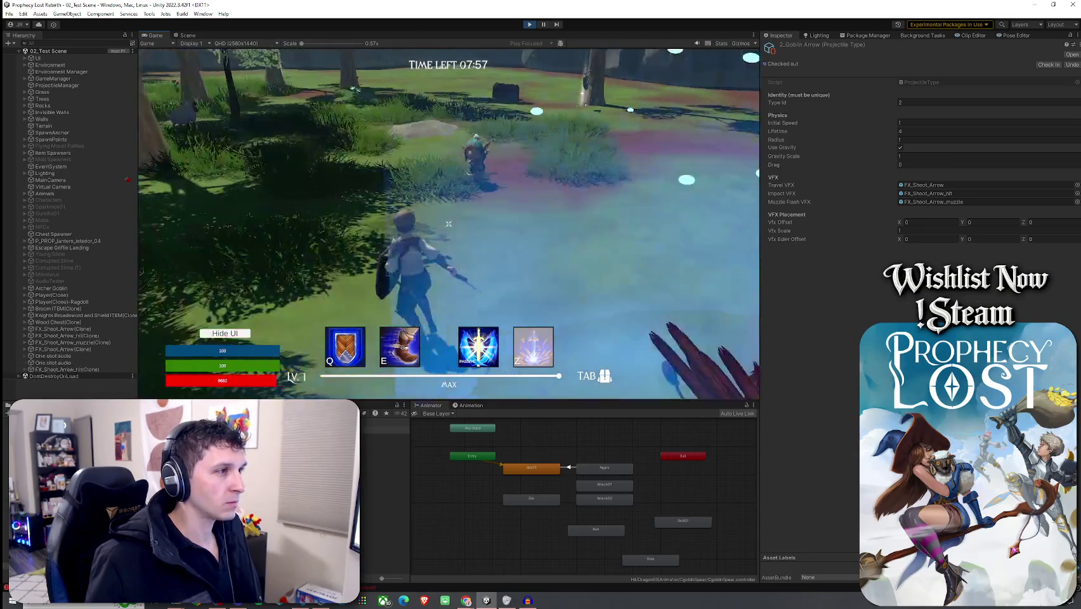
click(918, 123)
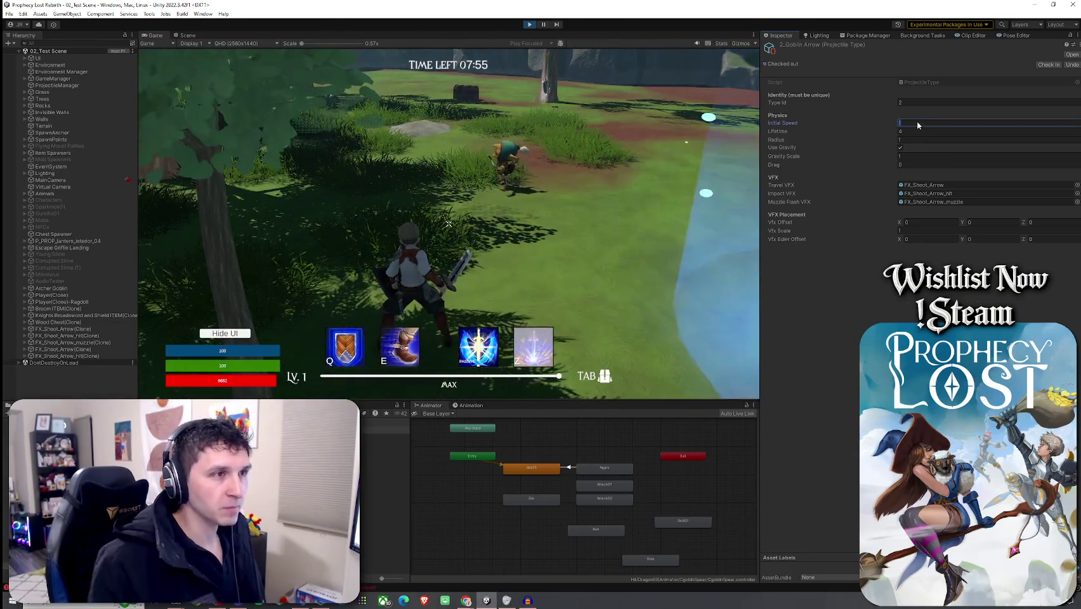
- Set the Goblin Arrow's Initial Speed to 10 and return to the game
text(10)
key(Return)
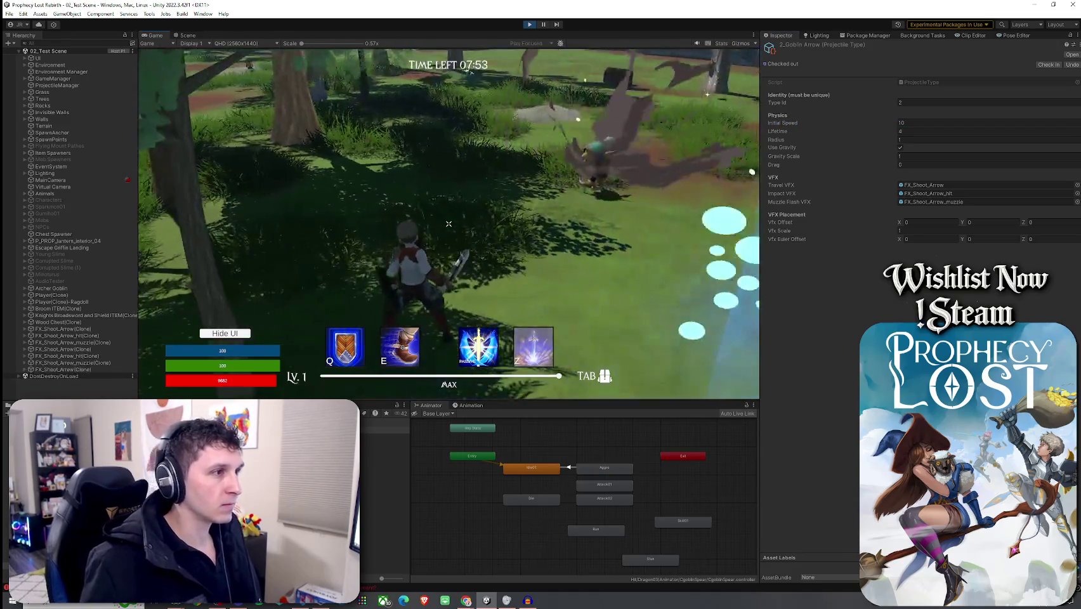
click(917, 125)
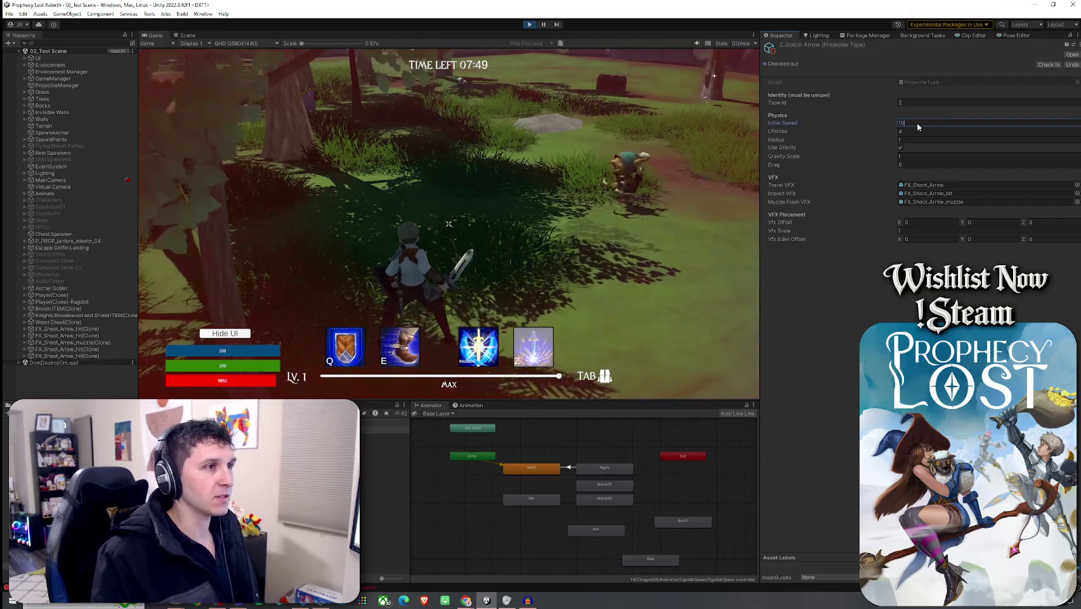
click(729, 159)
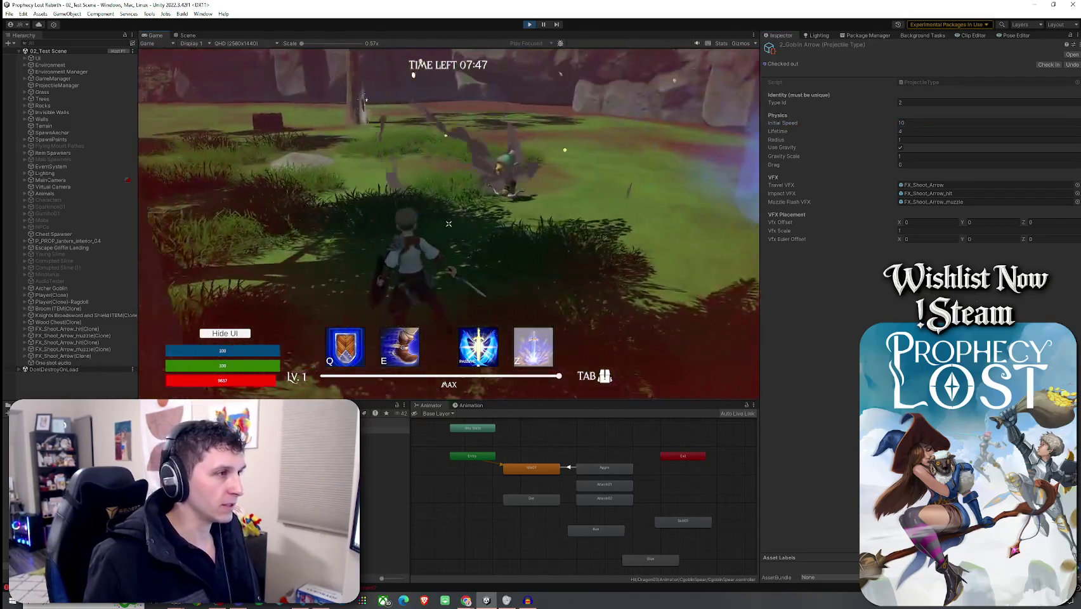
- Run toward the goblin archer to test the speed-10 arrows
key(w)
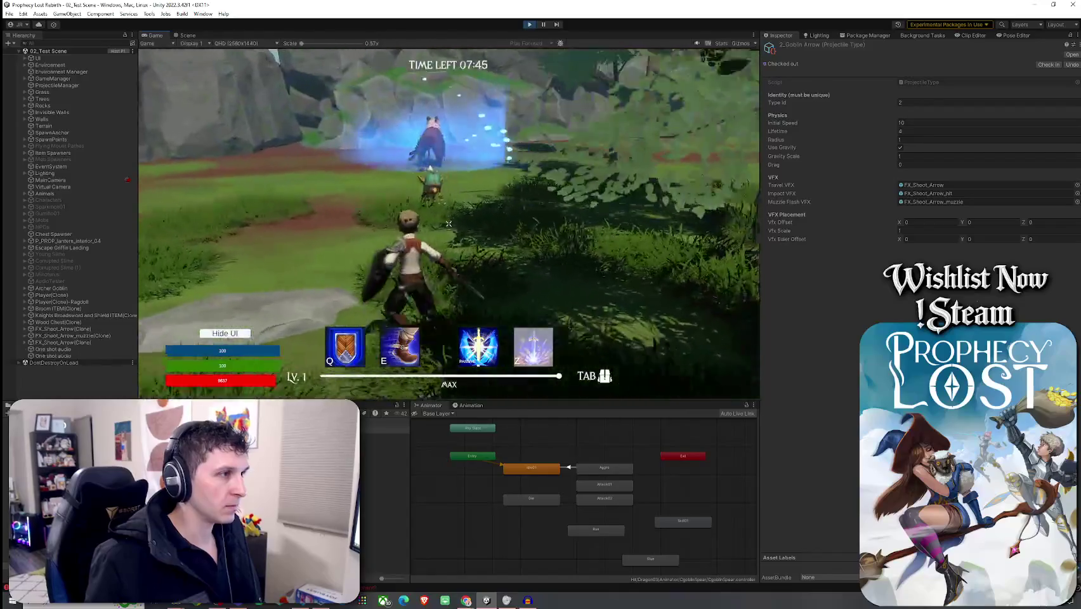
key(w)
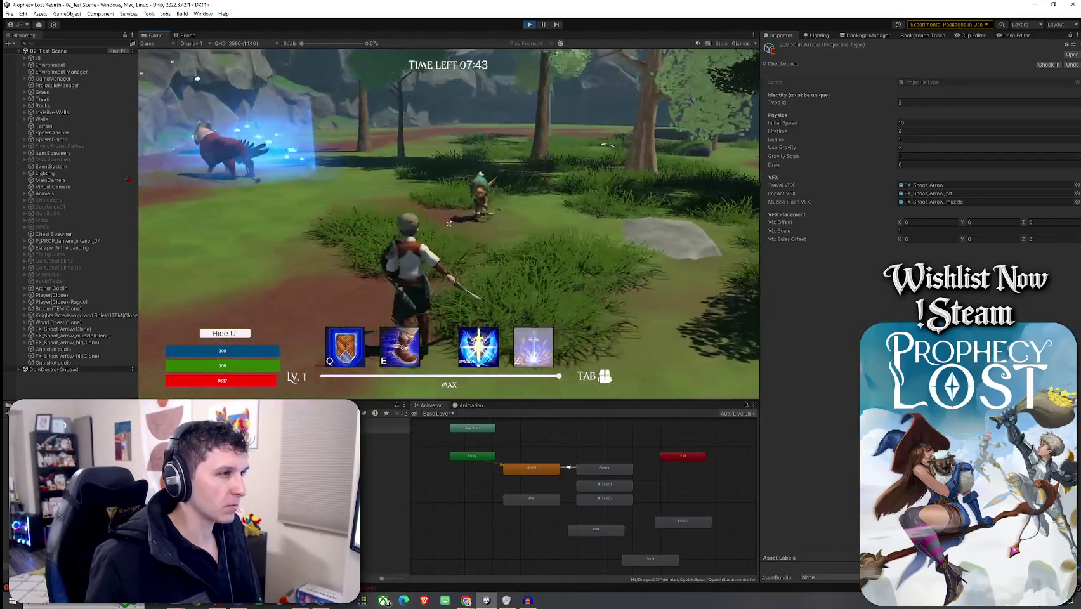
key(w)
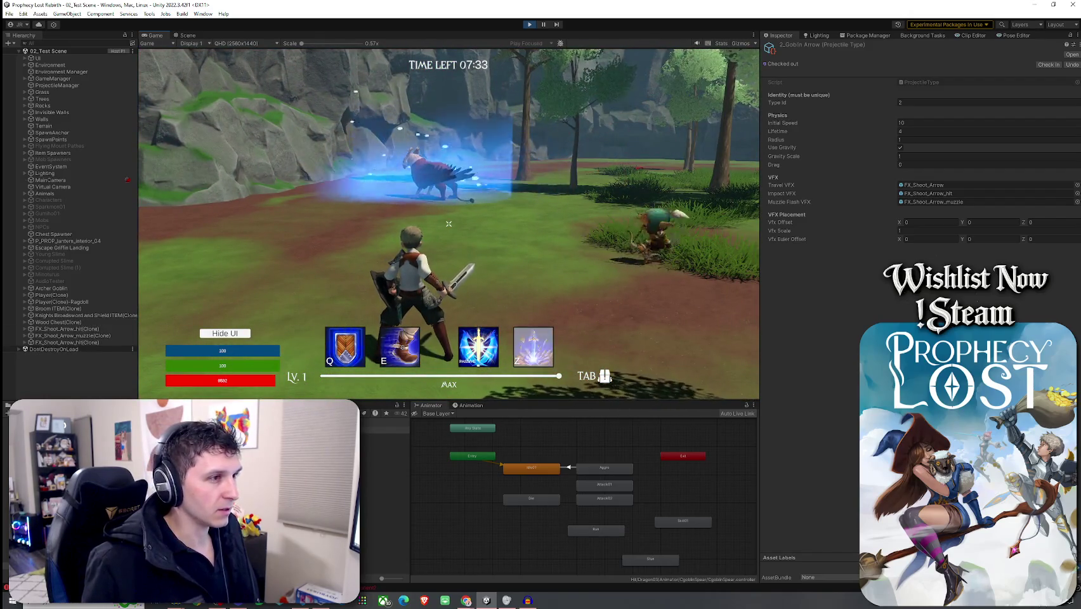
key(w)
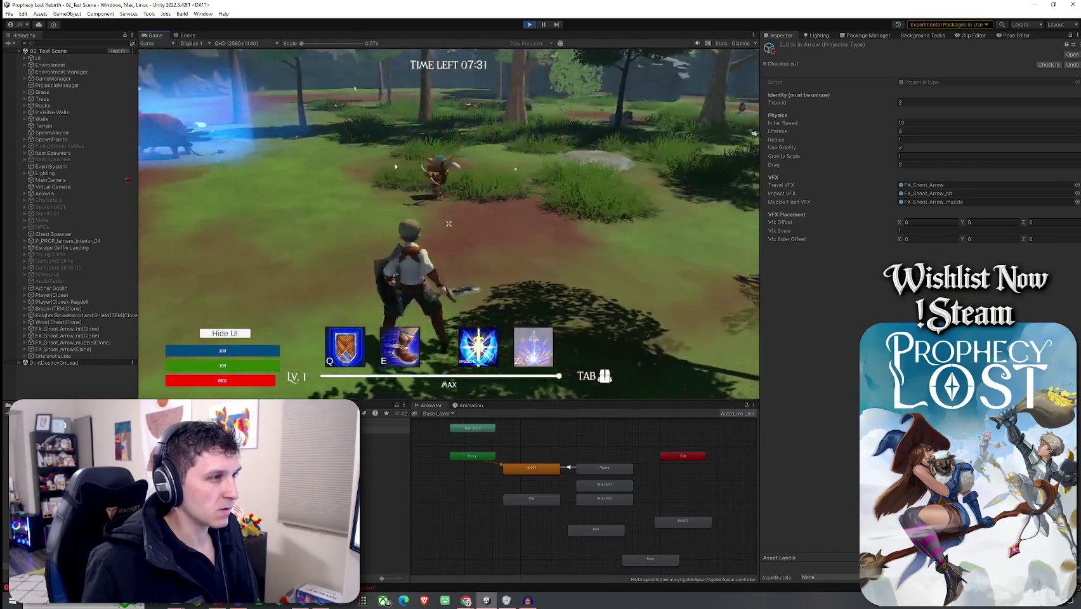
key(w)
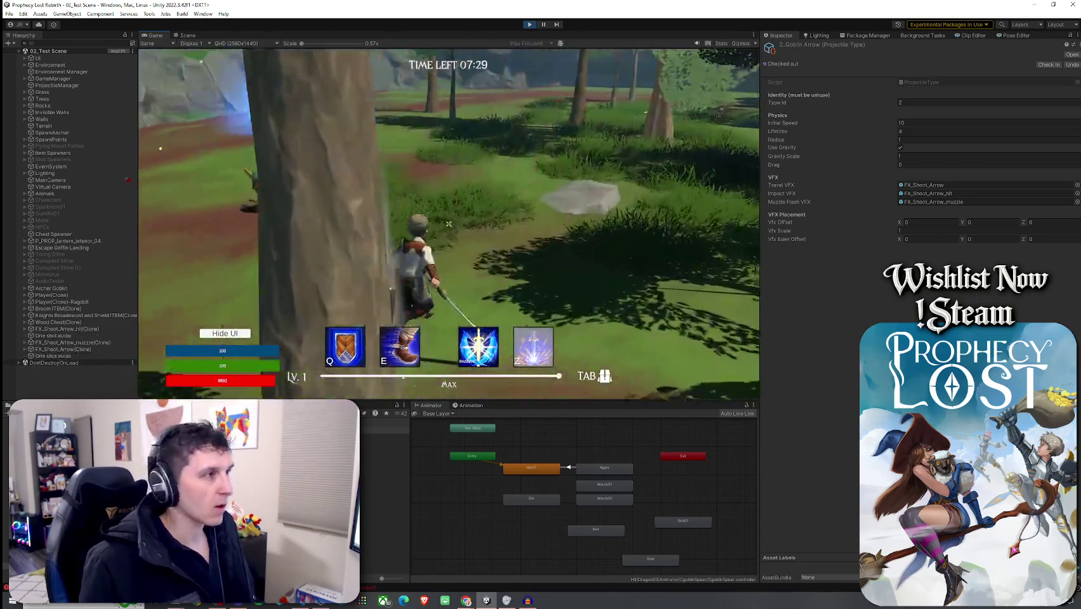
key(w)
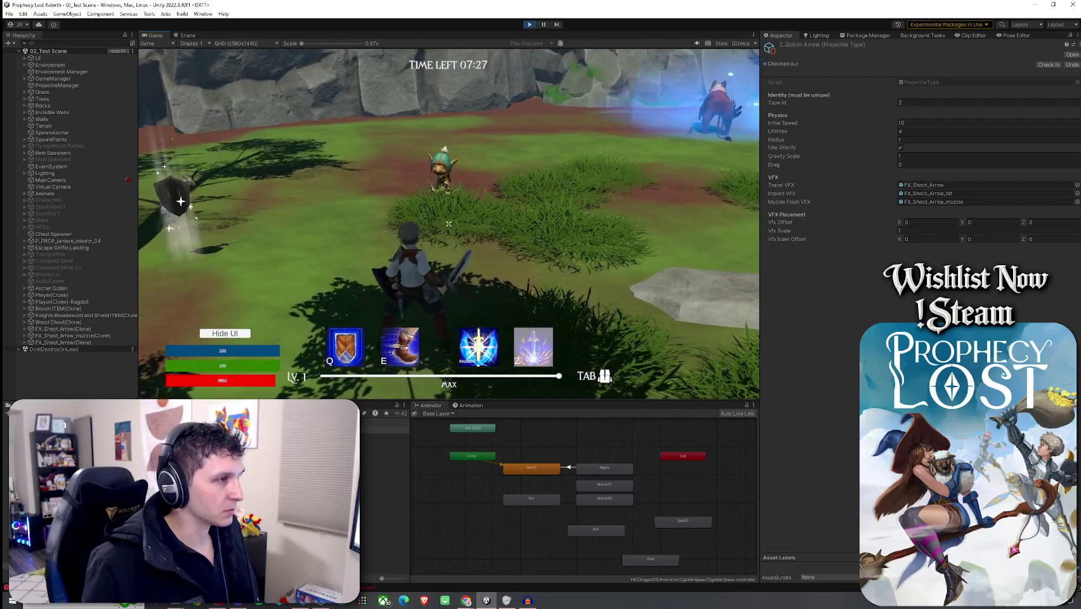
- Set Initial Speed to 30 and Radius to 0.5, then raise Initial Speed to 100, resuming play
key(super)
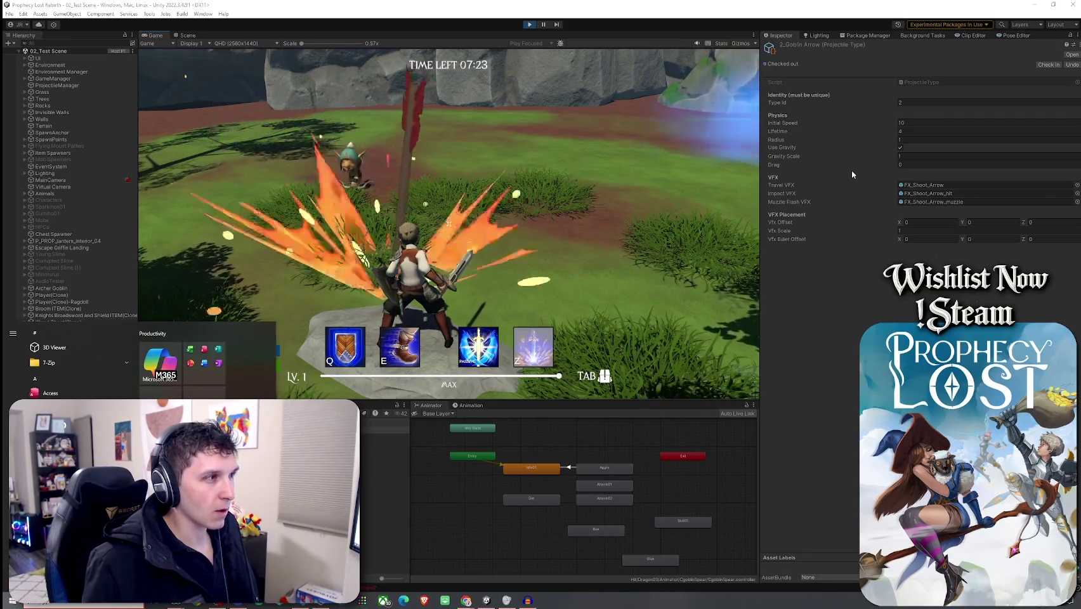
click(916, 125)
text(30)
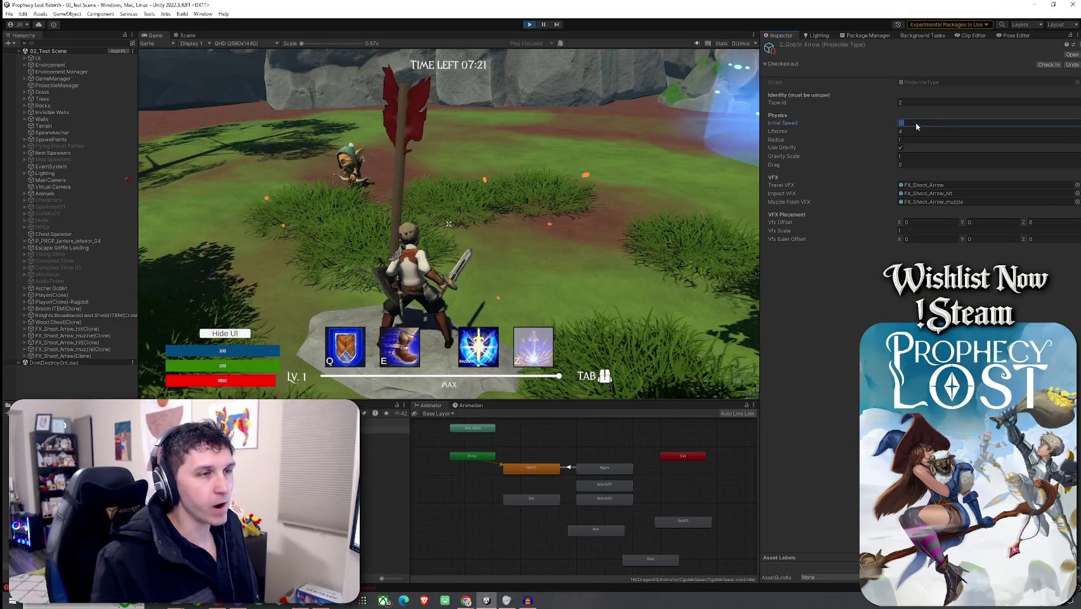
click(914, 139)
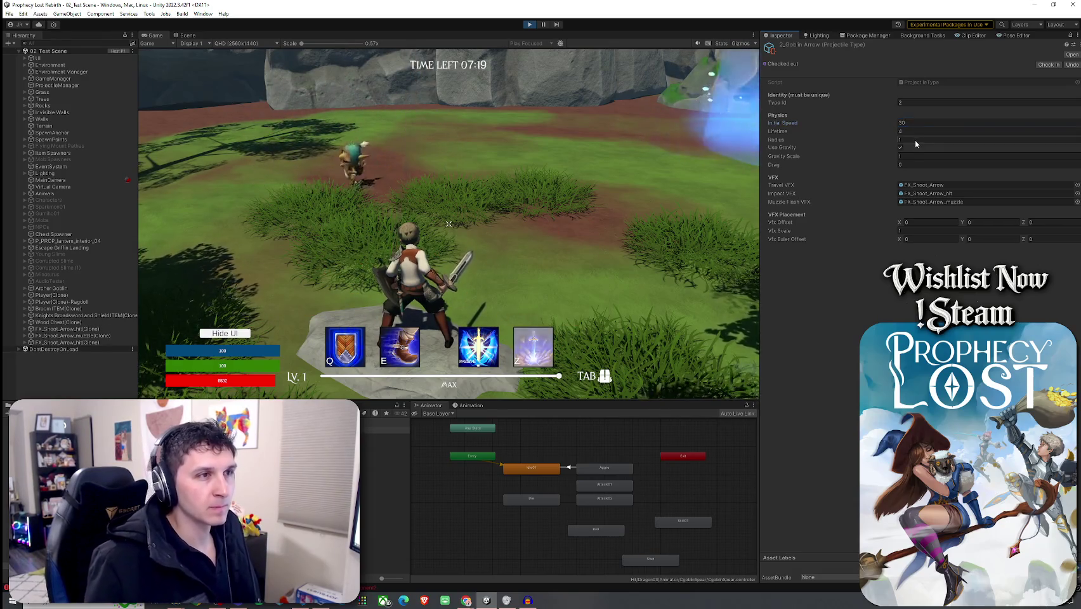
text(.5)
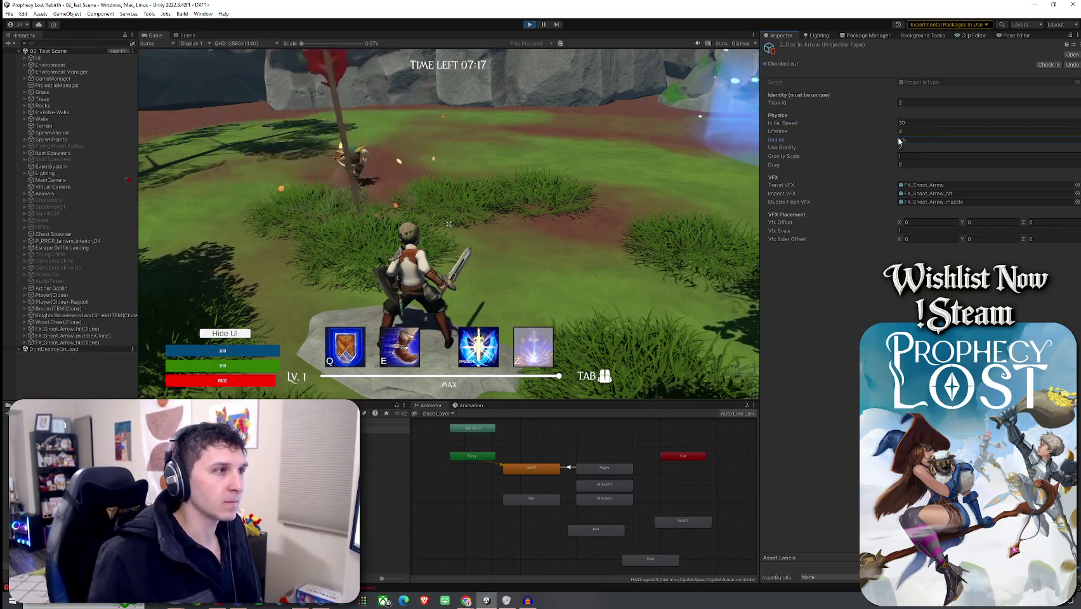
click(449, 226)
click(922, 125)
text(100)
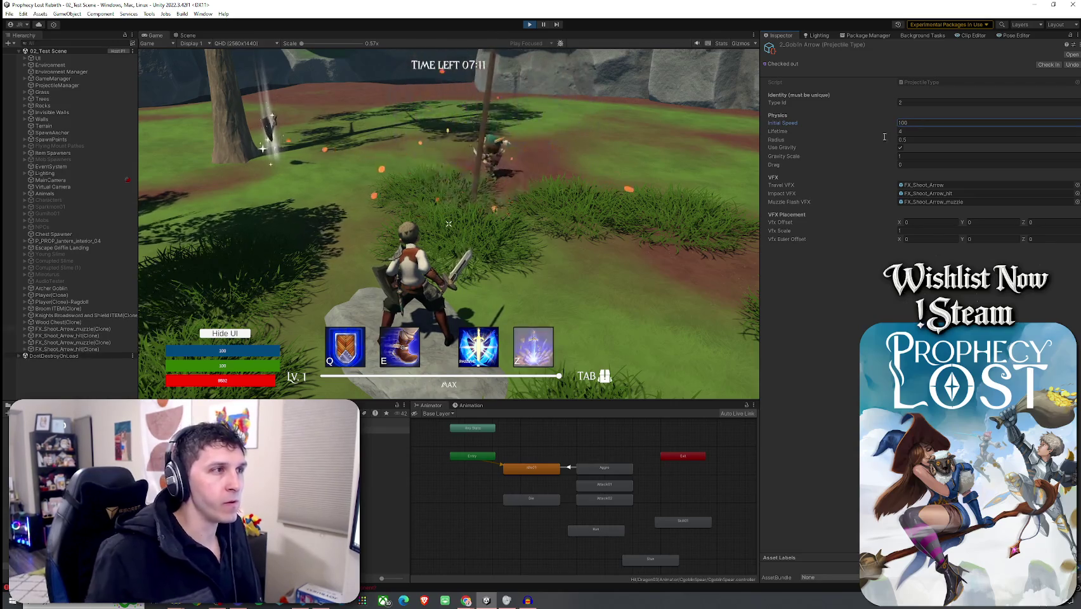
click(448, 224)
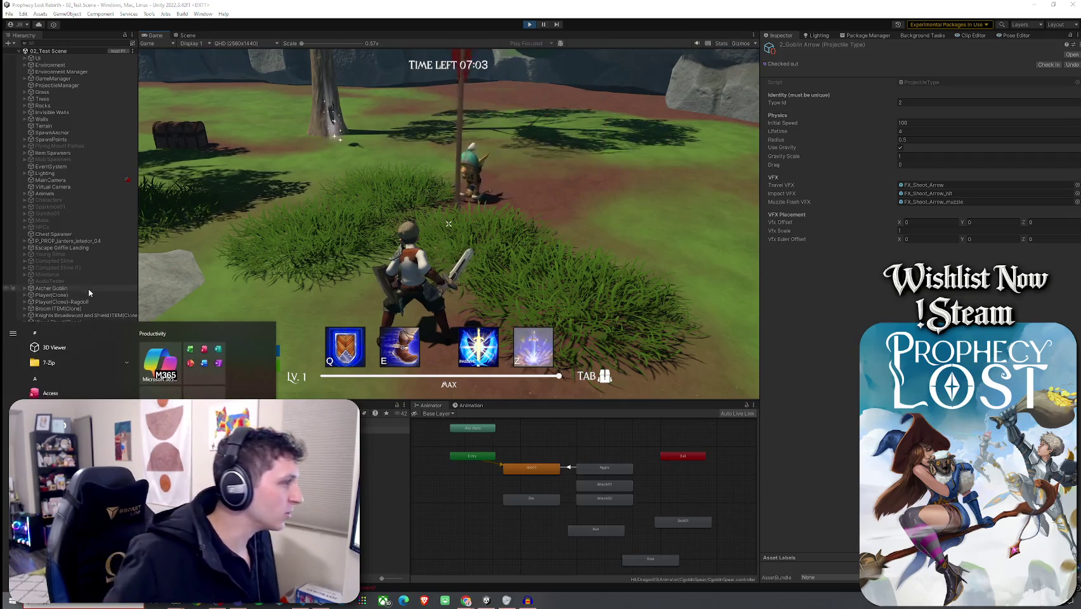
- Select the Archer Goblin and scroll its Inspector to the Attack and Ranged Projectile Attack settings
click(50, 288)
scroll(849, 398, down, 10)
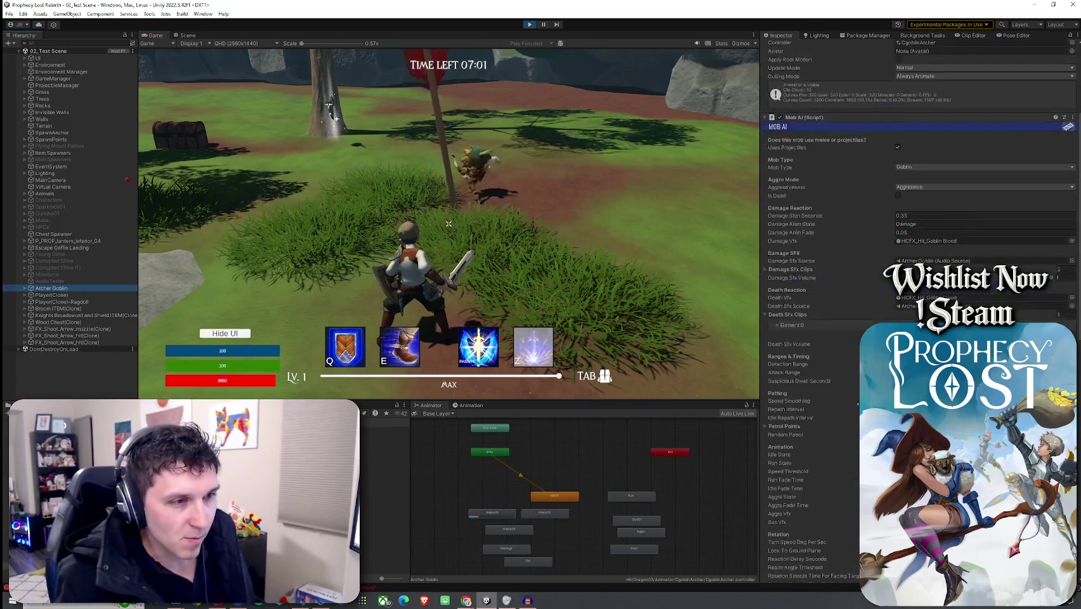
scroll(850, 397, down, 3)
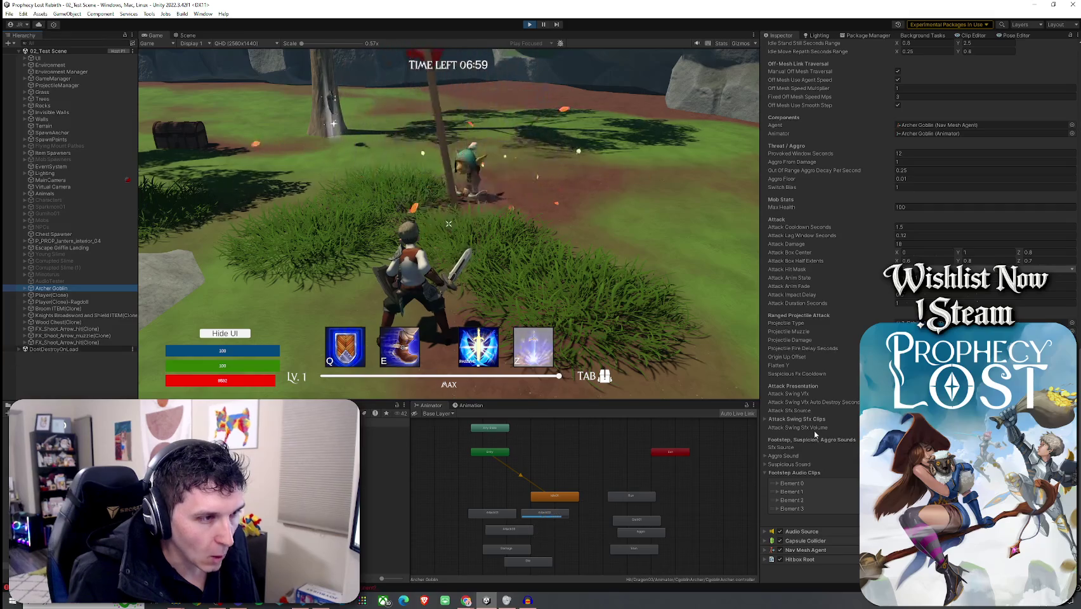
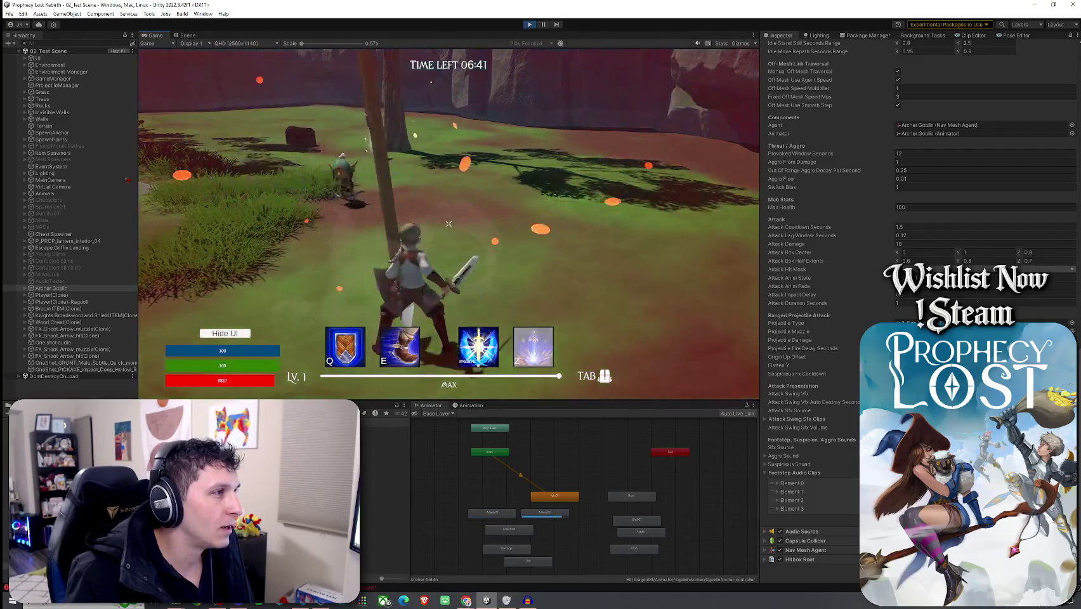
- Select the Archer Goblin, open its 2_Goblin Arrow projectile, and set Initial Speed to 40
key(super)
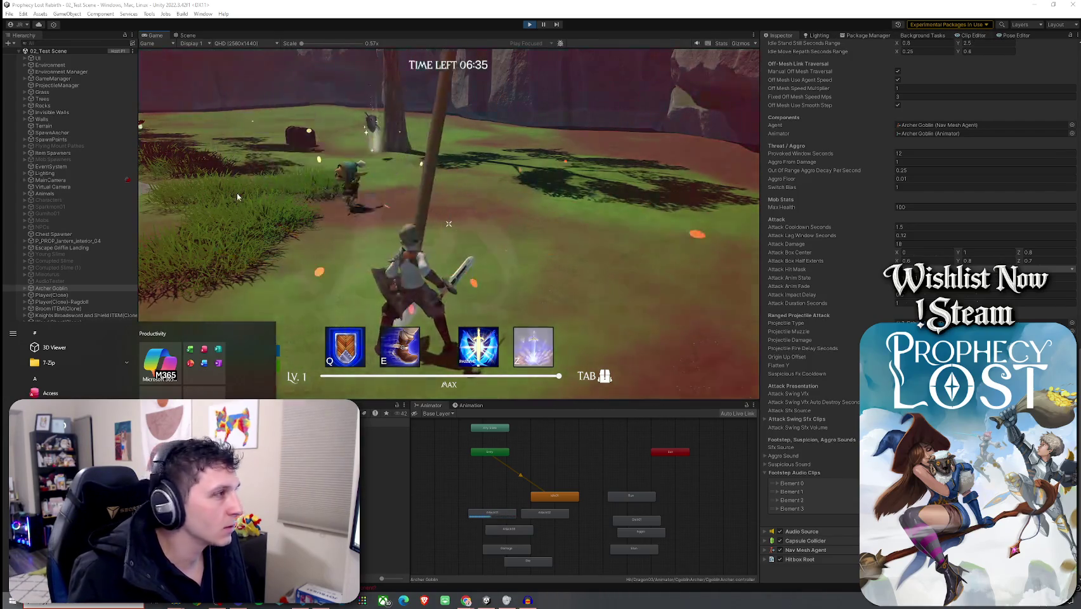
click(76, 288)
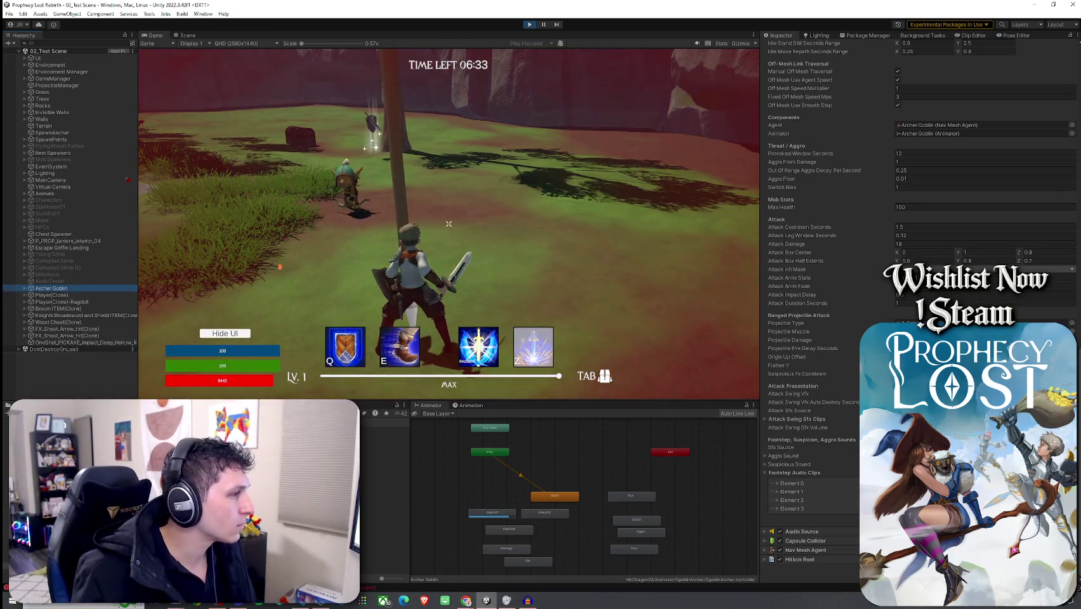
double_click(913, 323)
click(917, 123)
text(5)
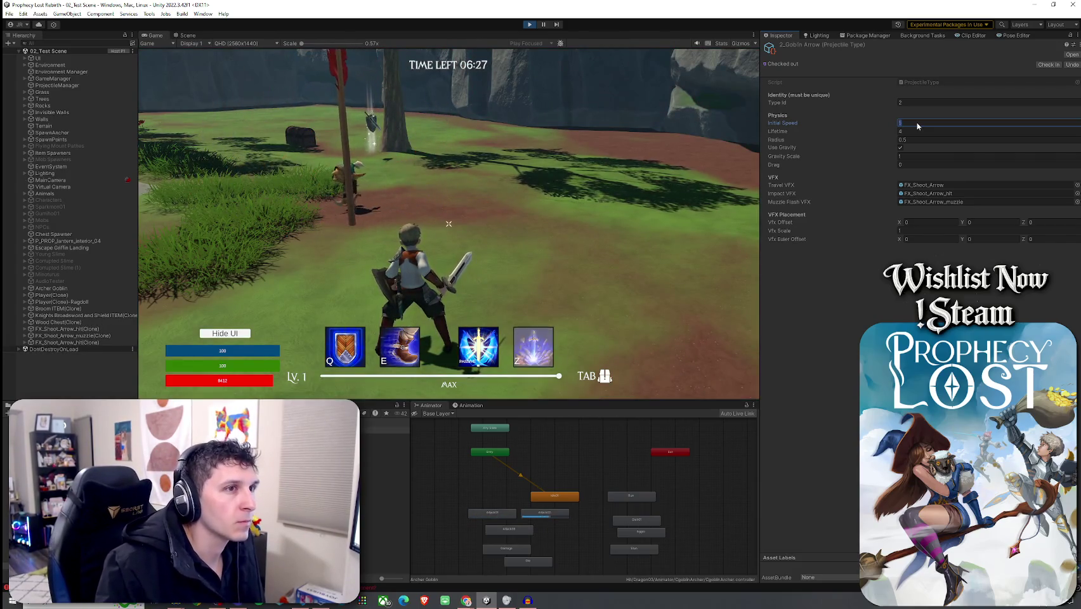
text(25)
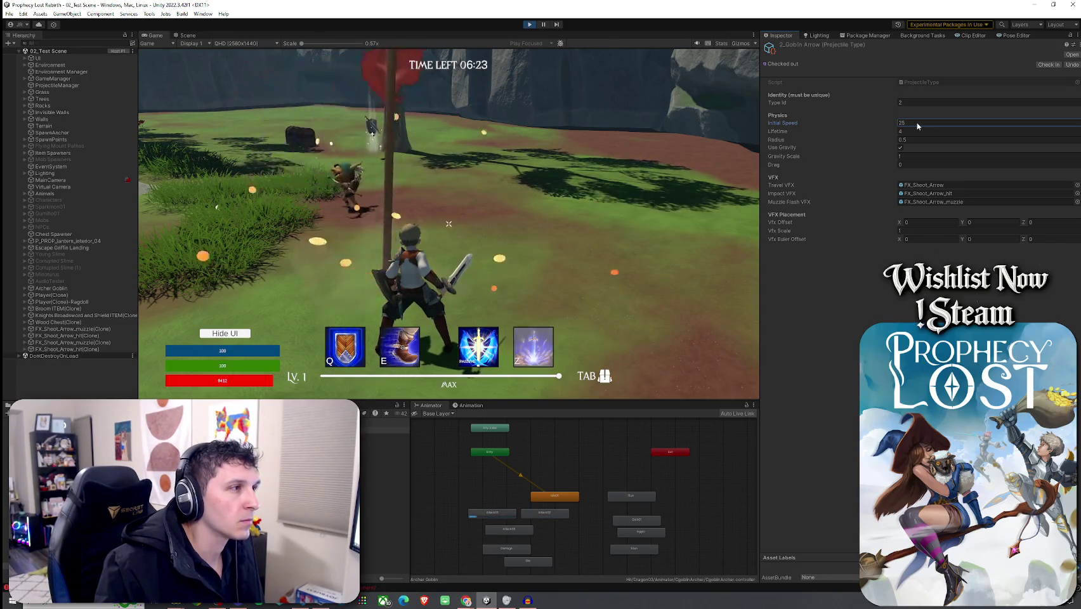
key(BackSpace)
key(BackSpace)
text(5)
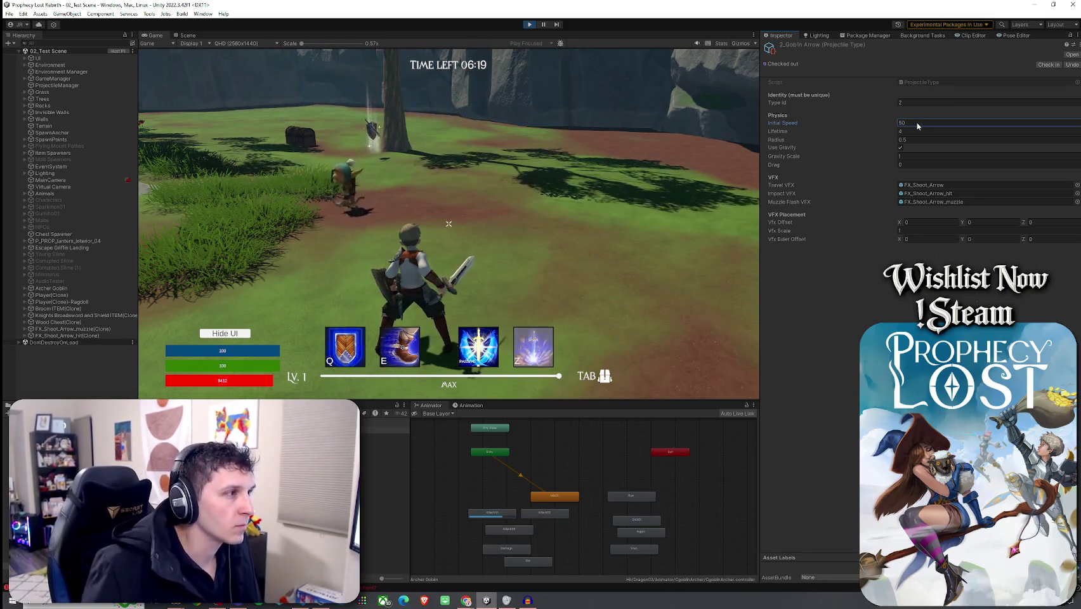
click(449, 223)
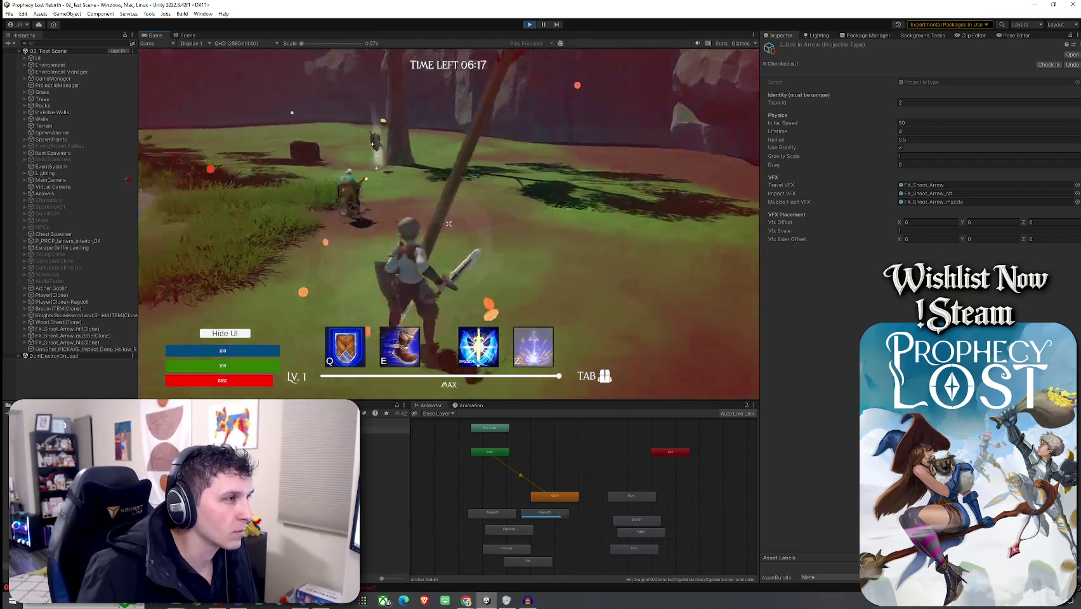
click(911, 124)
text(40)
click(449, 223)
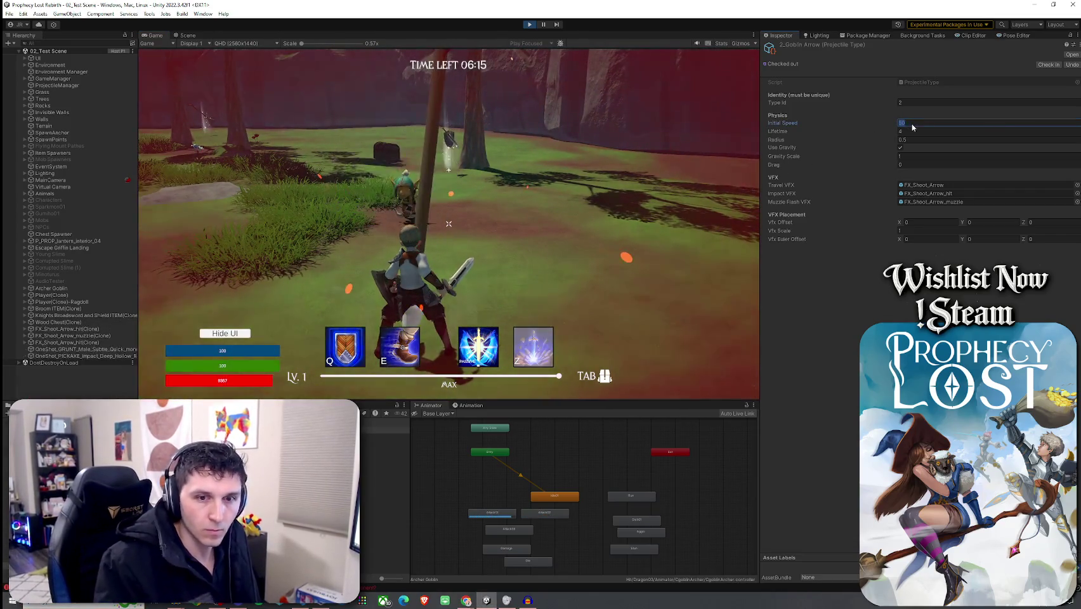
- Walk toward the goblin in-game, then set the projectile Radius to 0.25
key(w)
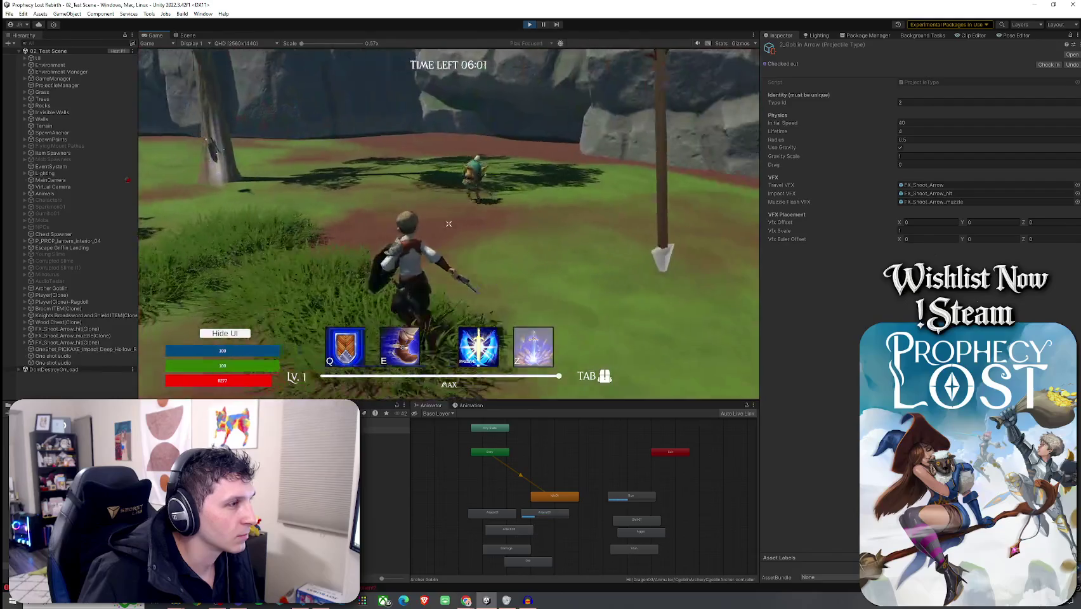
key(super)
click(933, 140)
text(0.25)
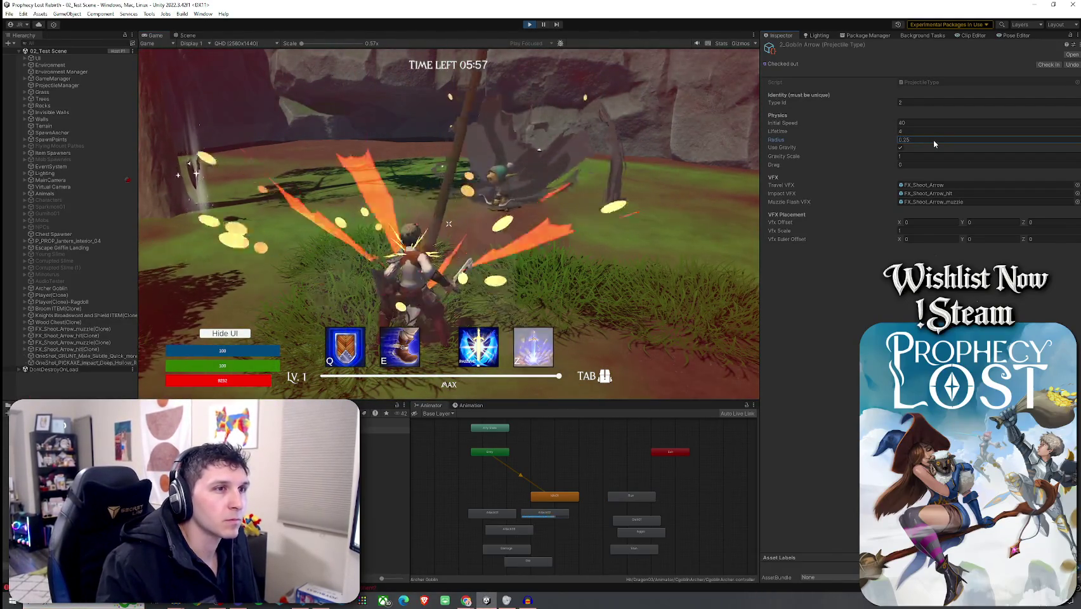
key(Return)
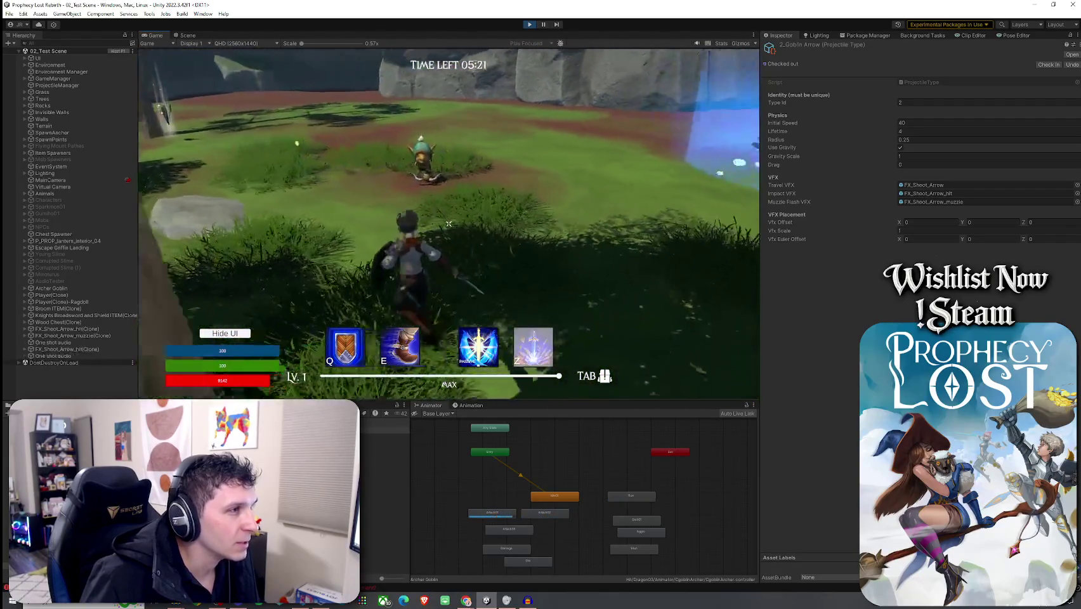
key(super)
click(706, 361)
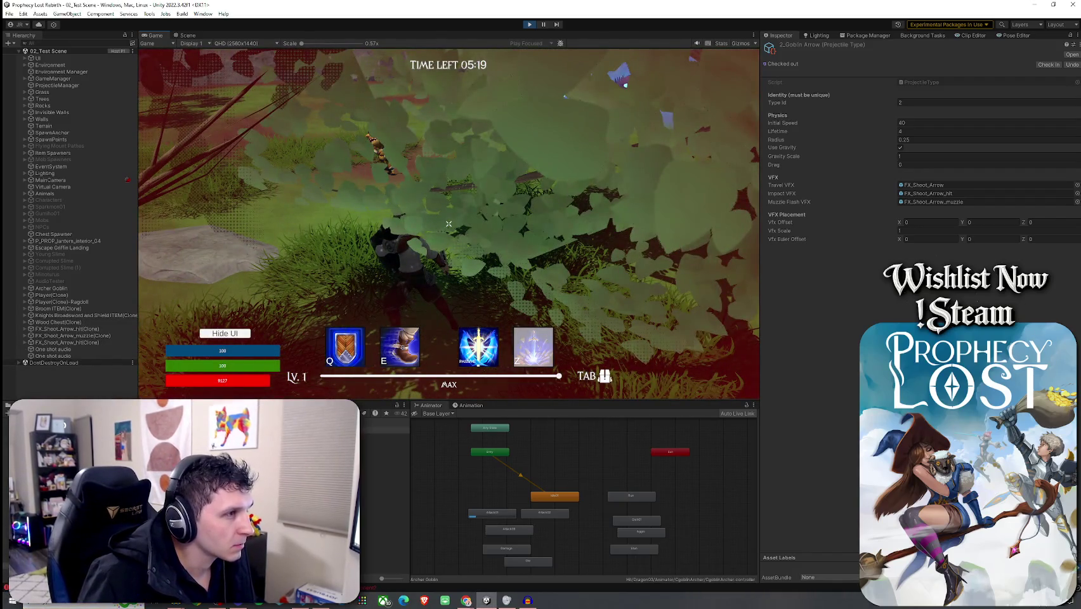
key(w)
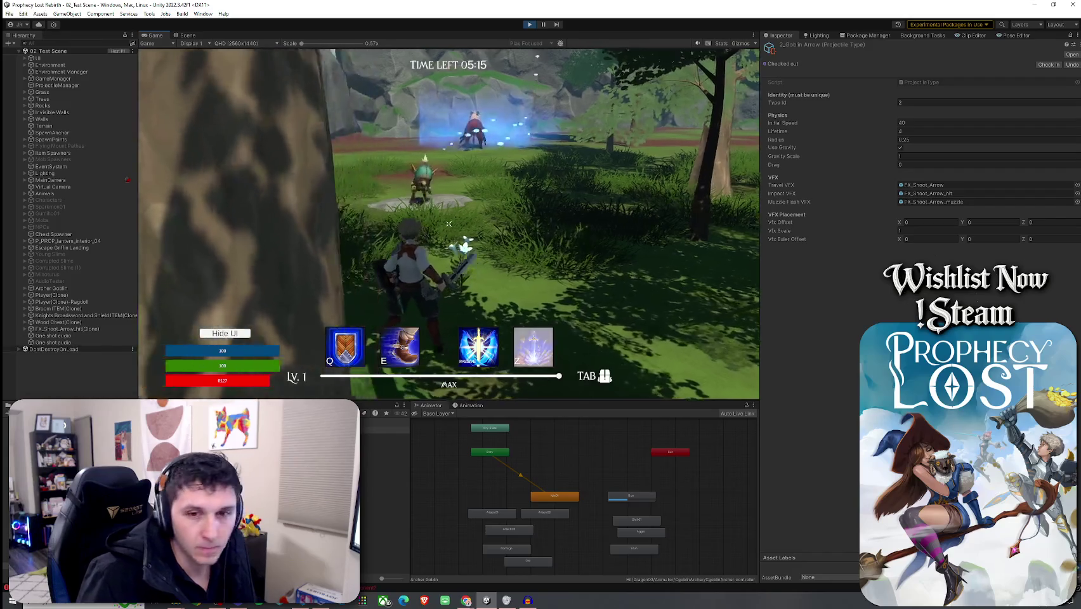
key(w)
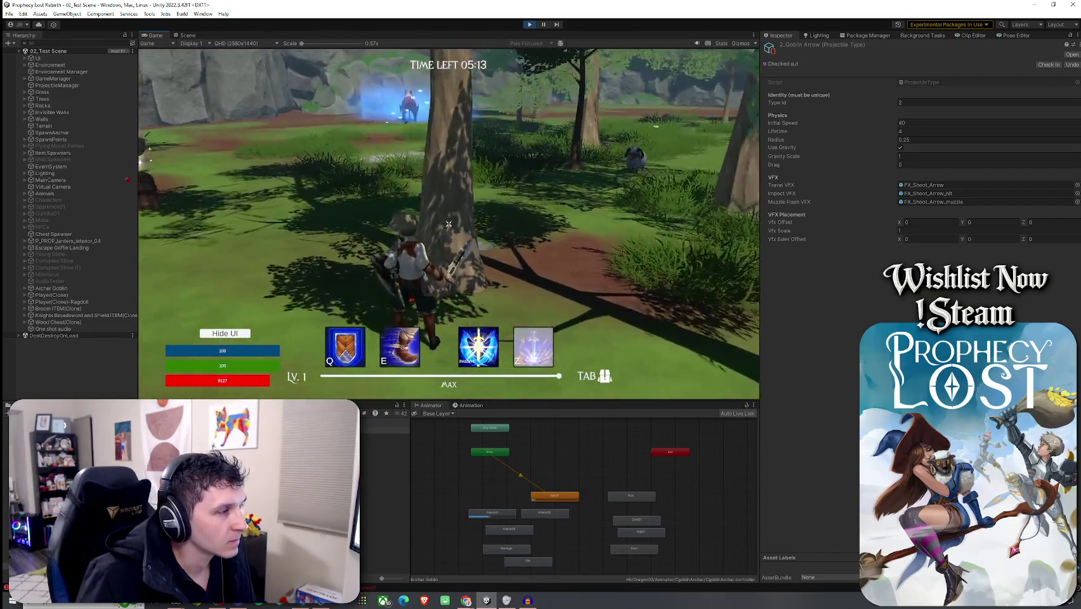
key(w)
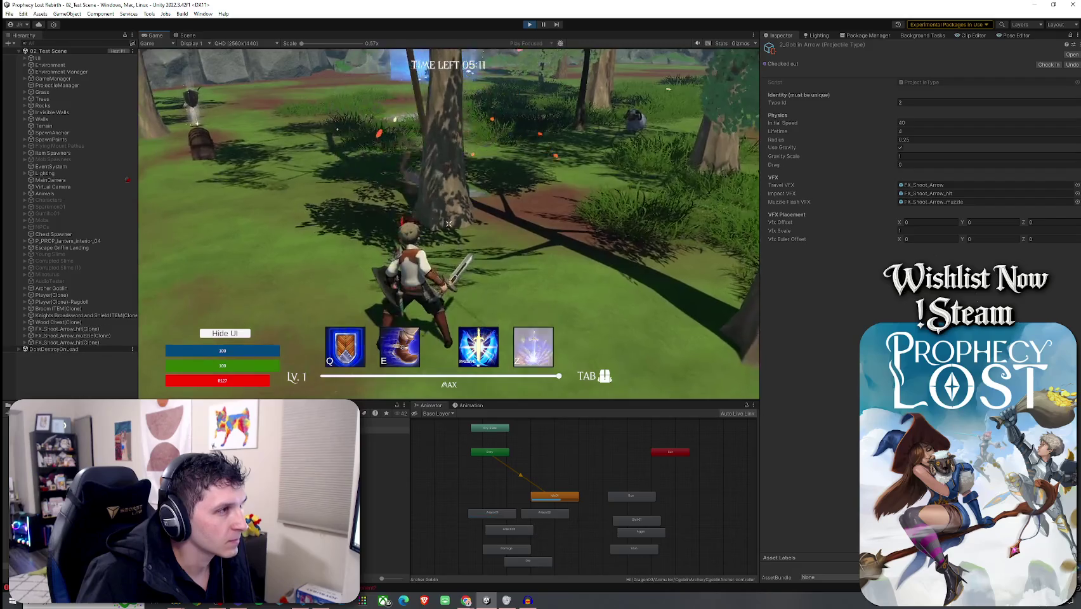
key(w)
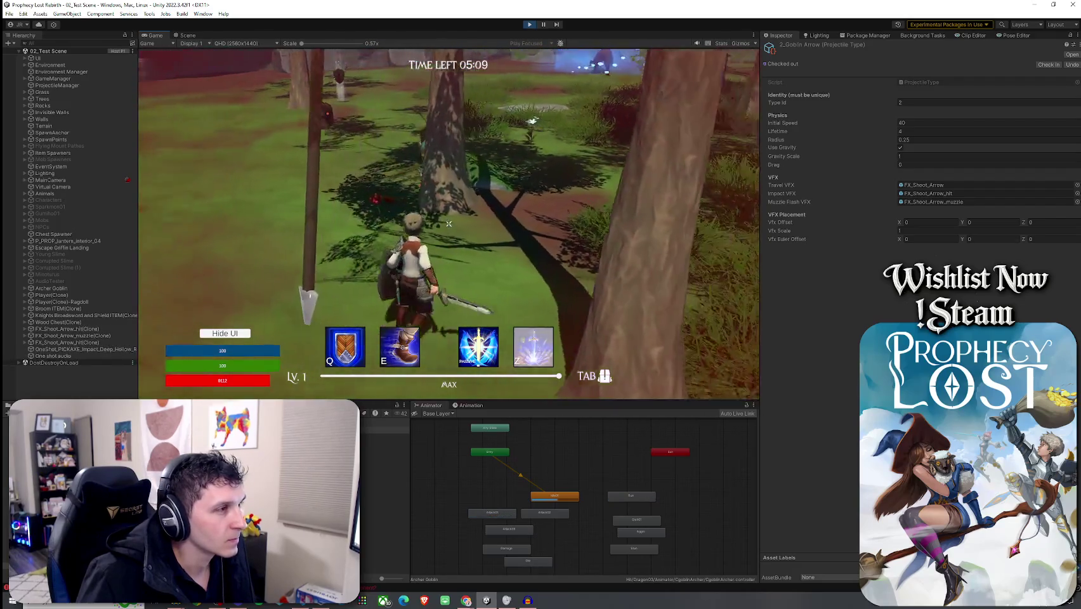
key(w)
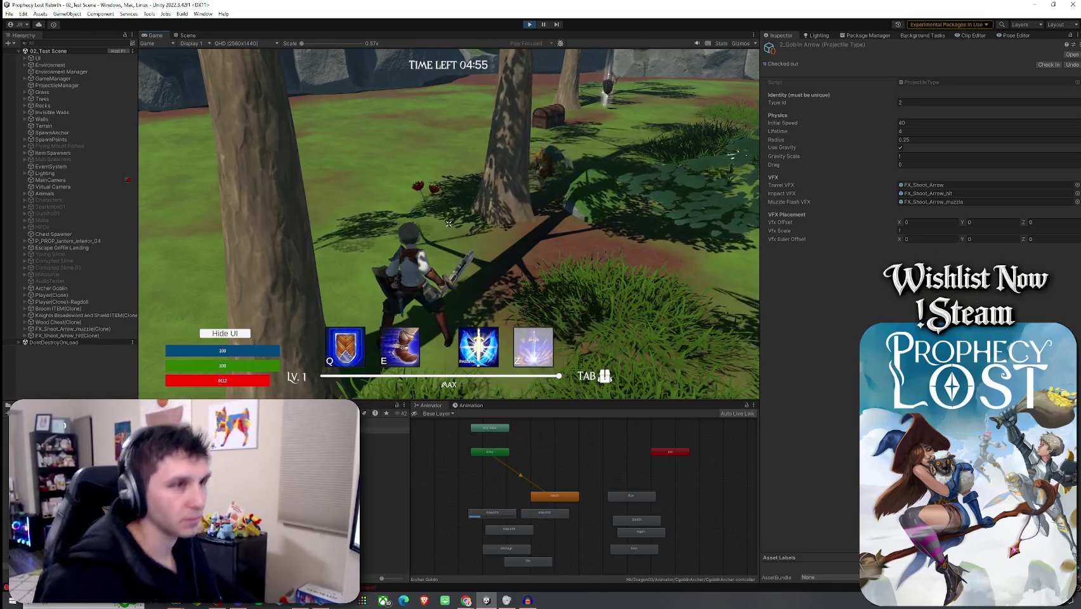
key(super)
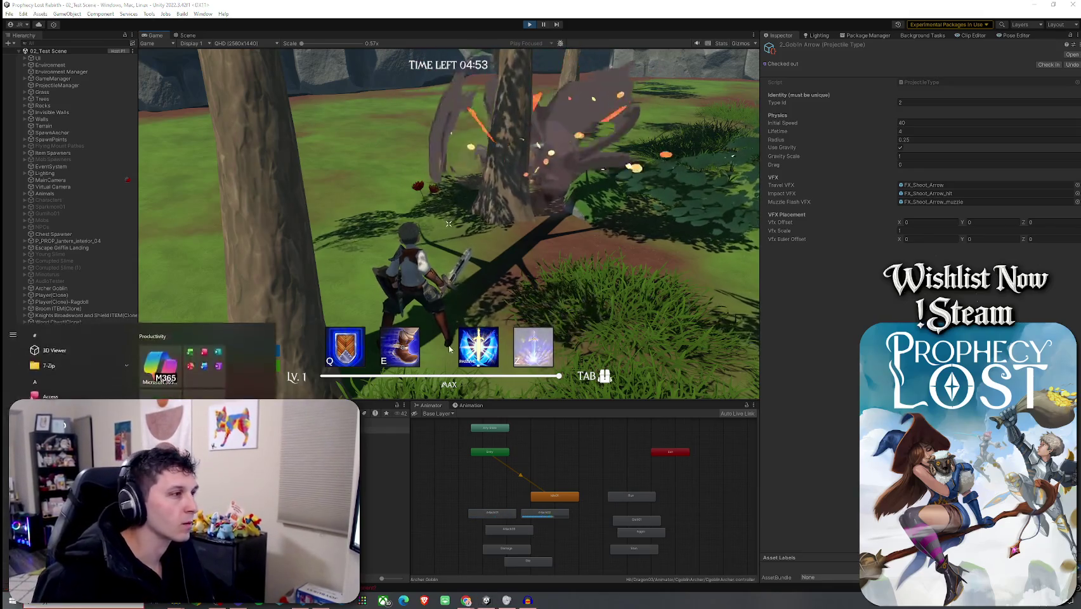
- Launch Snipping Tool via 'snip' and capture the Inspector's Goblin Arrow projectile settings
text(snip)
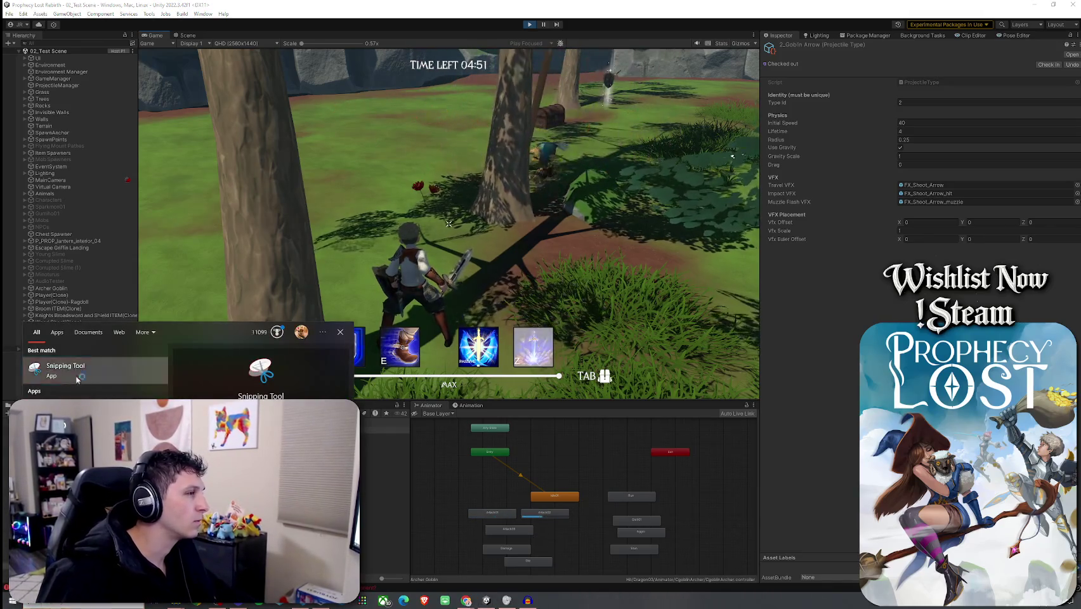
key(Return)
click(19, 101)
mouse_move(764, 40)
mouse_down()
mouse_move(952, 216)
mouse_move(1072, 273)
mouse_up()
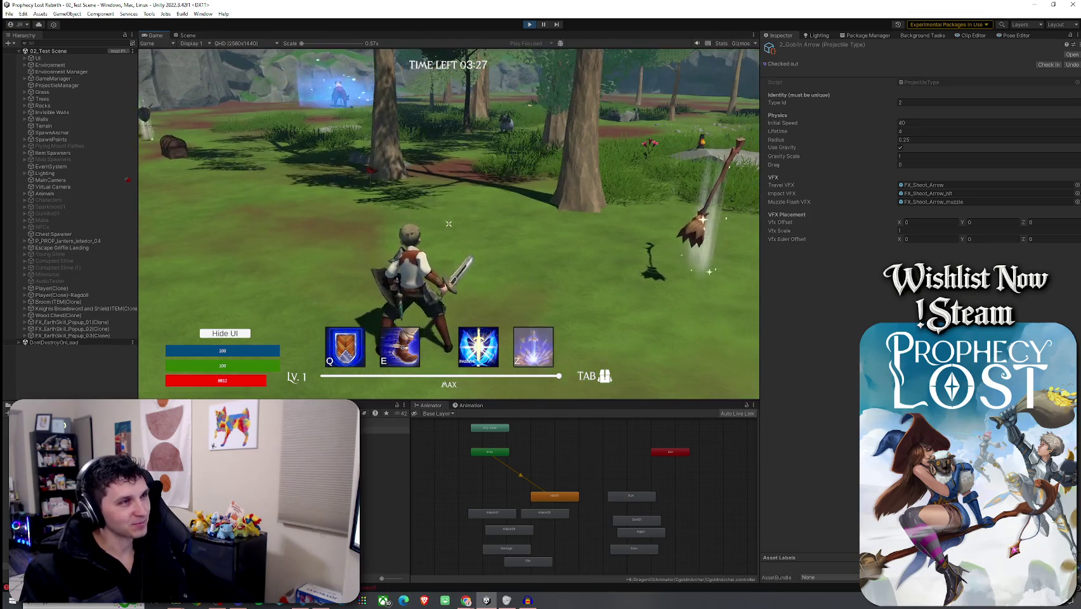
key(super)
- Stop play mode, review the Archer Goblin in the Inspector, and save the 02_Test Scene
click(86, 302)
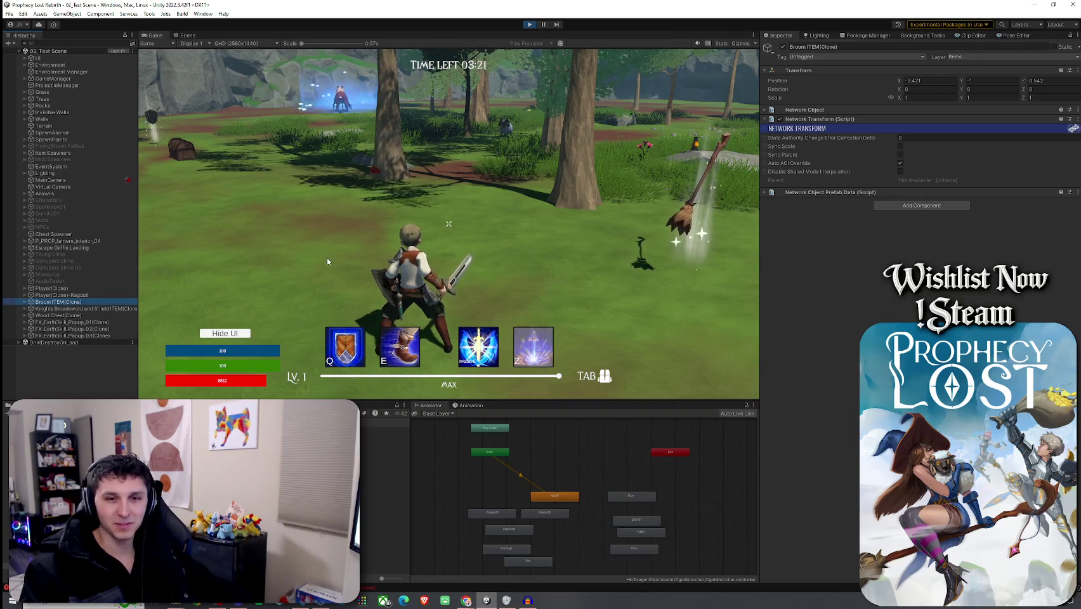
click(414, 143)
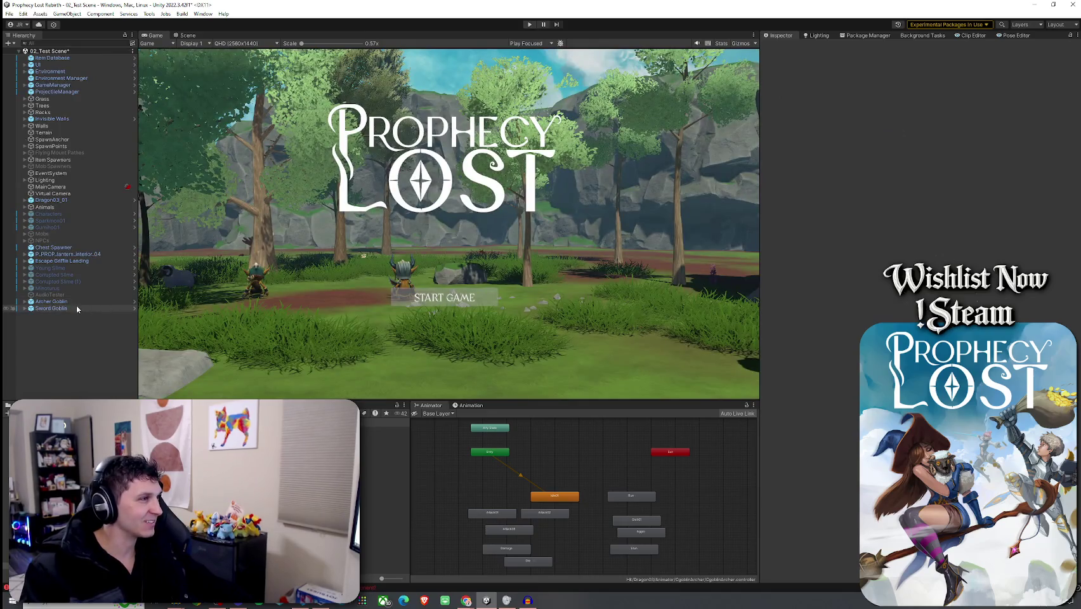
click(76, 303)
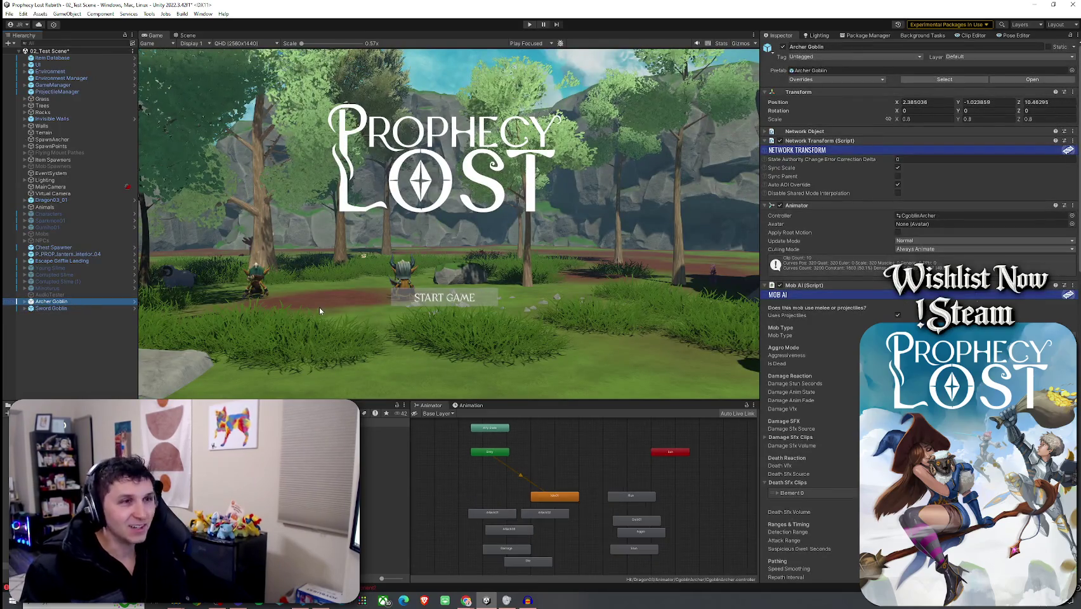
scroll(840, 393, down, 10)
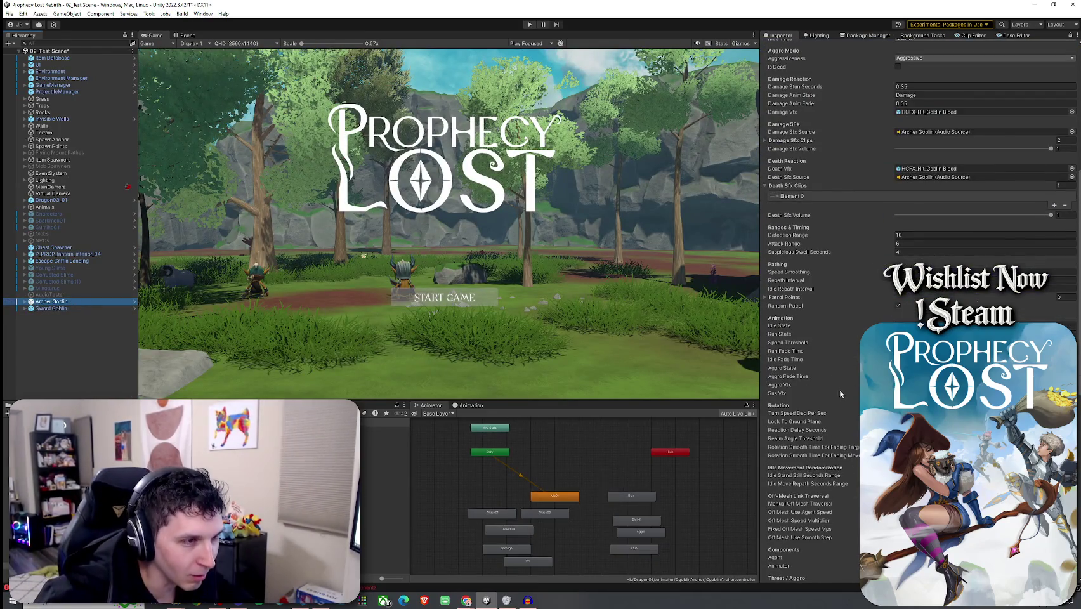
scroll(839, 390, down, 9)
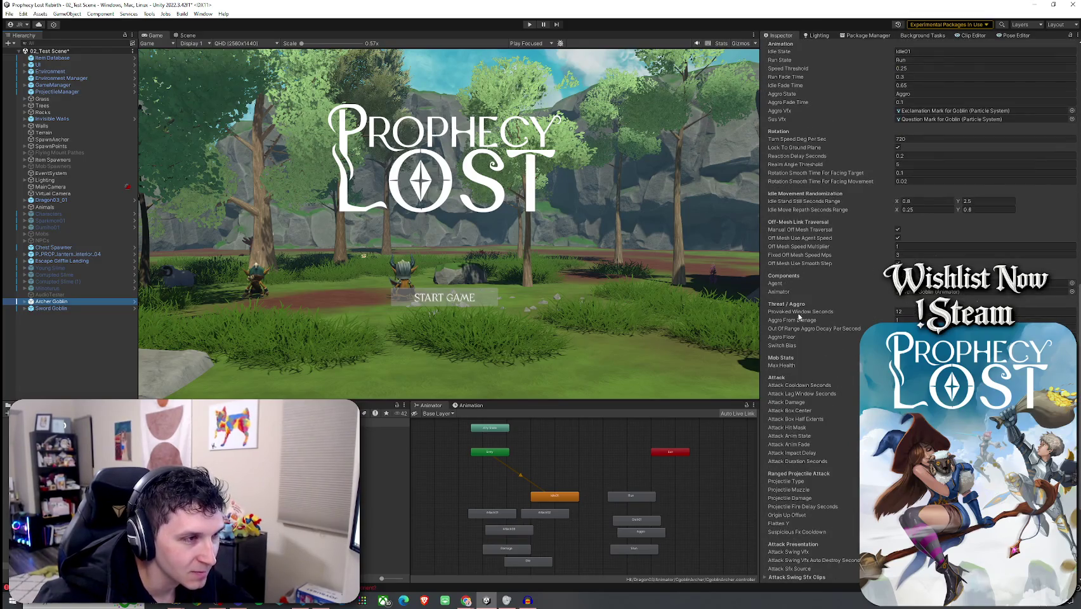
scroll(812, 355, down, 3)
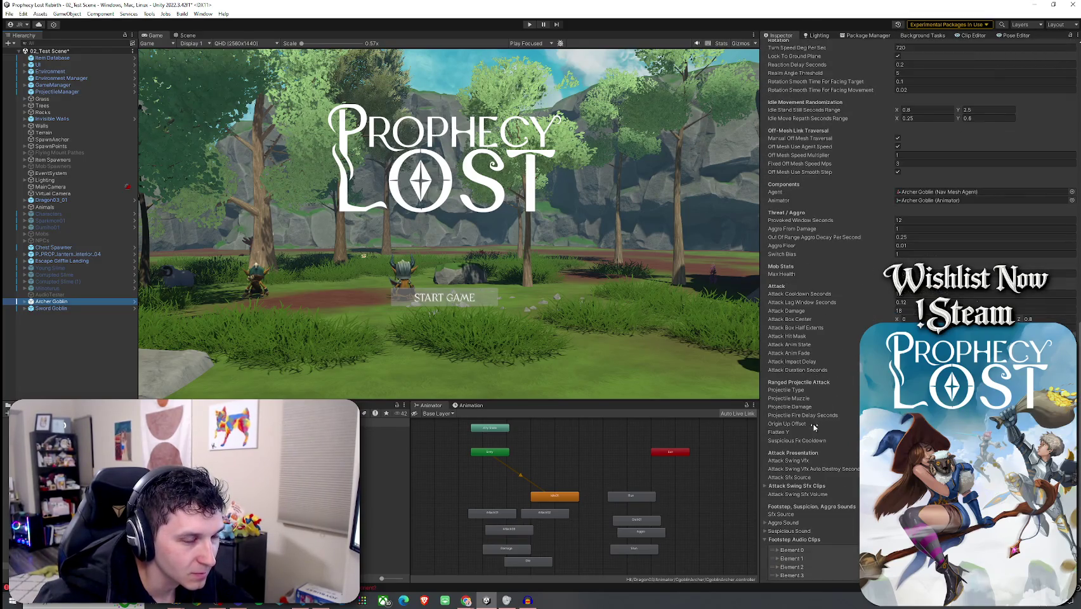
click(786, 434)
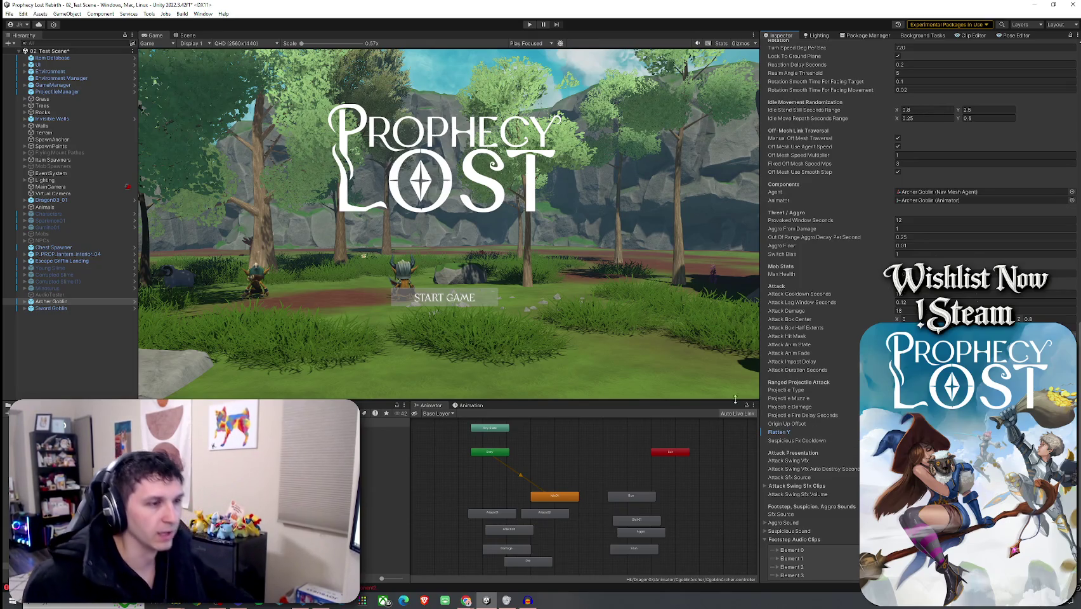
click(10, 14)
click(26, 56)
- Open the Mob AI script for editing, then bring up the Goblin Arrow projectile settings
scroll(849, 271, up, 5)
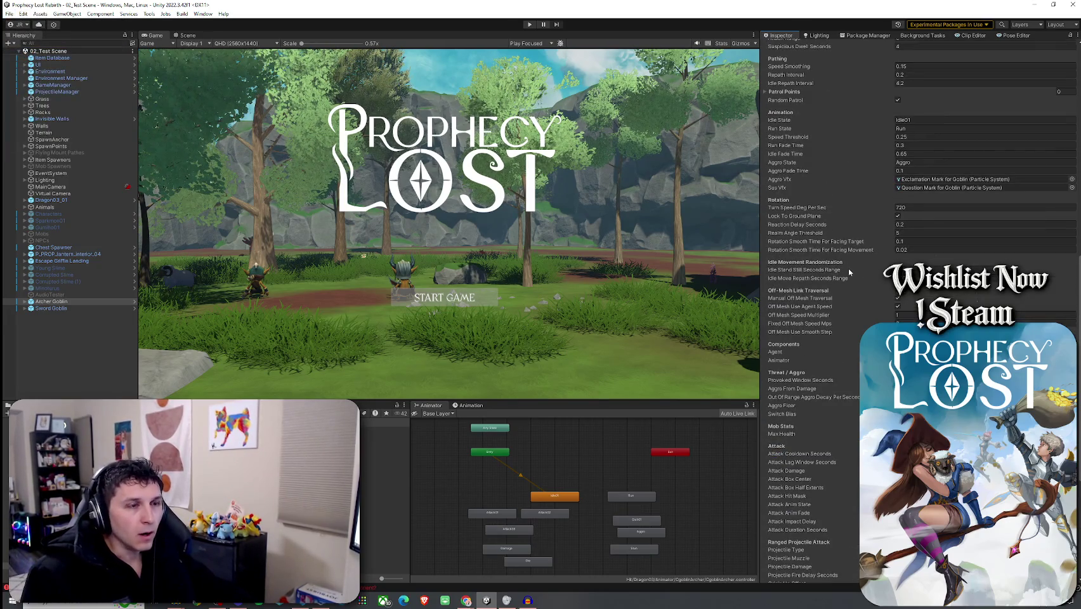
scroll(848, 267, up, 10)
right_click(818, 125)
click(845, 231)
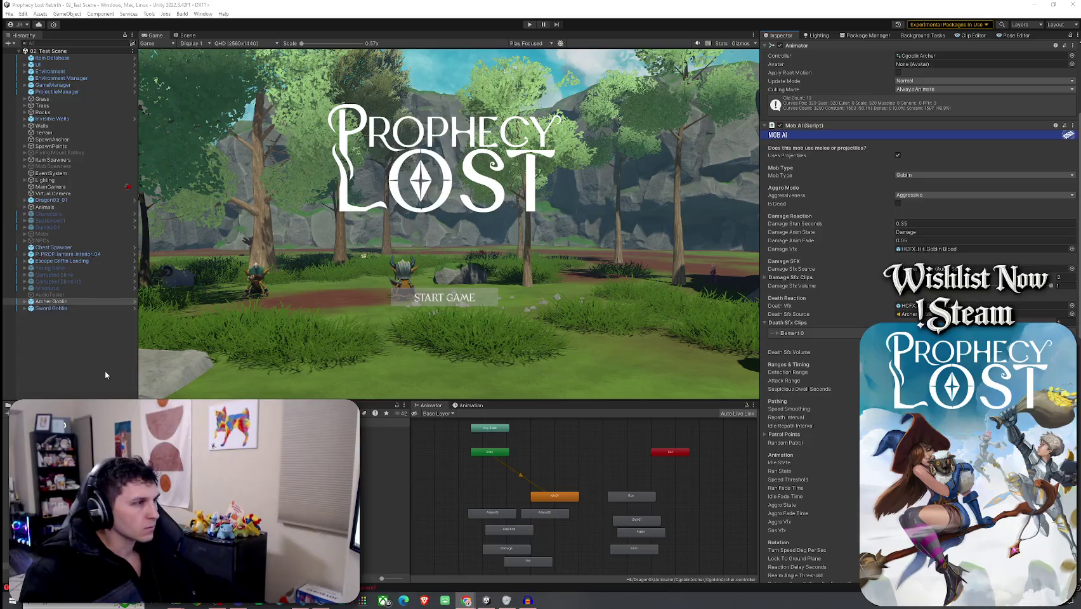
click(385, 430)
- Open the FX_Shoot_Arrow prefab and set the hit effect's Scale to 0.1, previewing the result
click(937, 185)
double_click(938, 185)
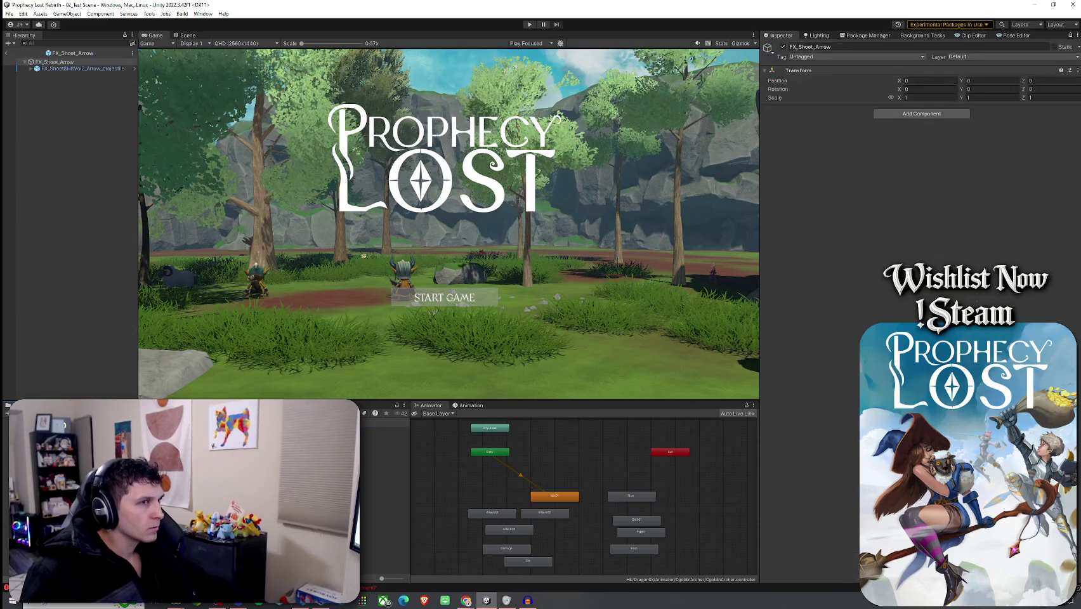
click(82, 68)
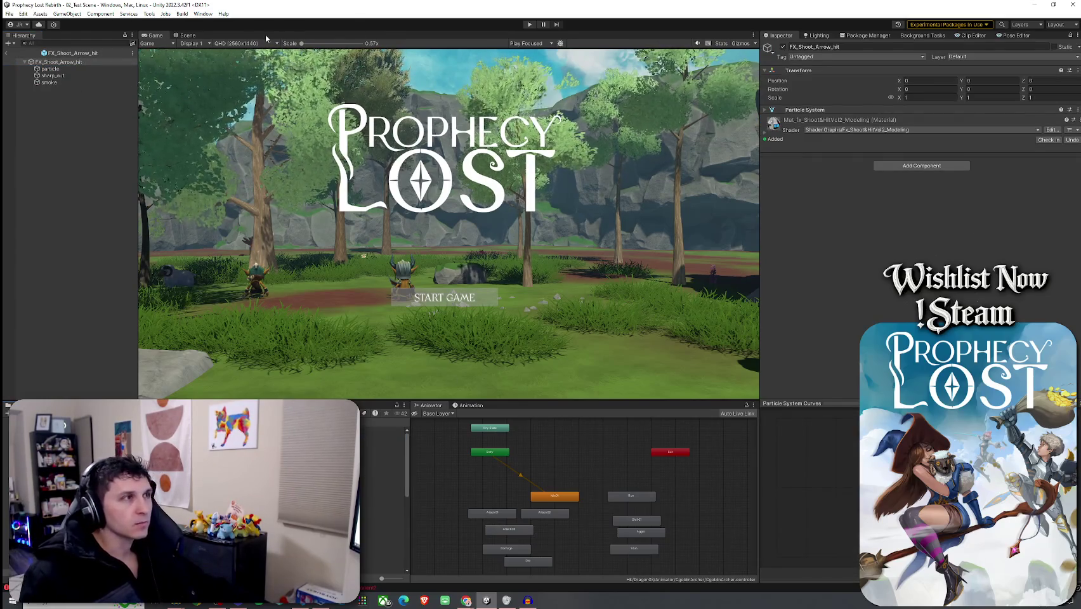
click(190, 35)
click(703, 331)
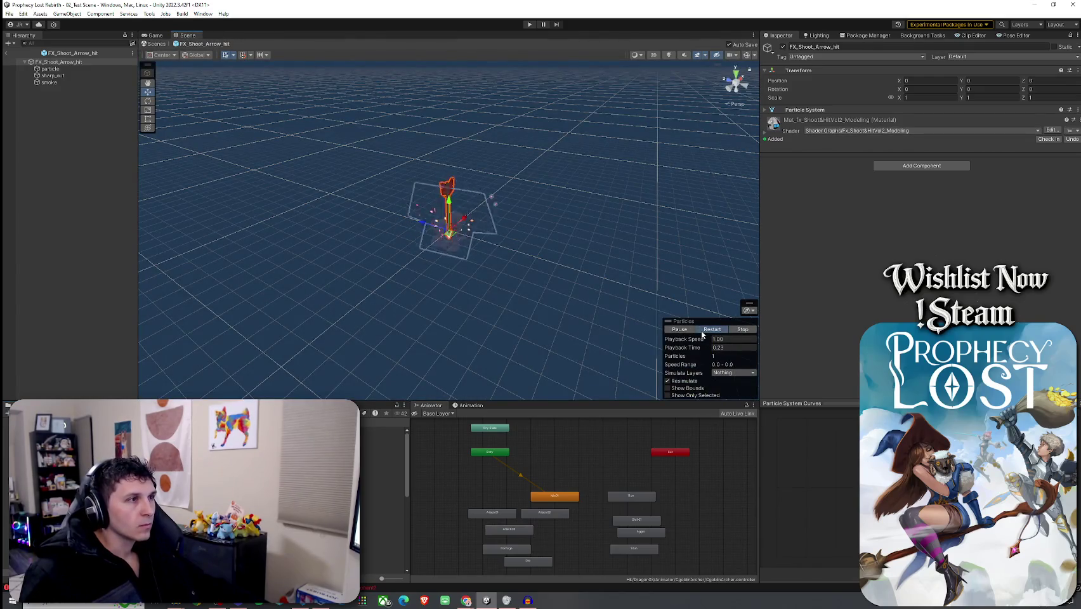
click(928, 97)
text(0.1)
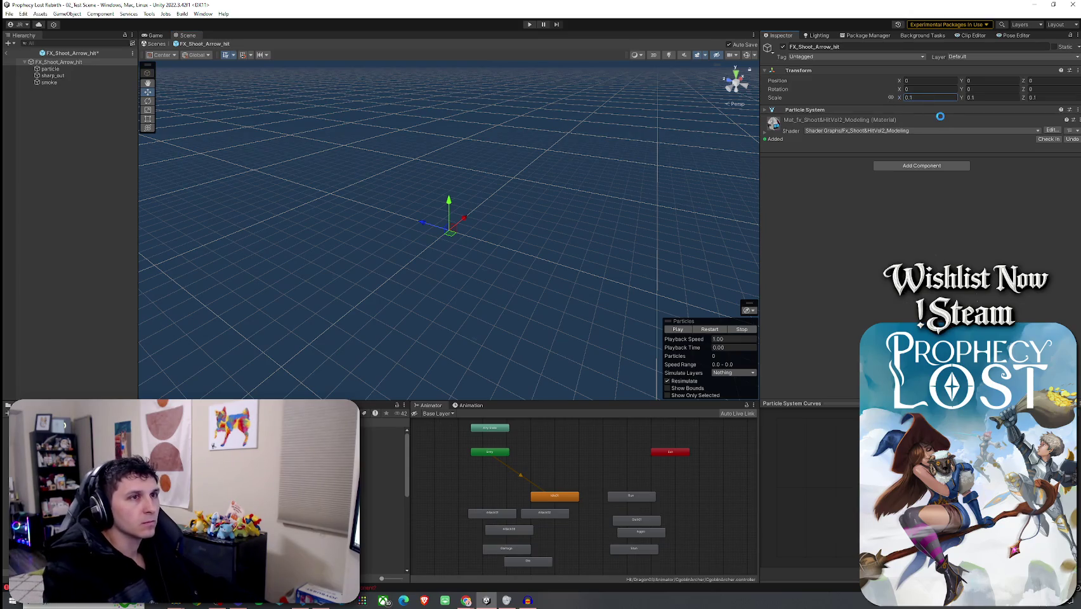
click(710, 330)
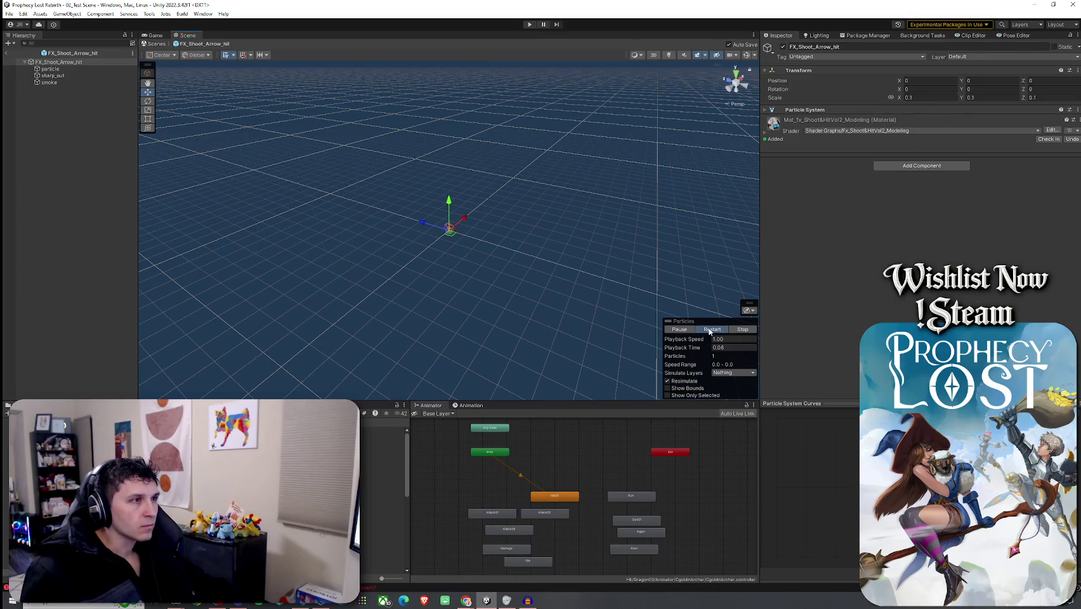
- Preview the FX_Shoot_Arrow_muzzle effect, exit prefab mode, and save the scene
click(6, 54)
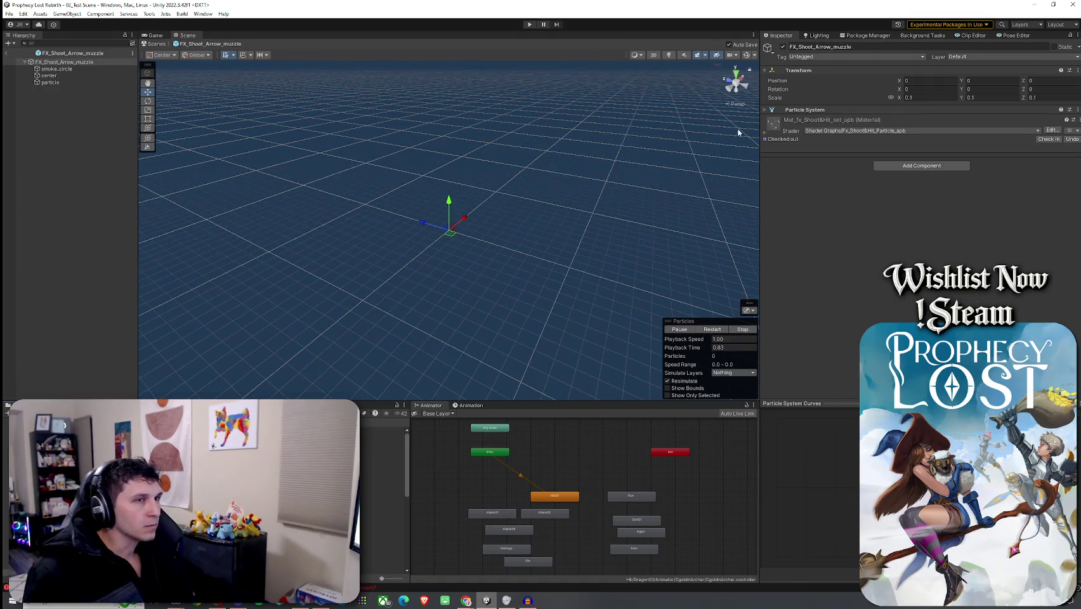
click(709, 330)
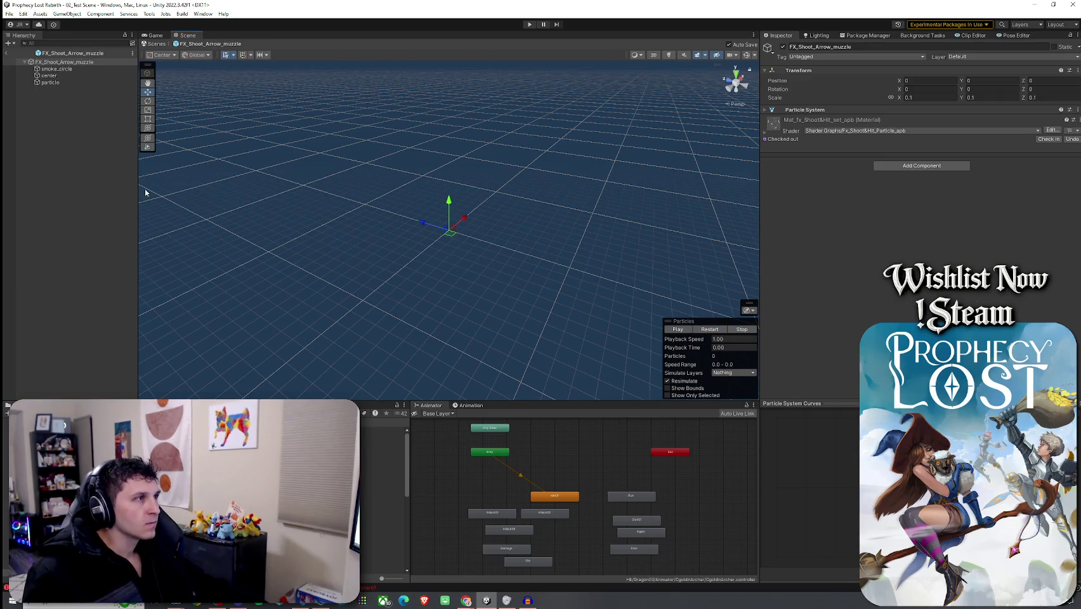
click(71, 82)
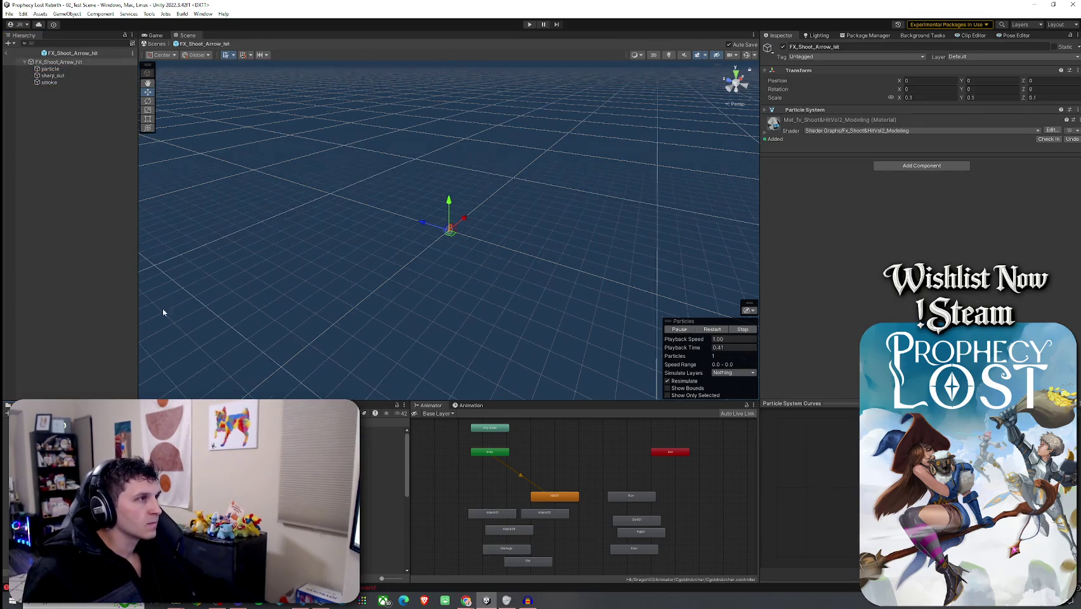
click(82, 75)
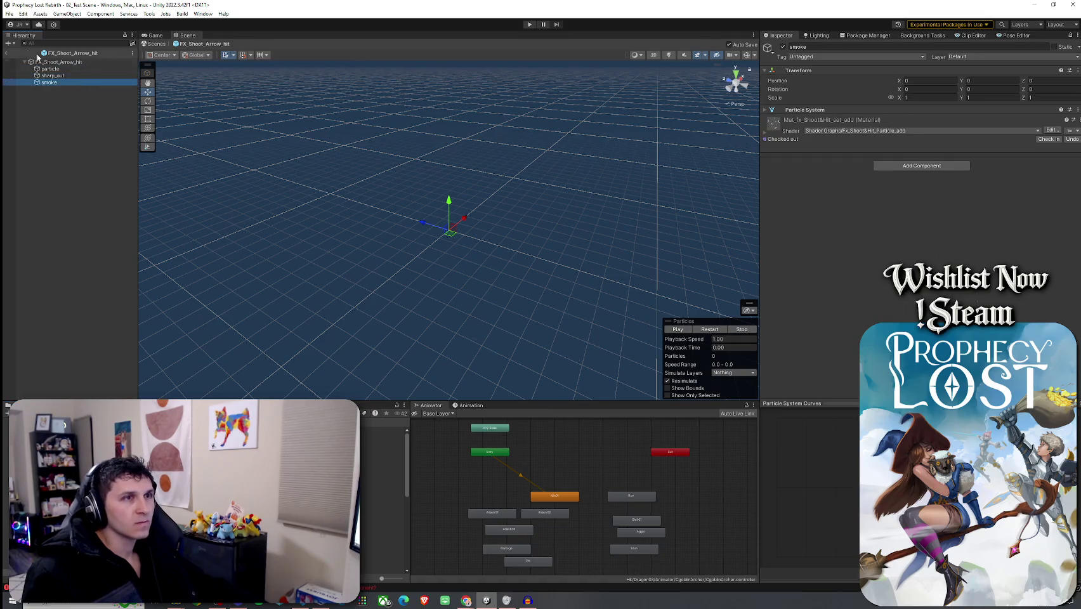
click(6, 52)
click(8, 14)
click(24, 54)
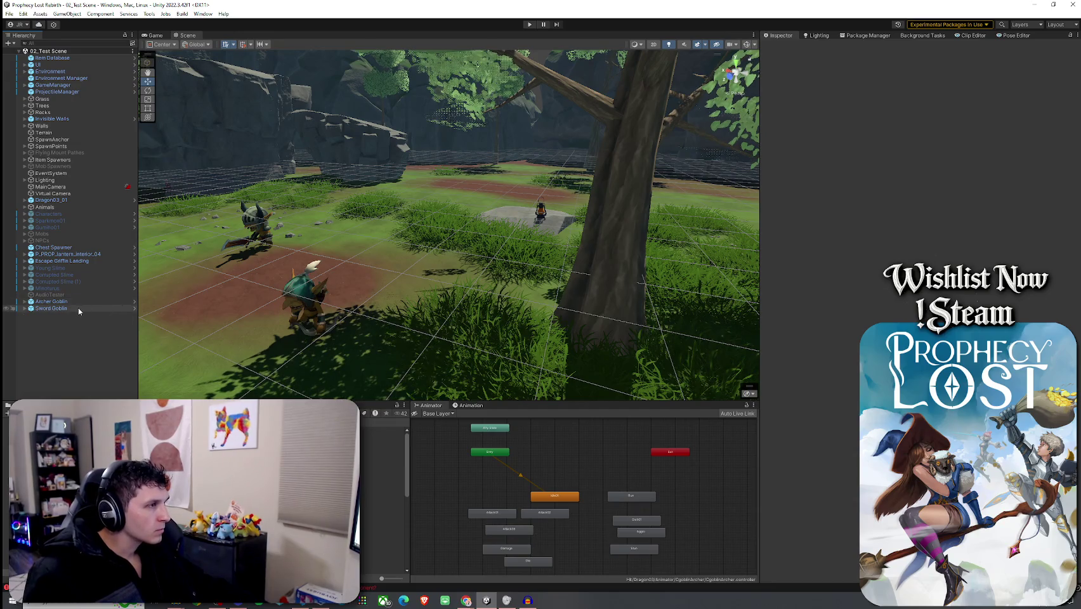
- Reopen the Archer Goblin's Goblin Arrow projectile to check its assigned impact effect
click(57, 302)
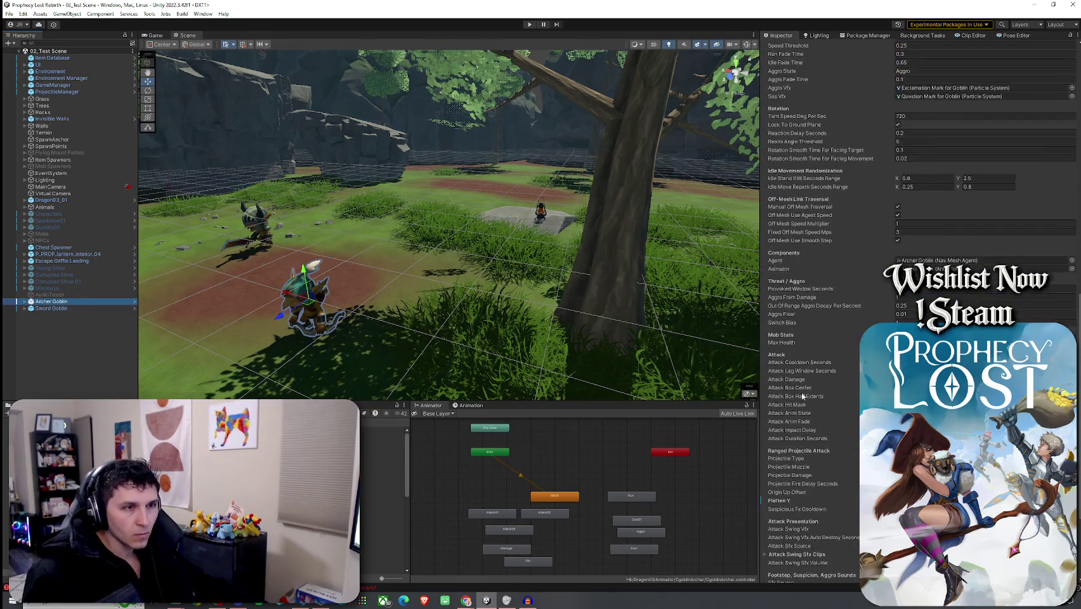
scroll(818, 347, down, 10)
click(785, 344)
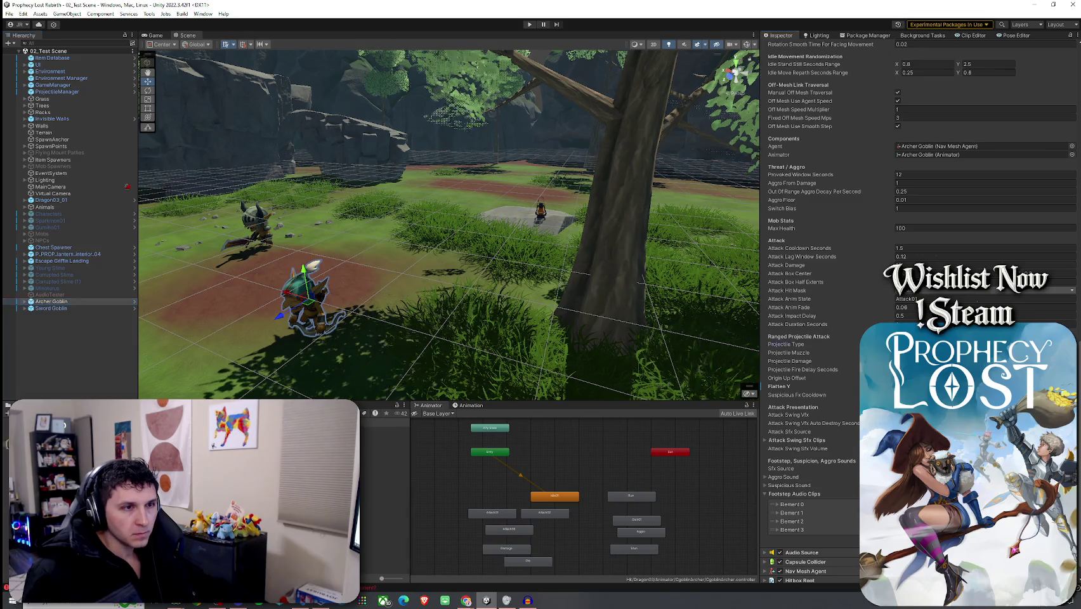
double_click(913, 344)
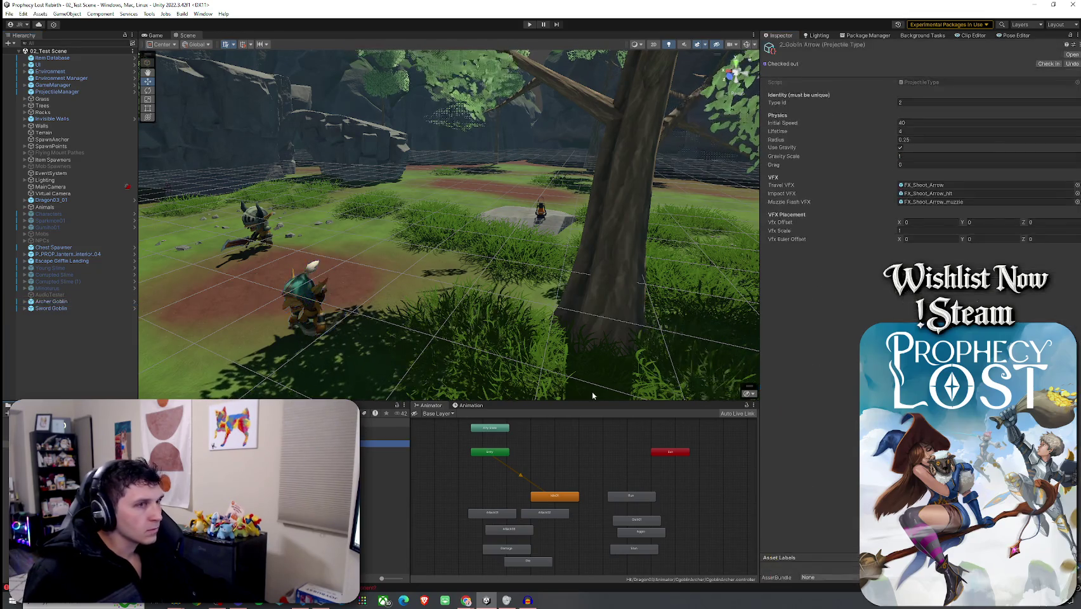
click(939, 194)
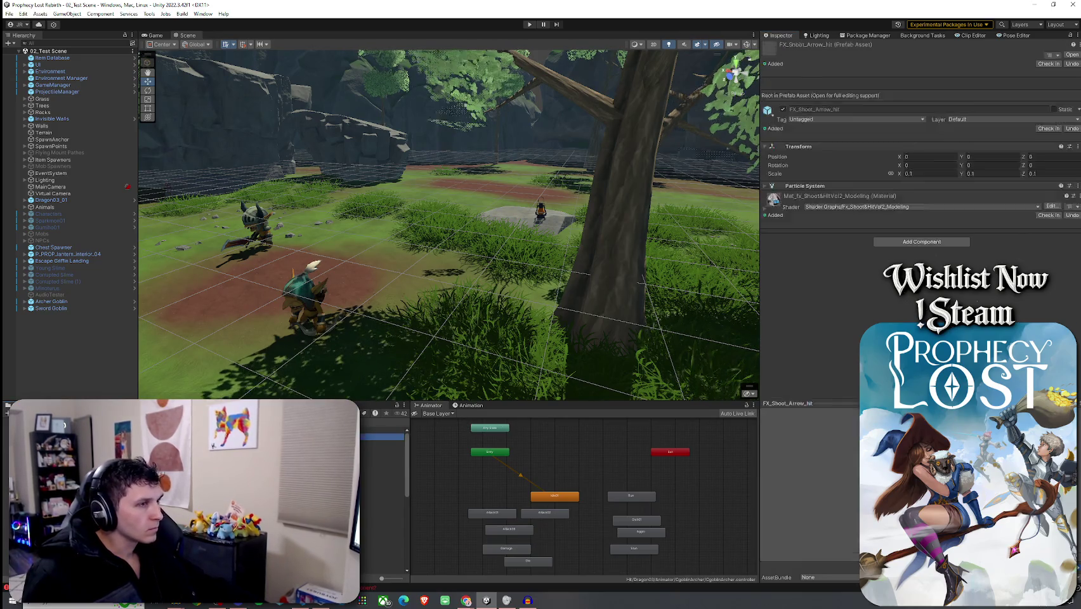
key(alt+f)
key(Escape)
click(52, 302)
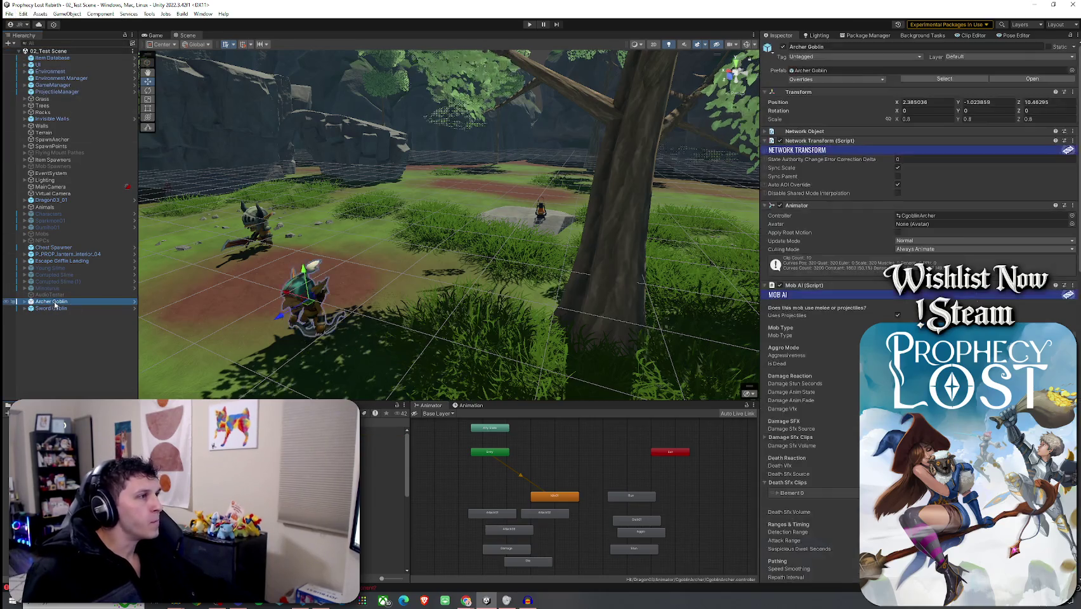
- Use Overrides > Apply All to push the Archer Goblin's changes into its prefab
click(831, 80)
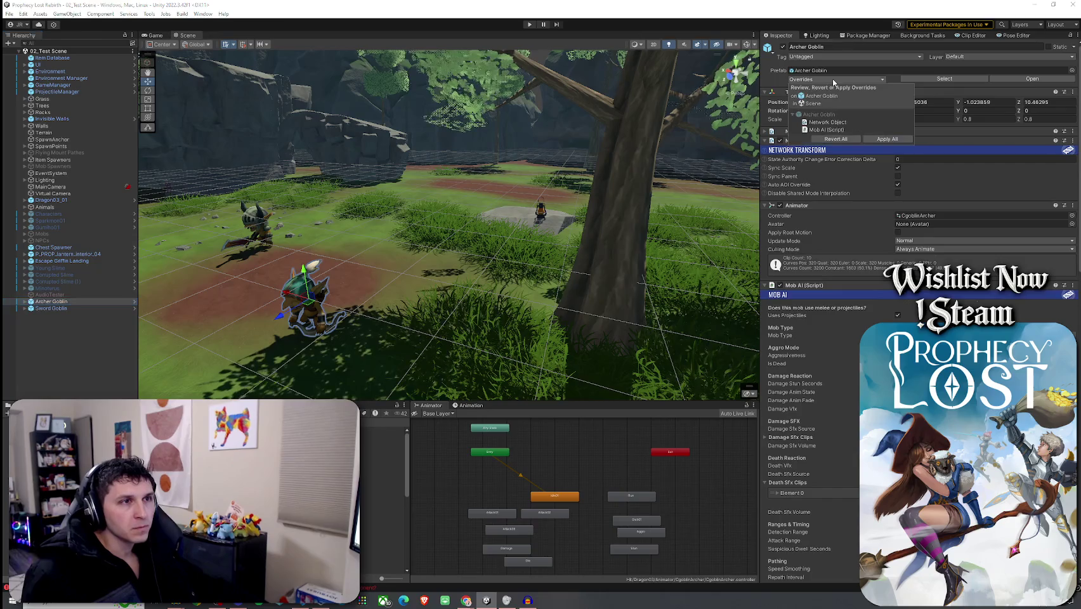
click(885, 141)
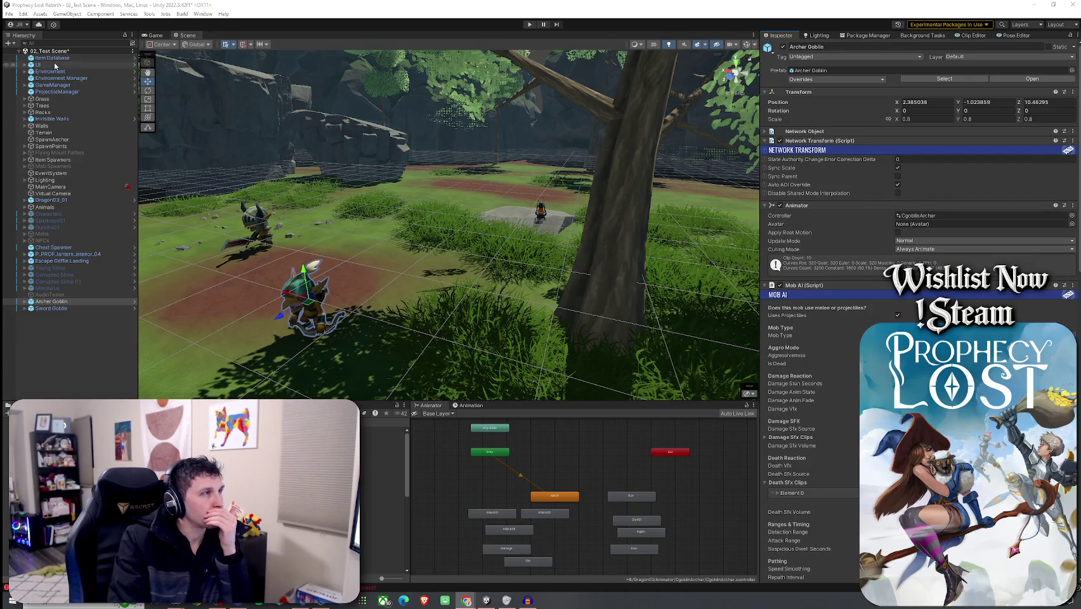
click(9, 13)
- Save the test scene with Ctrl+S and select the Attack01 state in the Animator
click(136, 8)
key(ctrl+s)
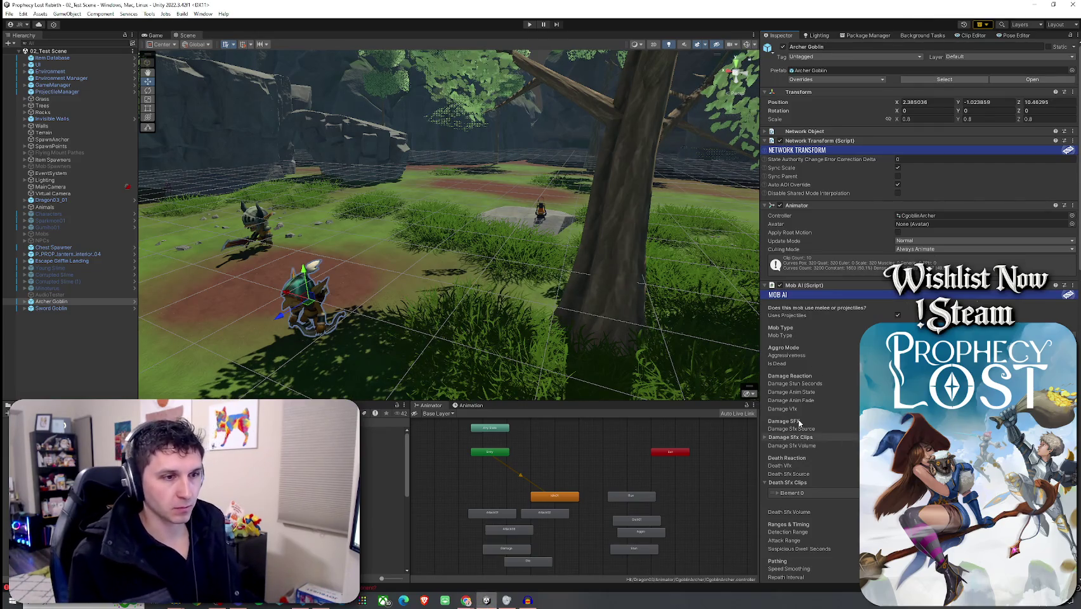
scroll(838, 418, down, 4)
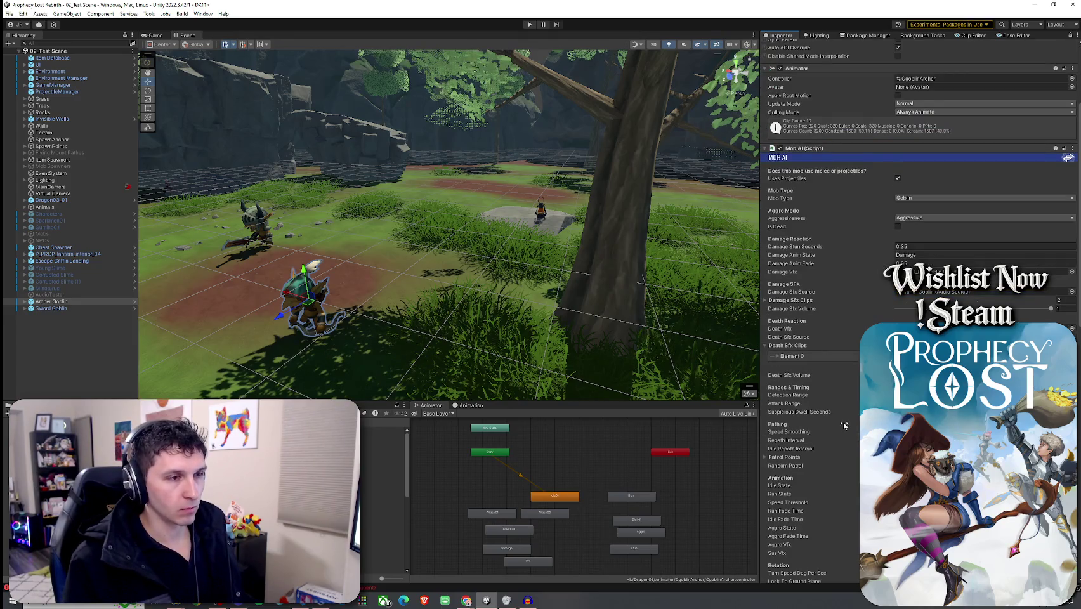
scroll(844, 425, down, 14)
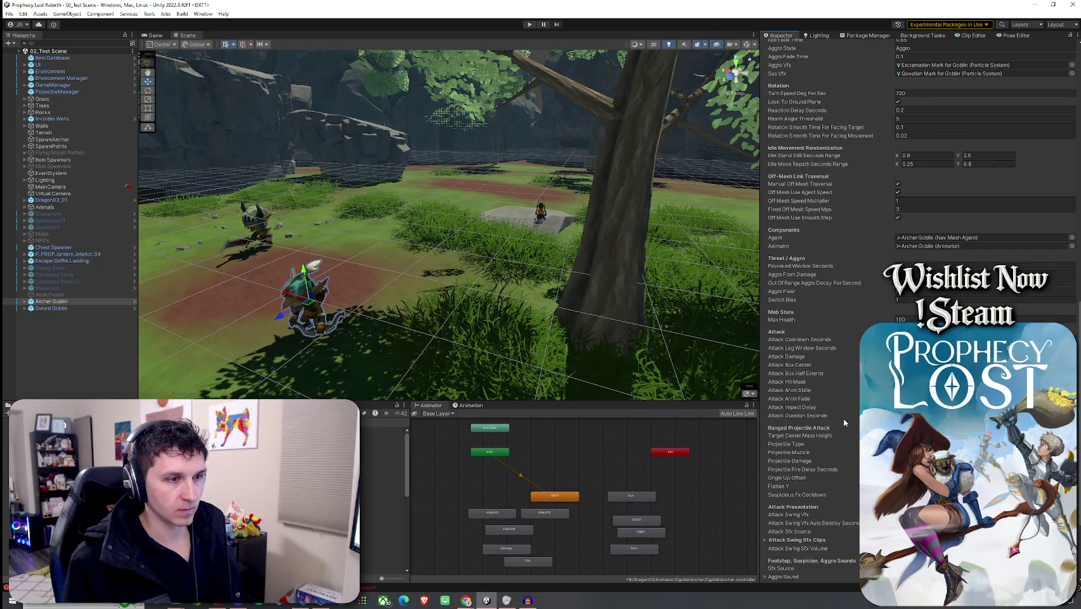
scroll(844, 422, down, 3)
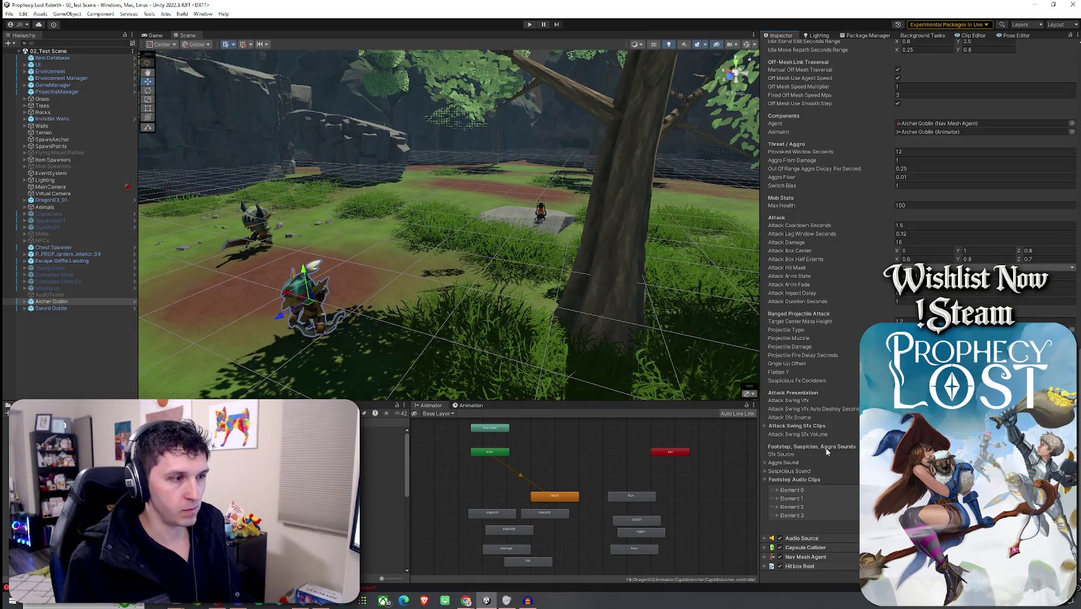
click(498, 513)
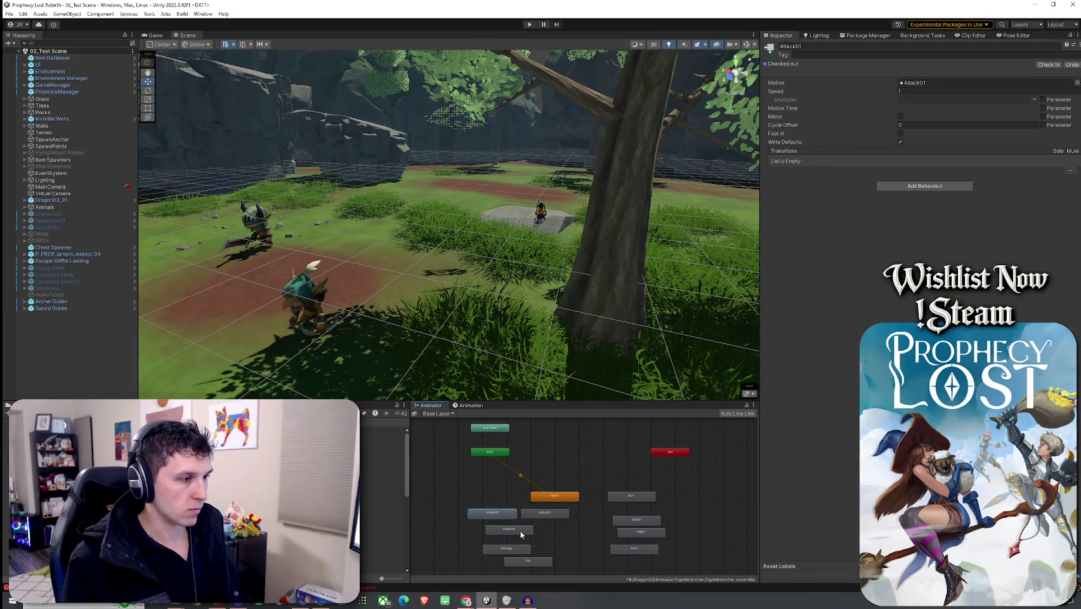
- Preview the Attack01 animation clip from the Animator's Attack01 state
scroll(520, 534, up, 4)
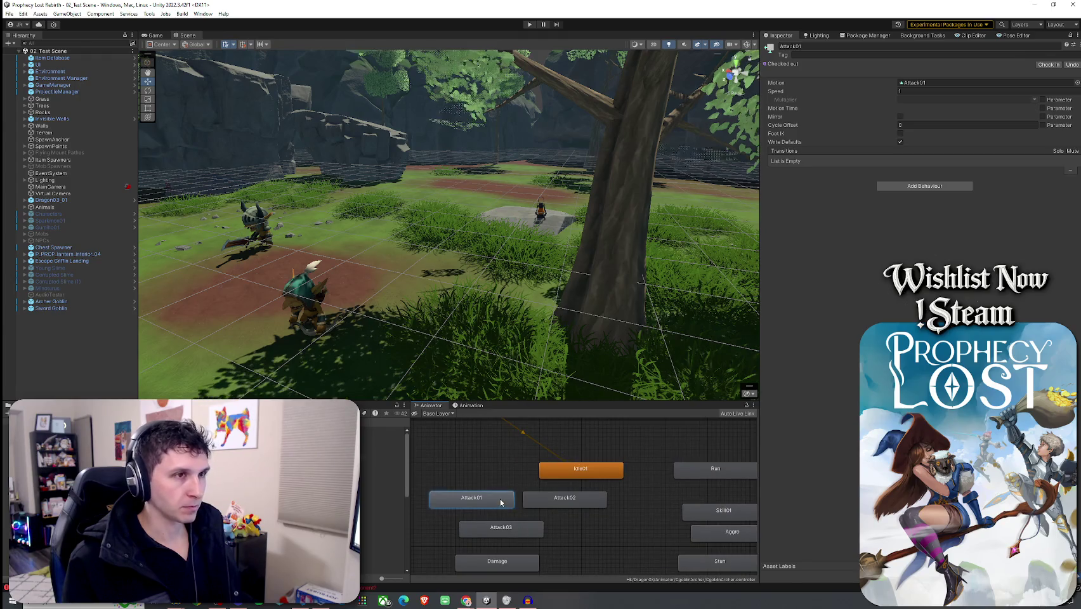
double_click(502, 503)
click(766, 413)
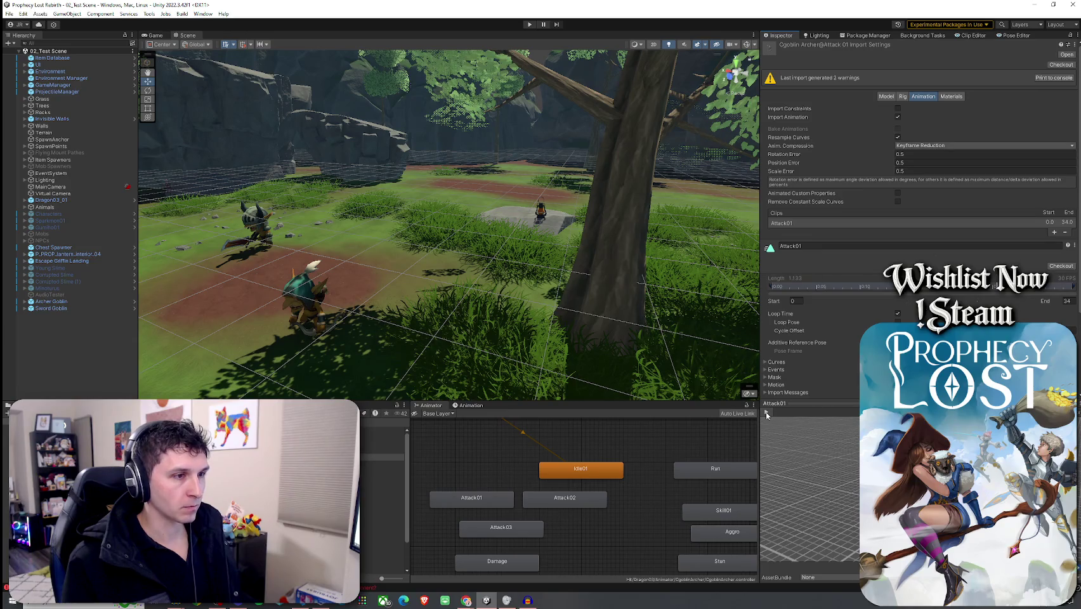
click(449, 503)
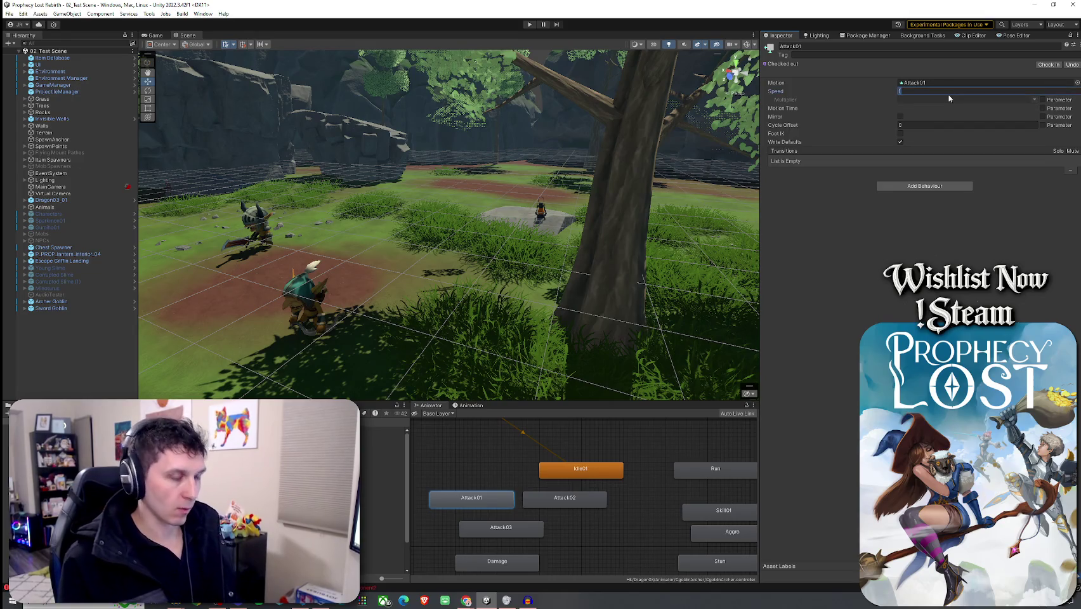
- Try speed 0.9 on the attack state, undo back to 1, and open the clip's keyframes
click(558, 499)
click(920, 91)
text(0.9)
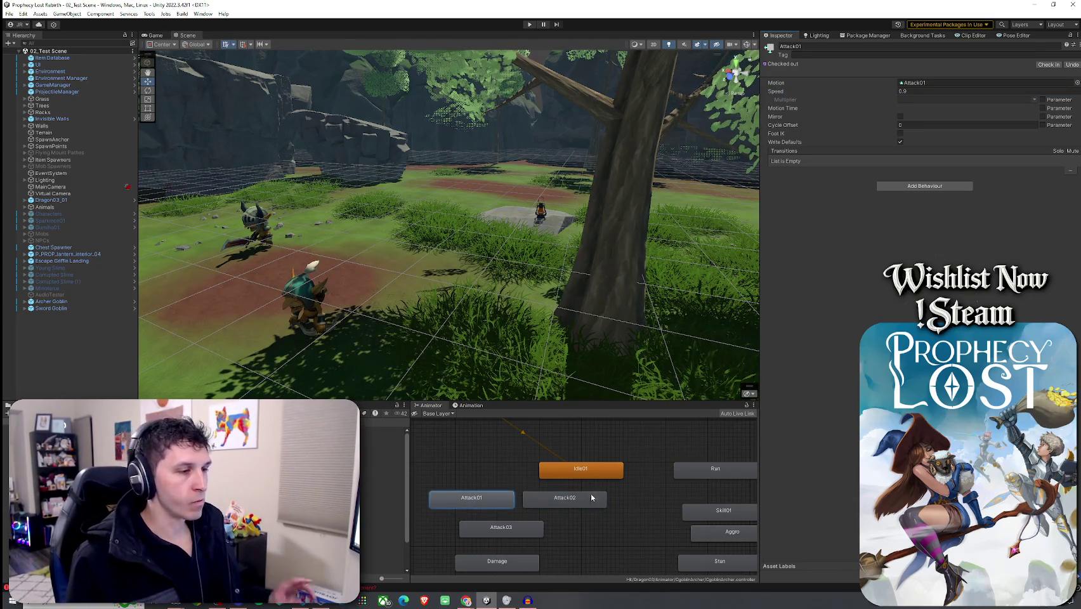
key(ctrl+z)
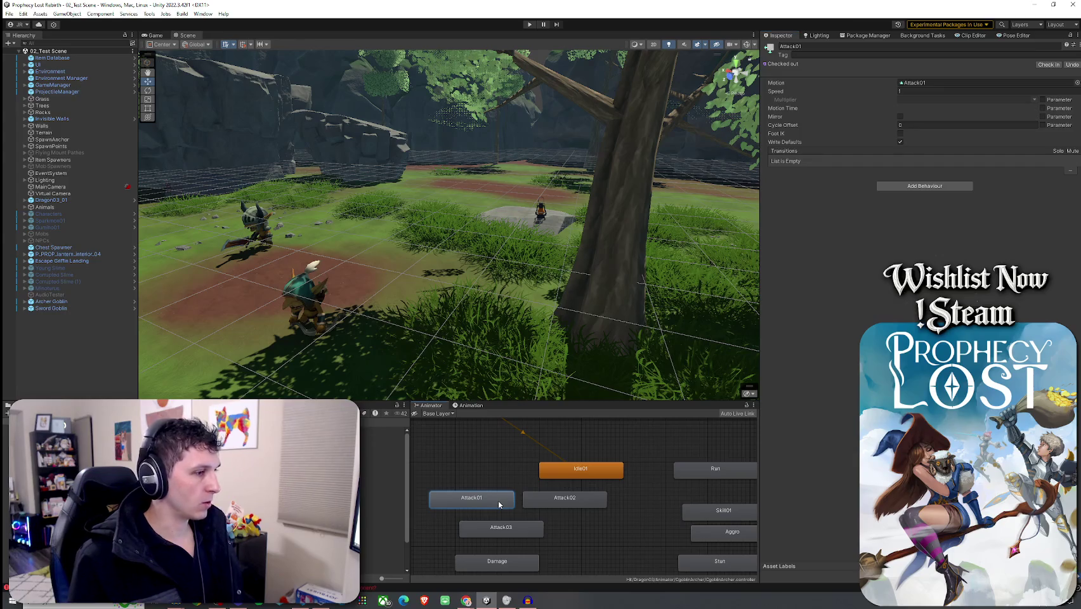
double_click(919, 82)
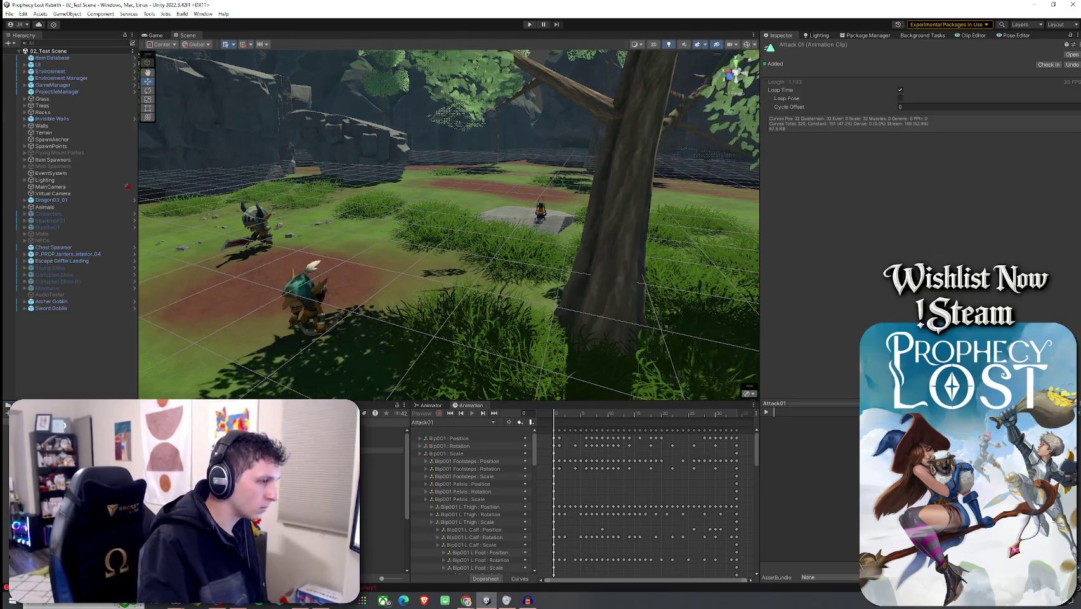
- Rename the clip to ArcherGoblinAttack01, turn off looping, and assign it to the Attack01 state
key(Return)
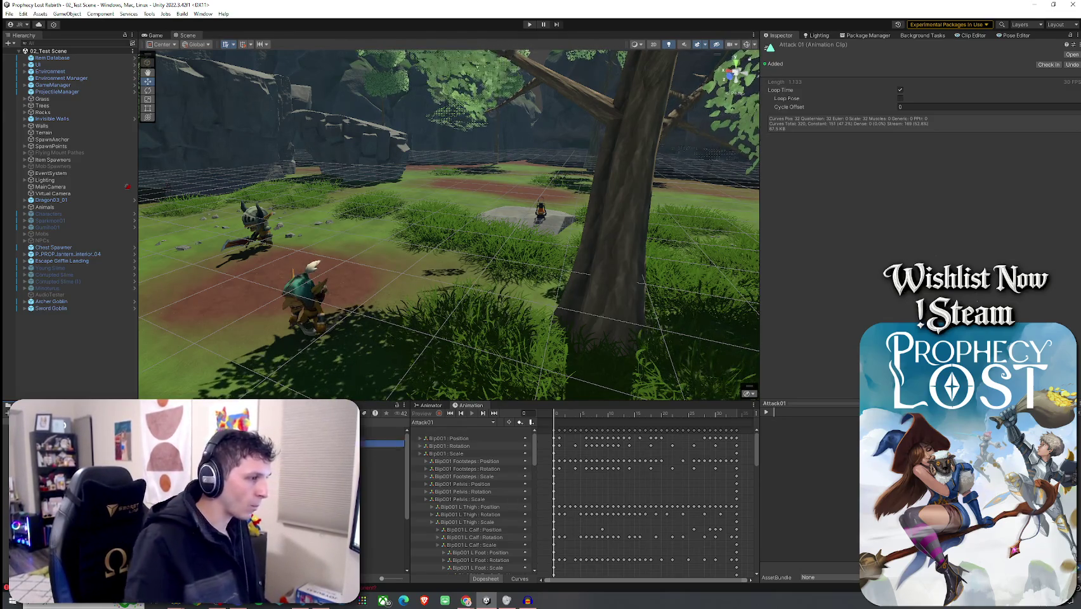
text(1)
key(Return)
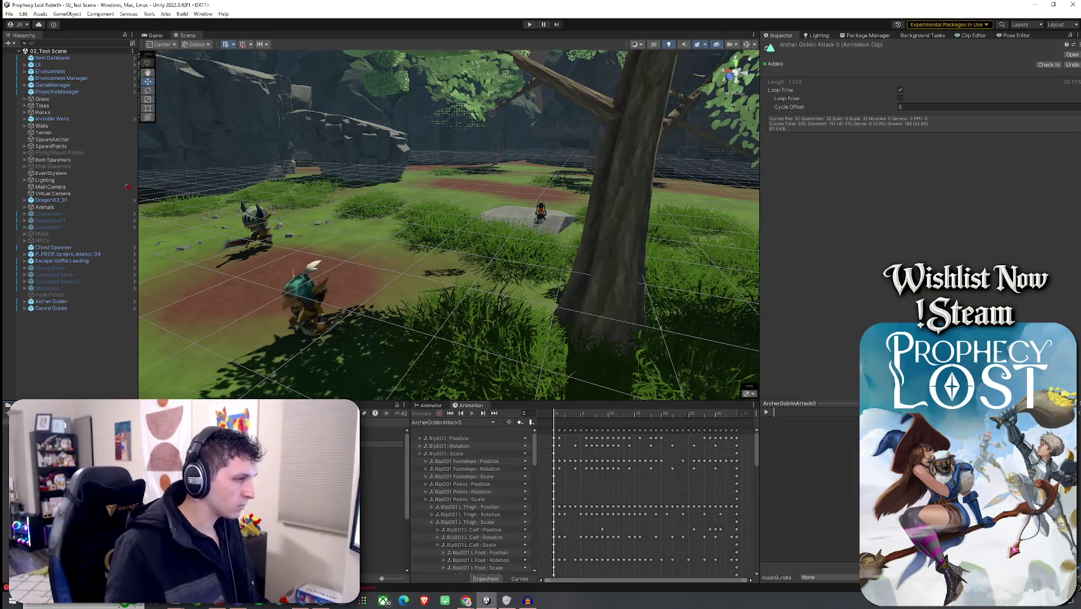
click(900, 89)
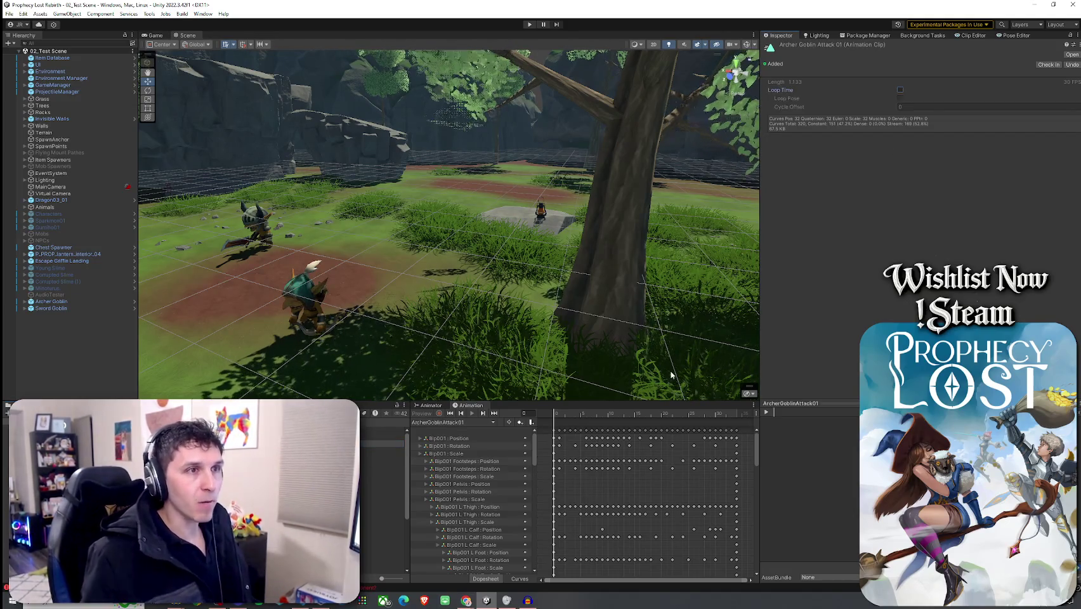
click(430, 405)
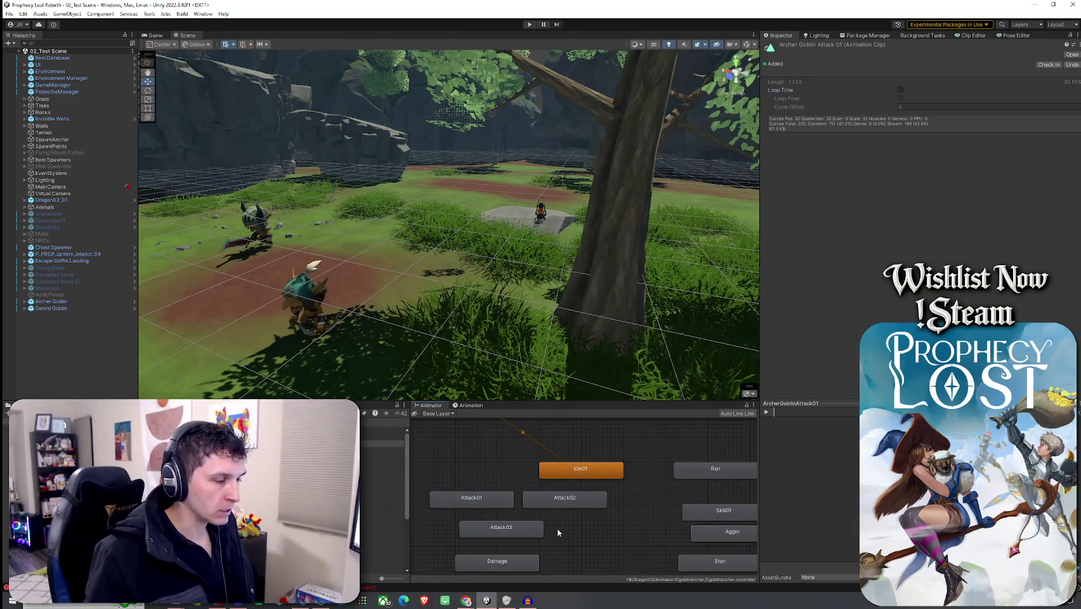
click(496, 506)
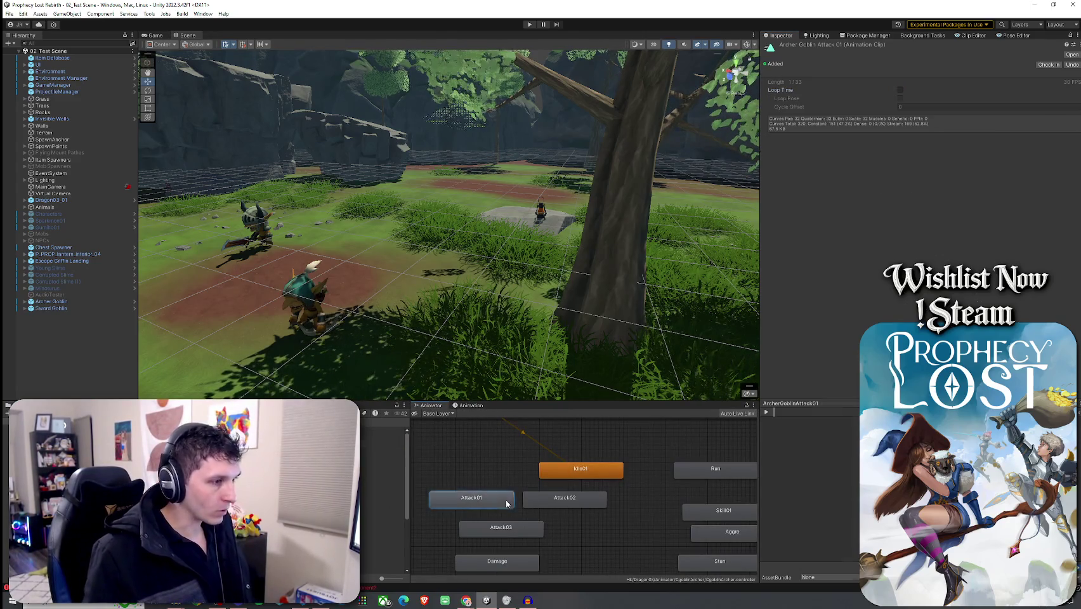
drag(1080, 88, 916, 85)
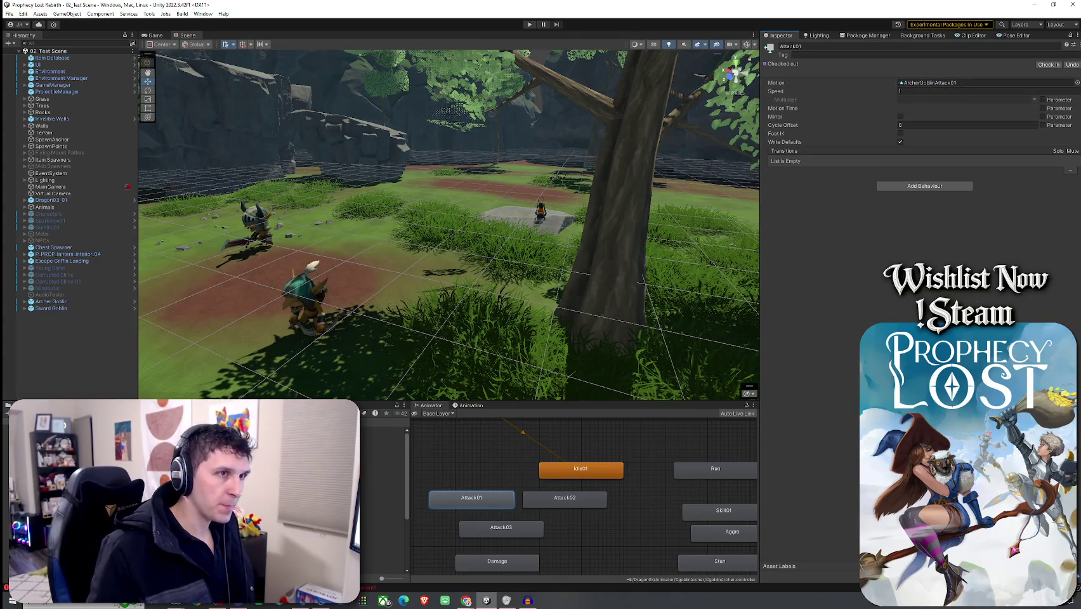
- Assign ArcherGoblinAttack01 as the Attack02 state's motion and save the scene
click(561, 502)
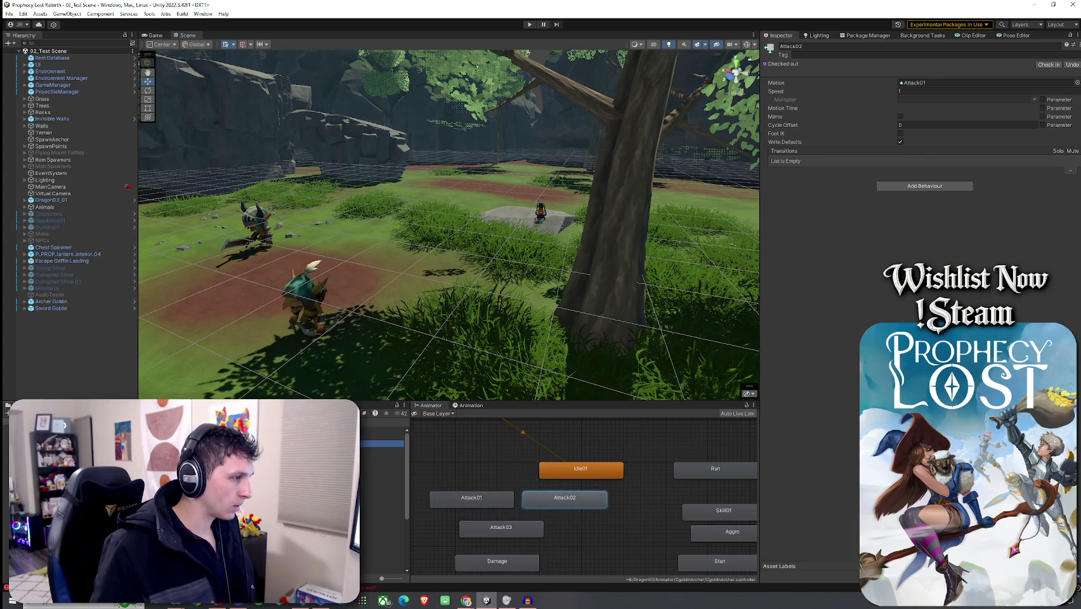
drag(380, 444, 945, 89)
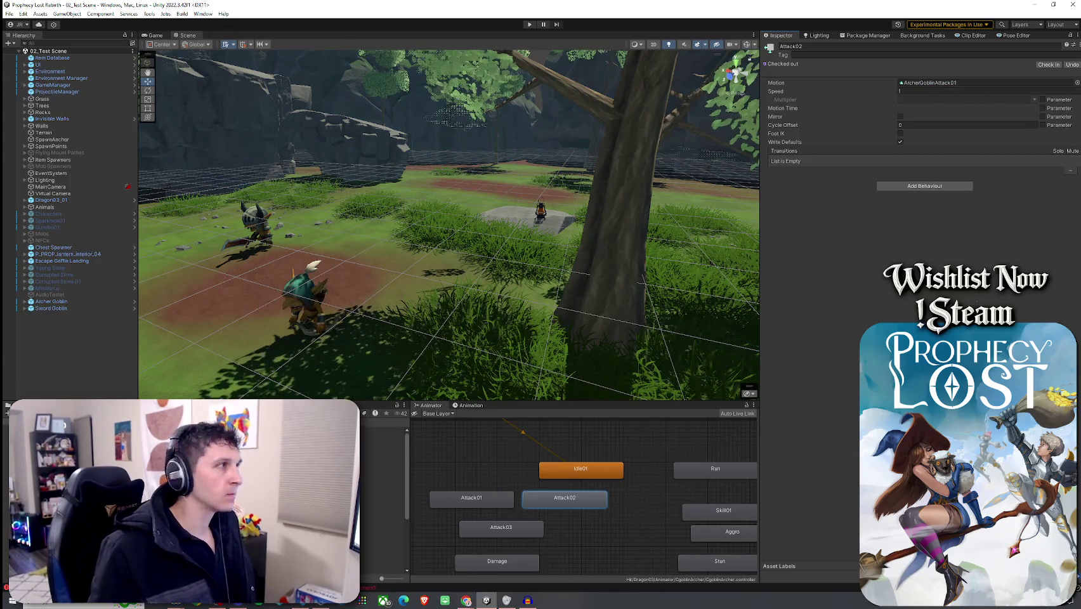
click(22, 13)
click(241, 160)
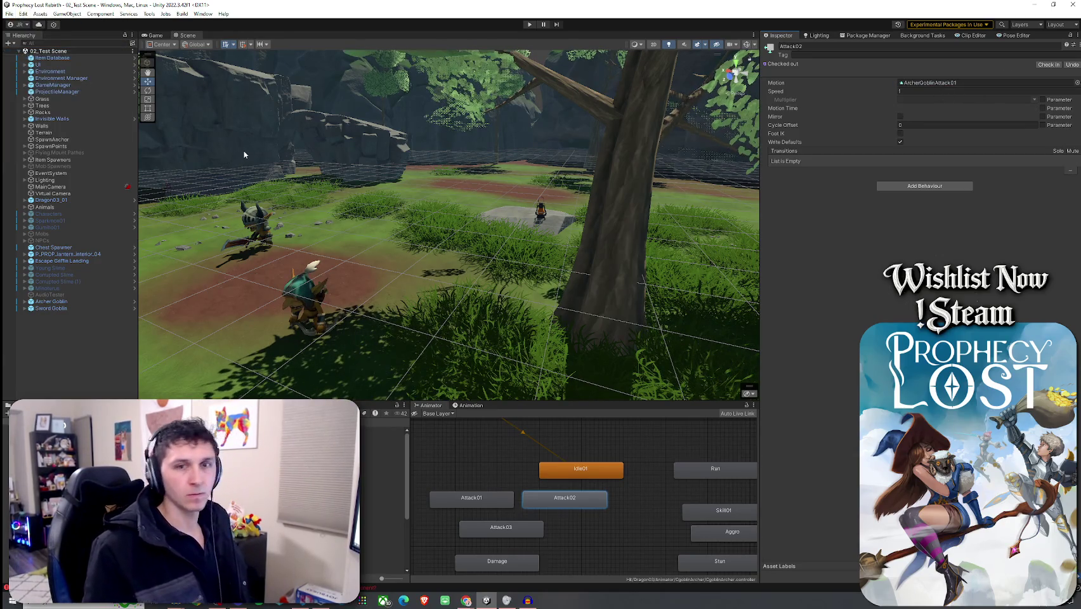
click(10, 13)
click(36, 56)
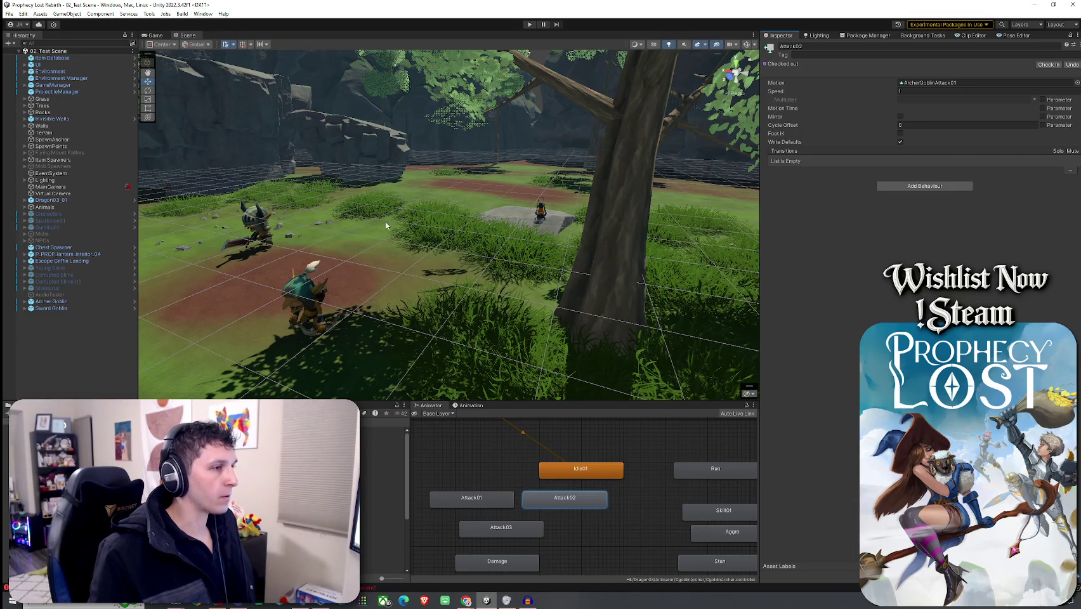
- Orbit the Scene view around the goblins and save the scene
mouse_move(309, 213)
mouse_down()
mouse_move(213, 218)
mouse_move(484, 127)
mouse_up()
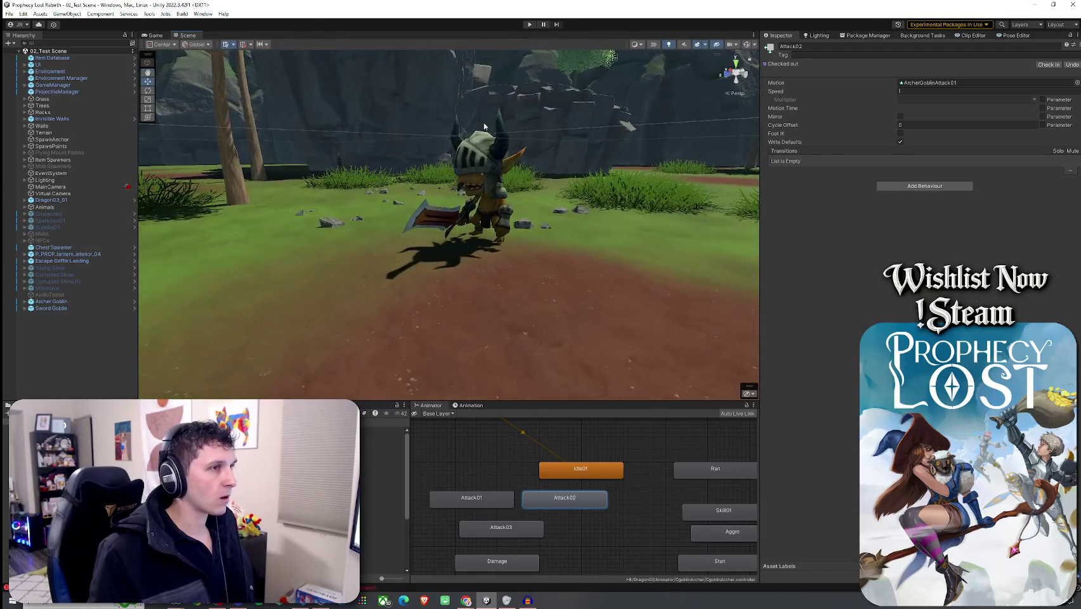
mouse_move(482, 228)
mouse_down()
mouse_move(485, 190)
mouse_move(504, 168)
mouse_move(253, 201)
mouse_move(510, 208)
mouse_up()
click(8, 13)
click(19, 55)
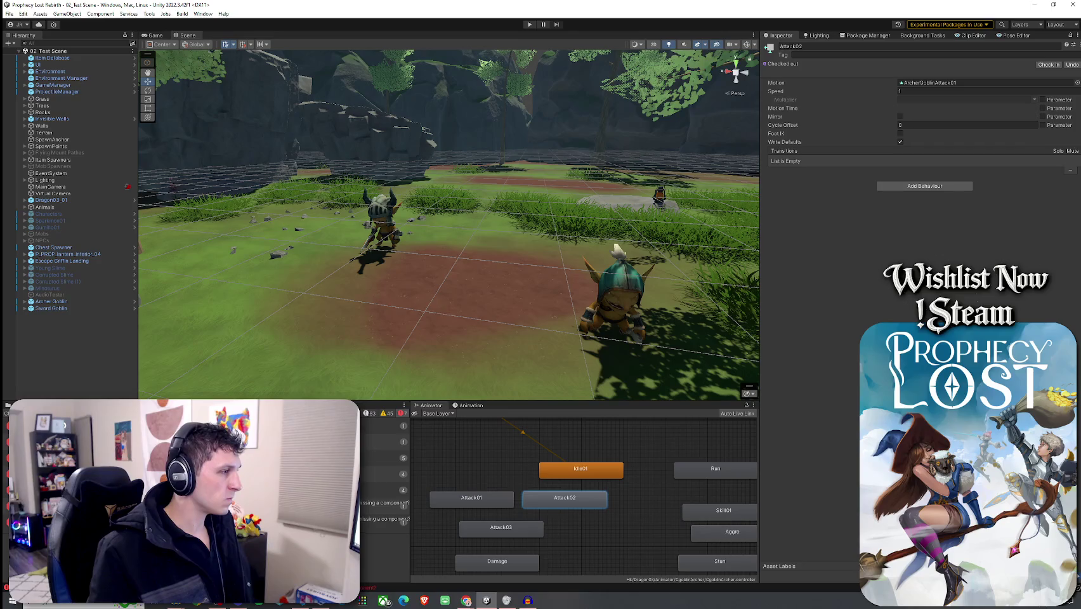
click(9, 13)
key(Escape)
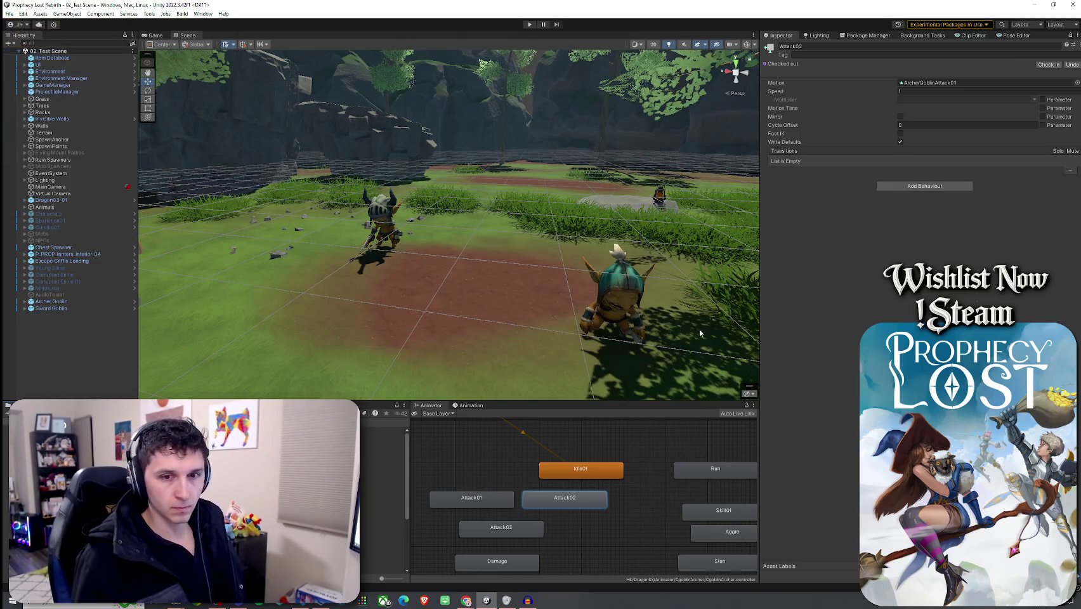
- Orbit around the goblins again and show the Sword Goblin's Animator states
mouse_move(710, 345)
mouse_down()
mouse_move(305, 354)
mouse_move(438, 315)
mouse_move(552, 309)
mouse_move(538, 316)
mouse_up()
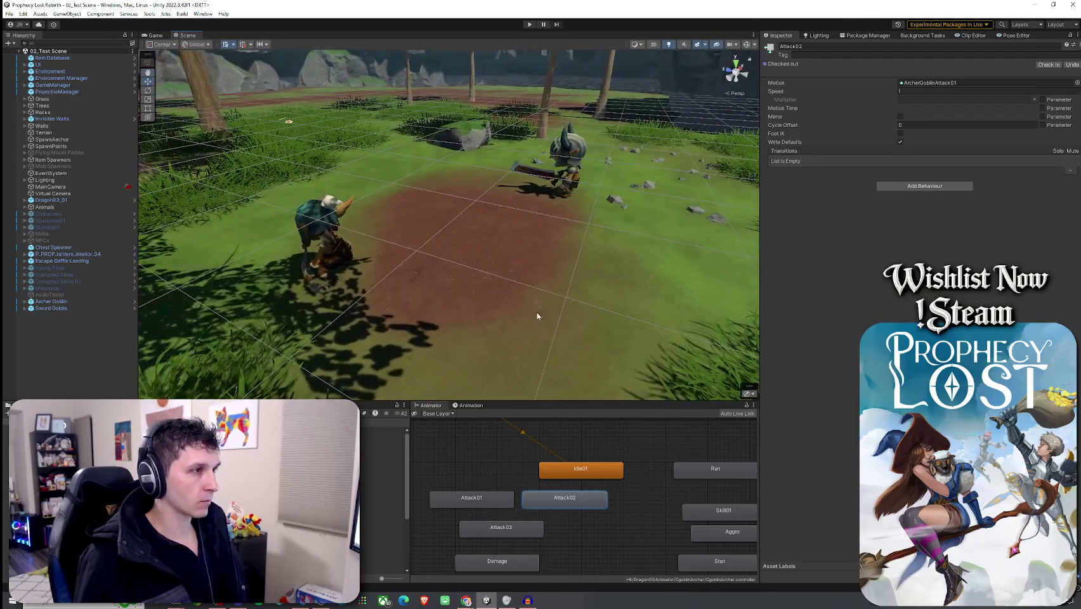
click(89, 309)
click(95, 326)
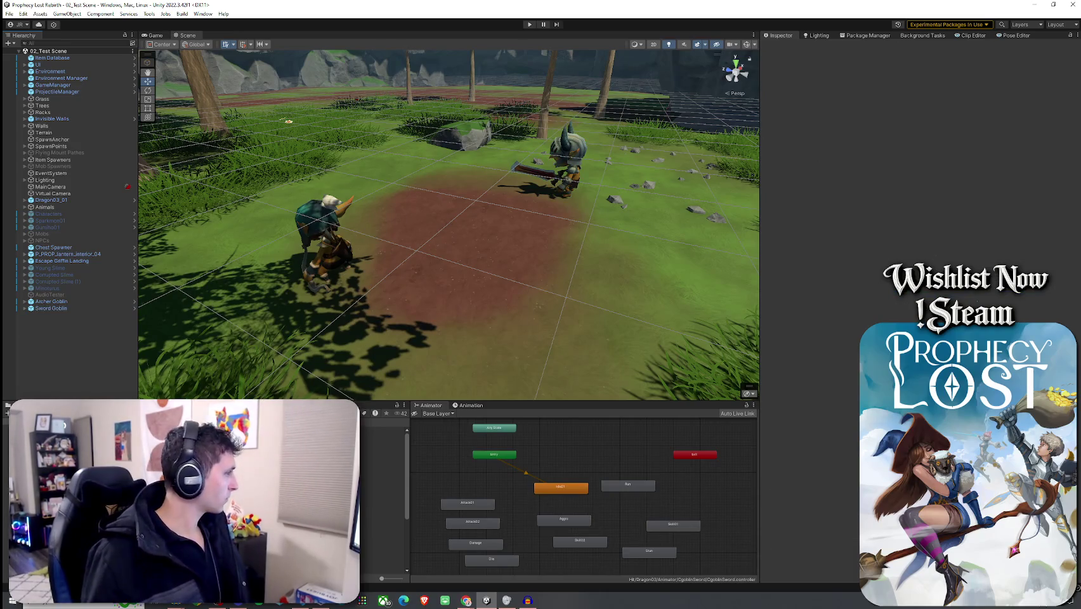
- Maximize the Game view and restore the normal editor layout, dismissing the File menu
click(10, 16)
click(28, 35)
key(Escape)
click(10, 14)
key(Escape)
double_click(164, 39)
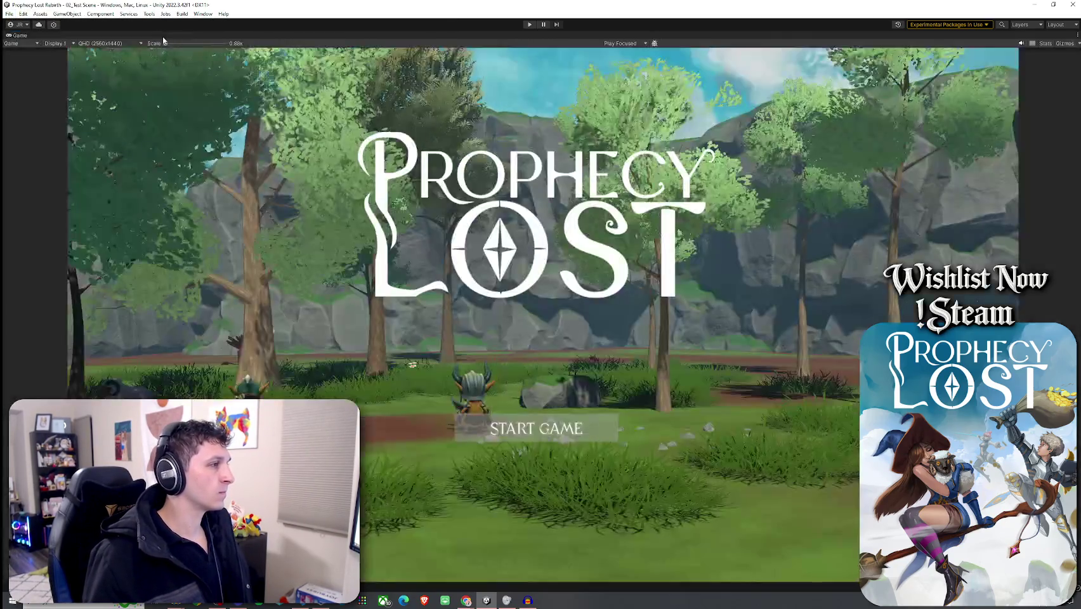
key(shift+space)
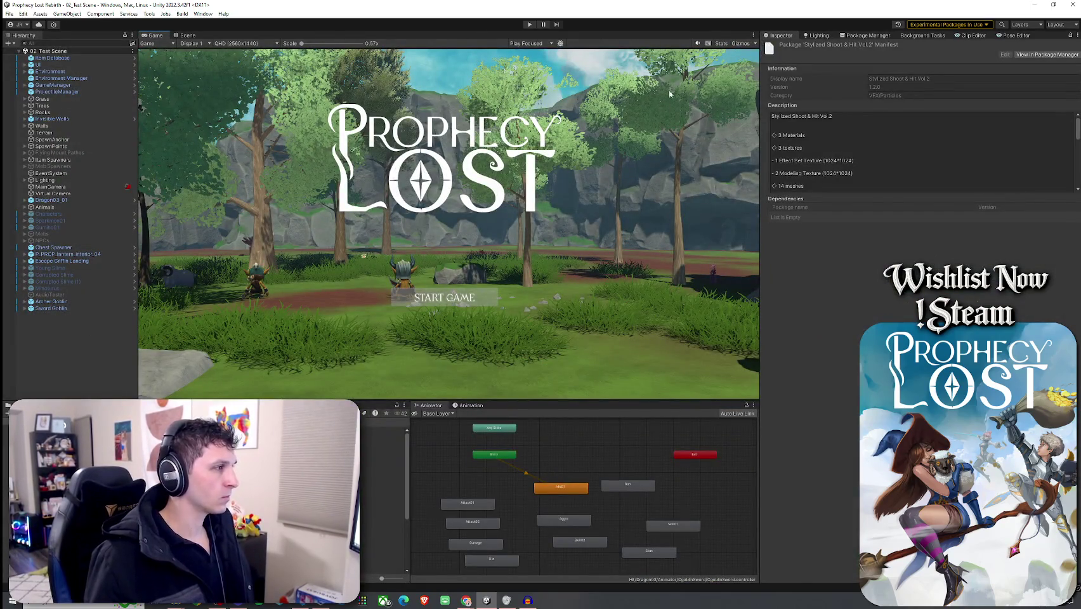
click(9, 13)
click(10, 13)
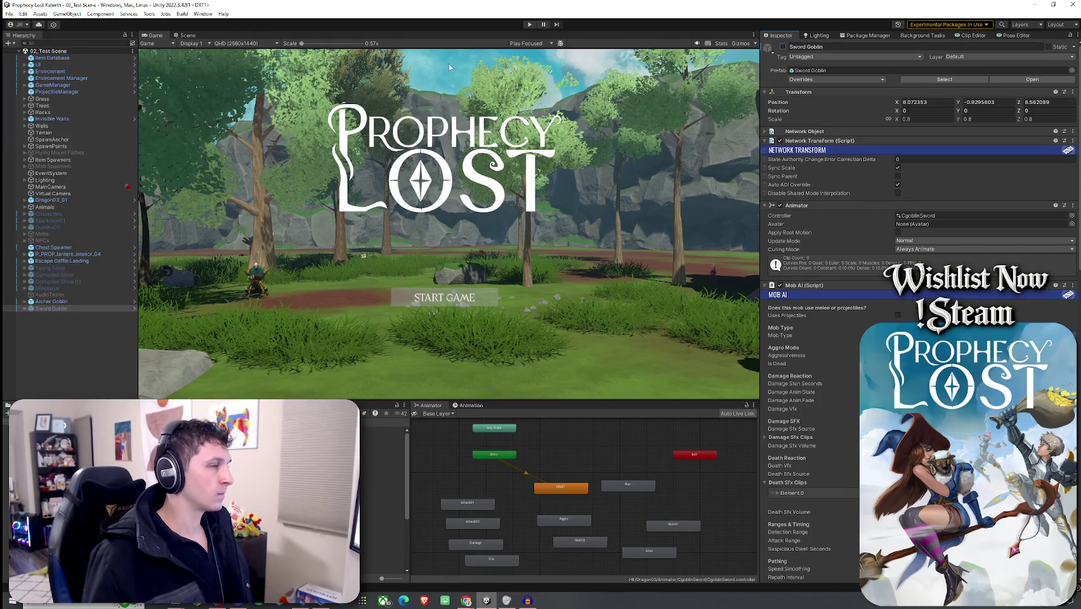
- Enter play mode, choose START GAME, and run the character up to the goblins
key(ctrl+p)
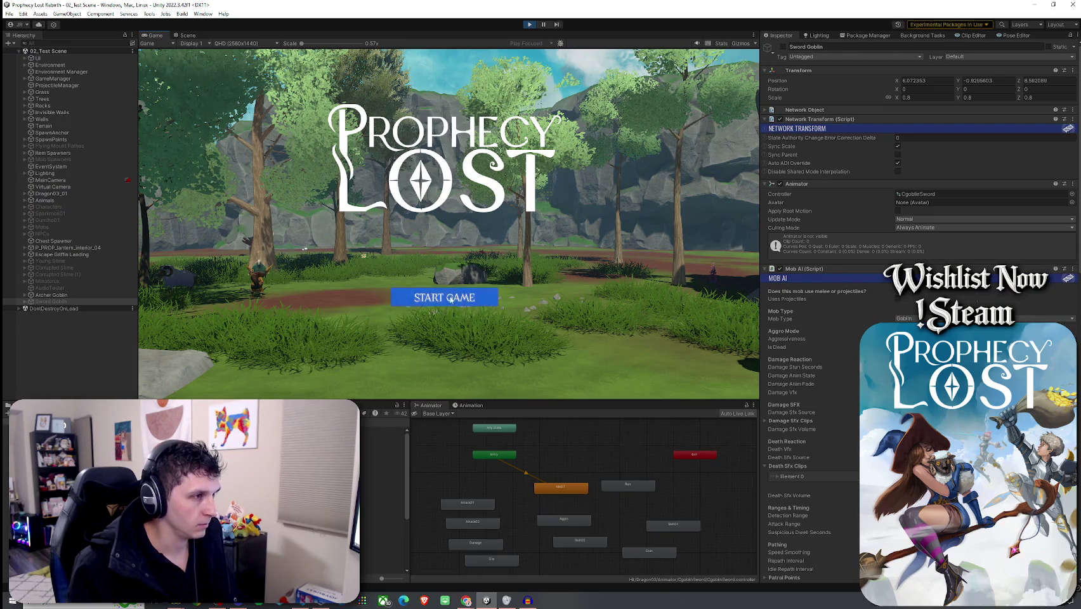
click(450, 301)
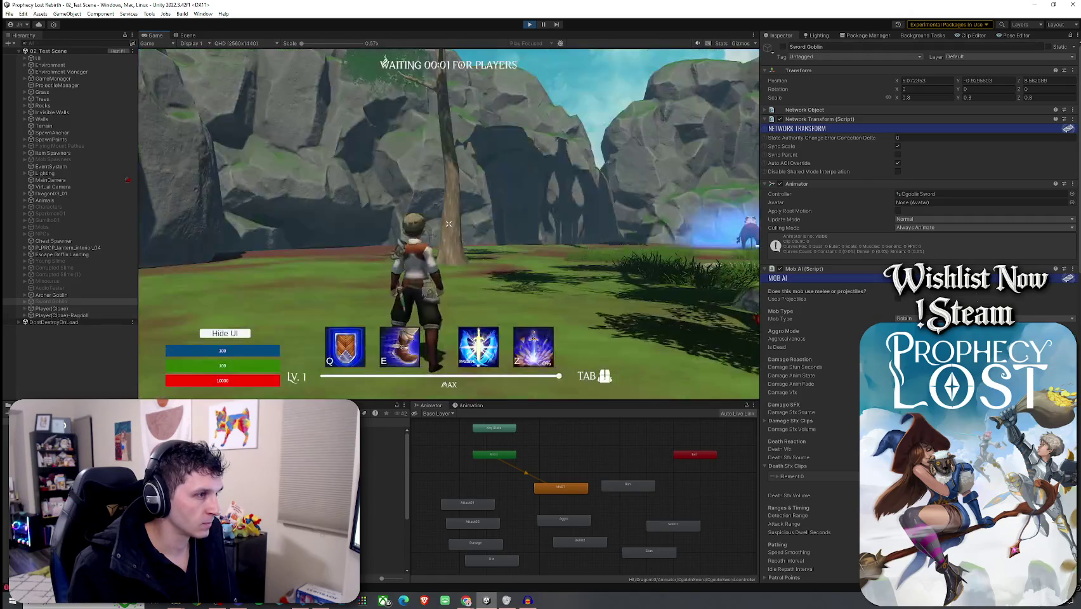
key(w)
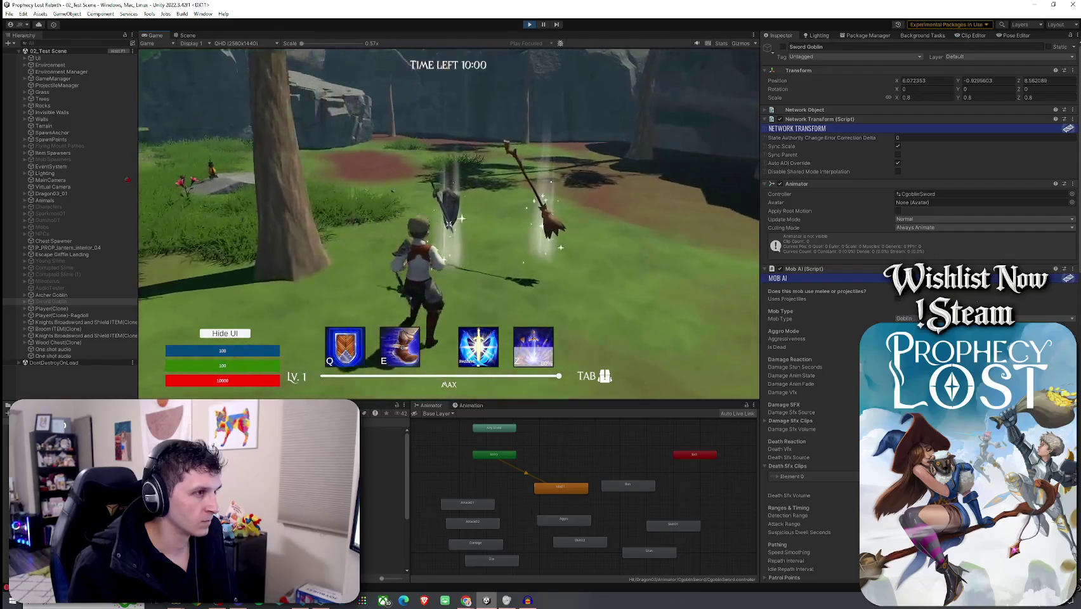
key(w)
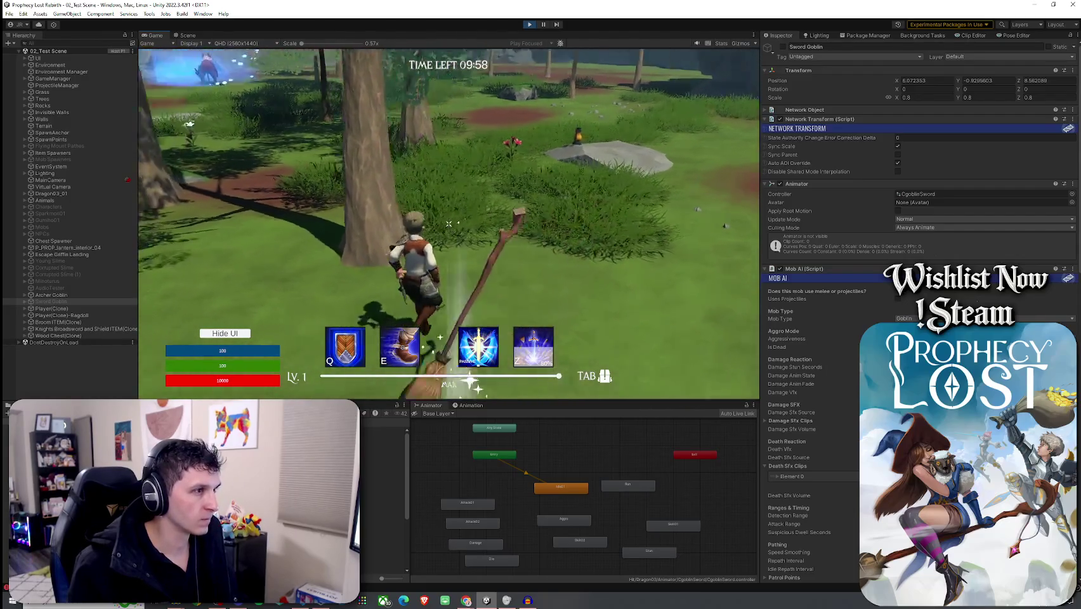
key(w)
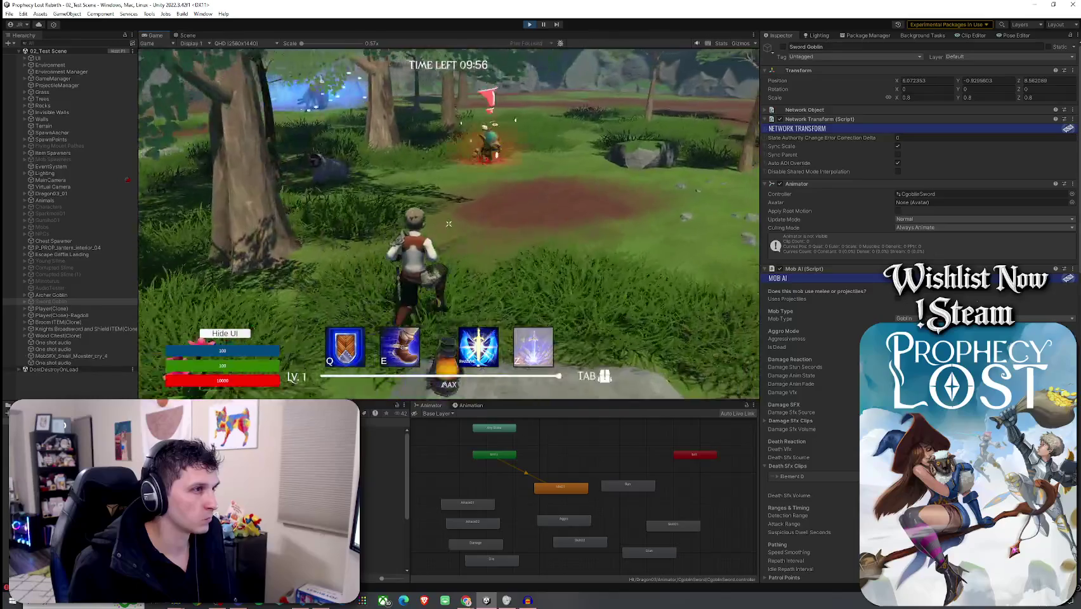
- Attack the goblins to trigger the arrow hit effects, then pause the game
click(449, 224)
key(w)
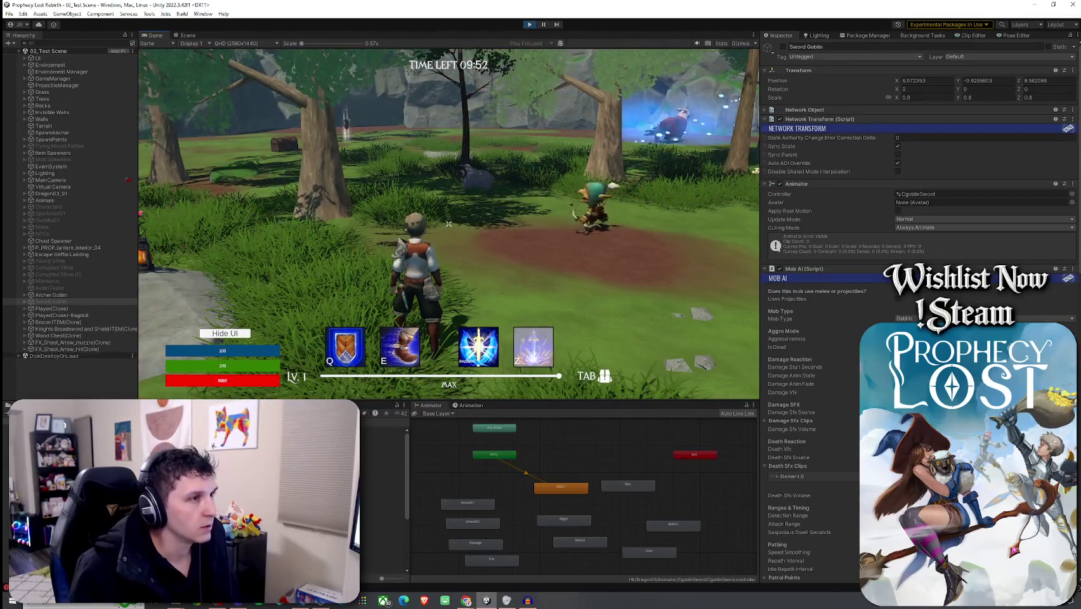
click(448, 224)
key(Escape)
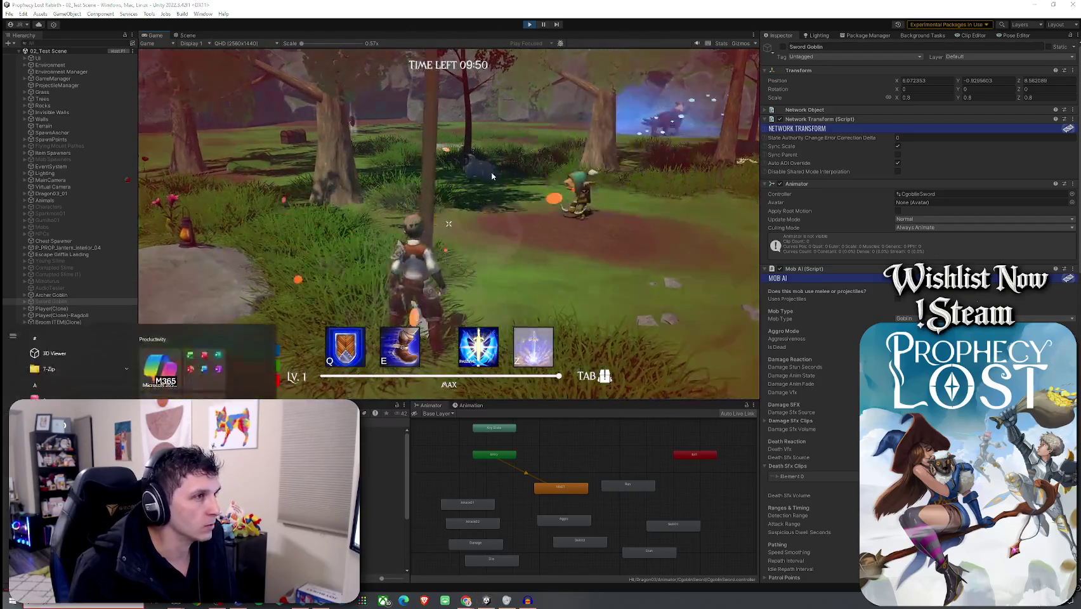
click(543, 25)
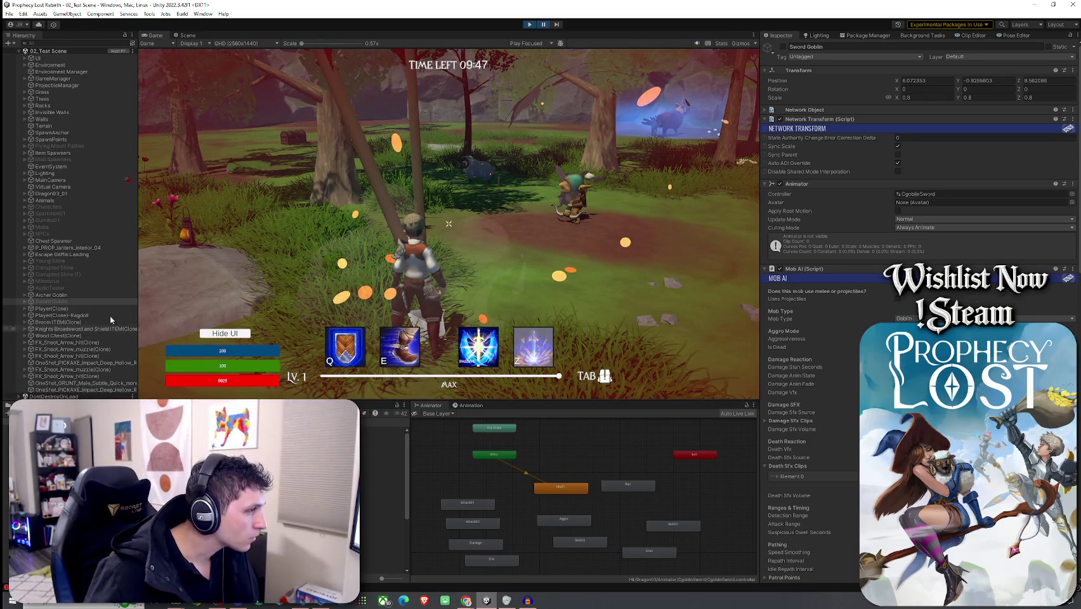
- In the Scene view, expand FX_Shoot_Arrow_hit(Clone) and look through its particle and smoke parts
click(186, 34)
mouse_move(603, 197)
mouse_down()
mouse_move(431, 233)
mouse_move(422, 272)
mouse_move(328, 337)
mouse_up()
click(420, 283)
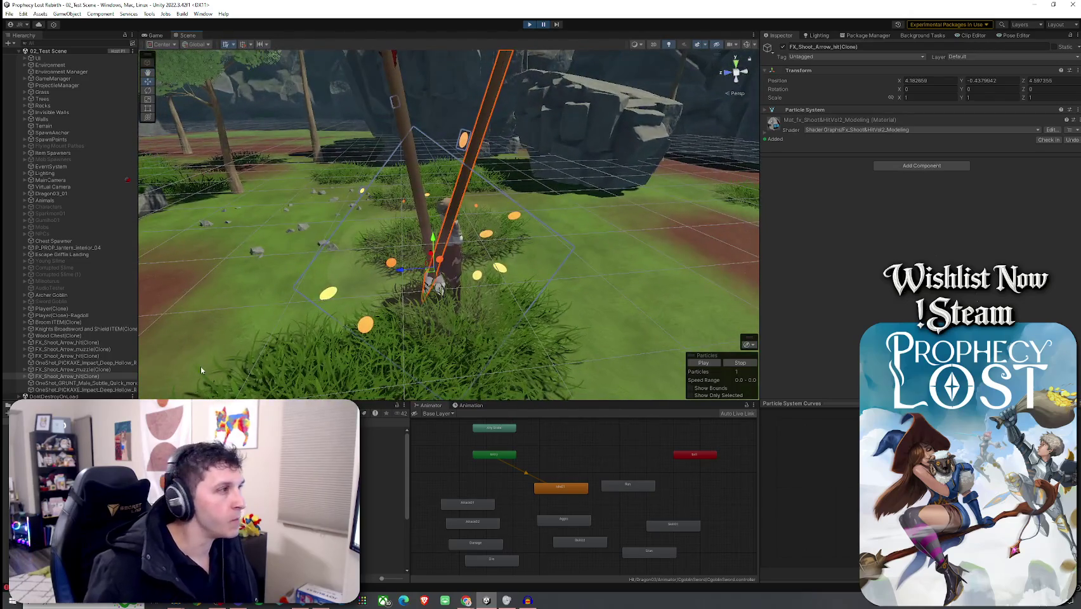
click(25, 376)
click(50, 383)
scroll(64, 381, down, 1)
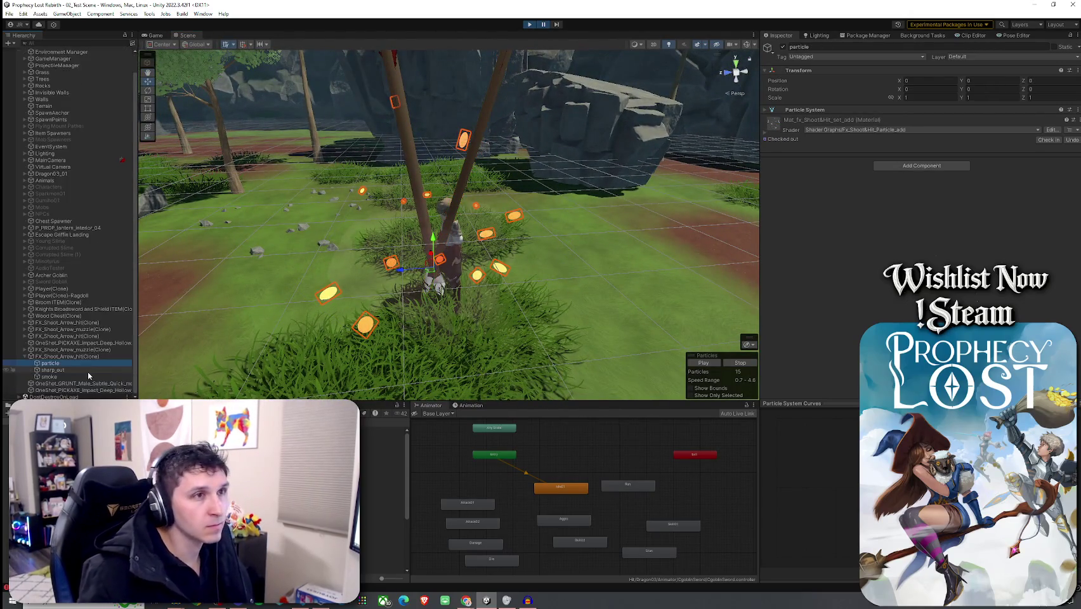
click(67, 376)
key(Up)
key(Up)
key(Up)
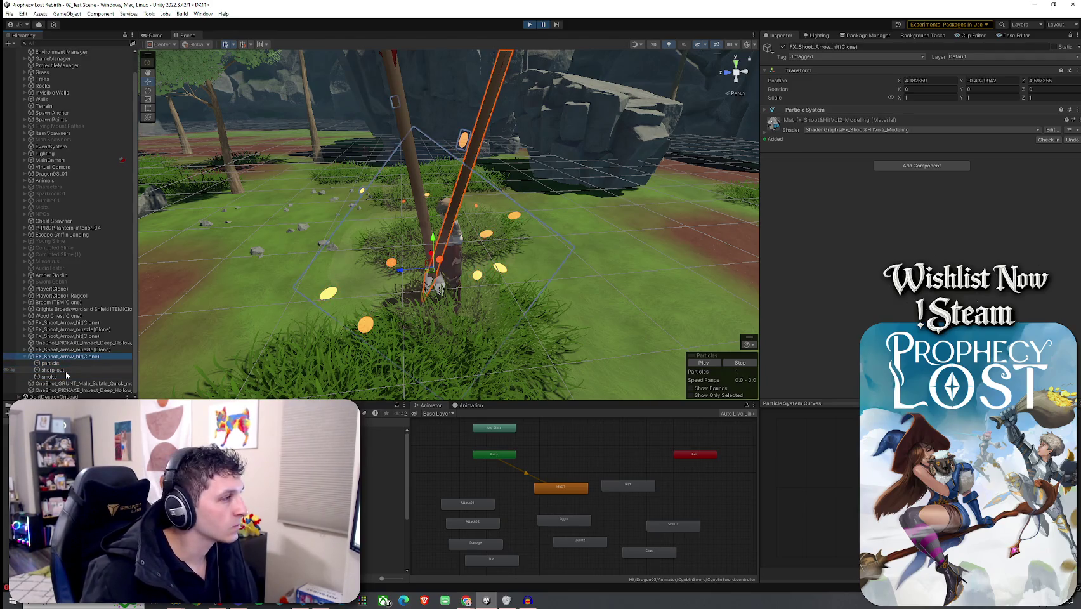
key(Down)
key(Down)
key(Down)
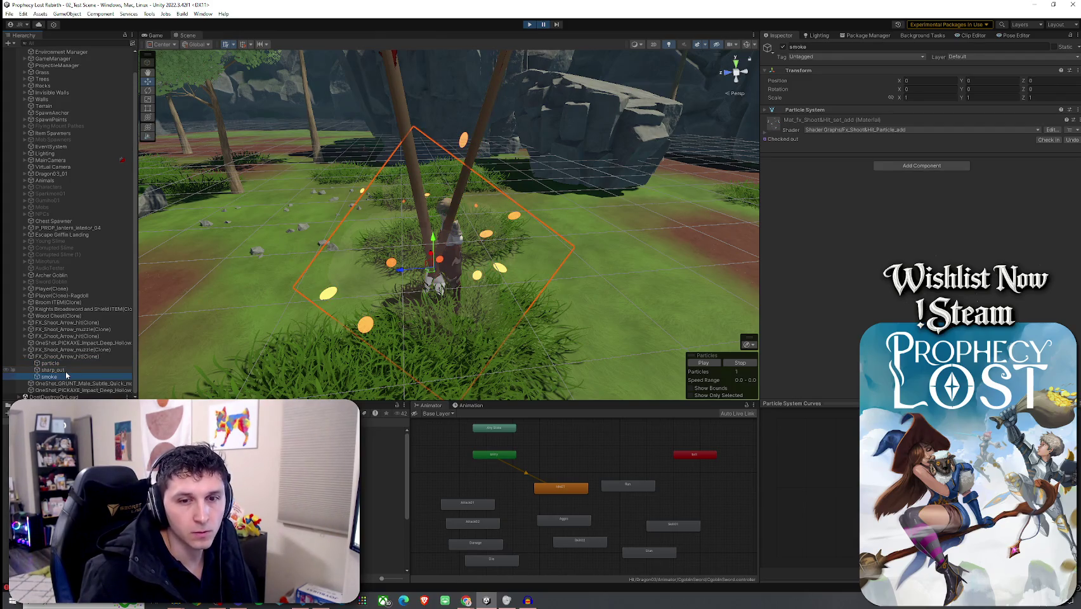
- Expand FX_Shoot_Arrow_muzzle(Clone)'s parts, then select ProjectileManager (speed 30, lifetime 4)
click(29, 350)
key(Right)
key(Down)
key(Down)
key(Down)
key(Left)
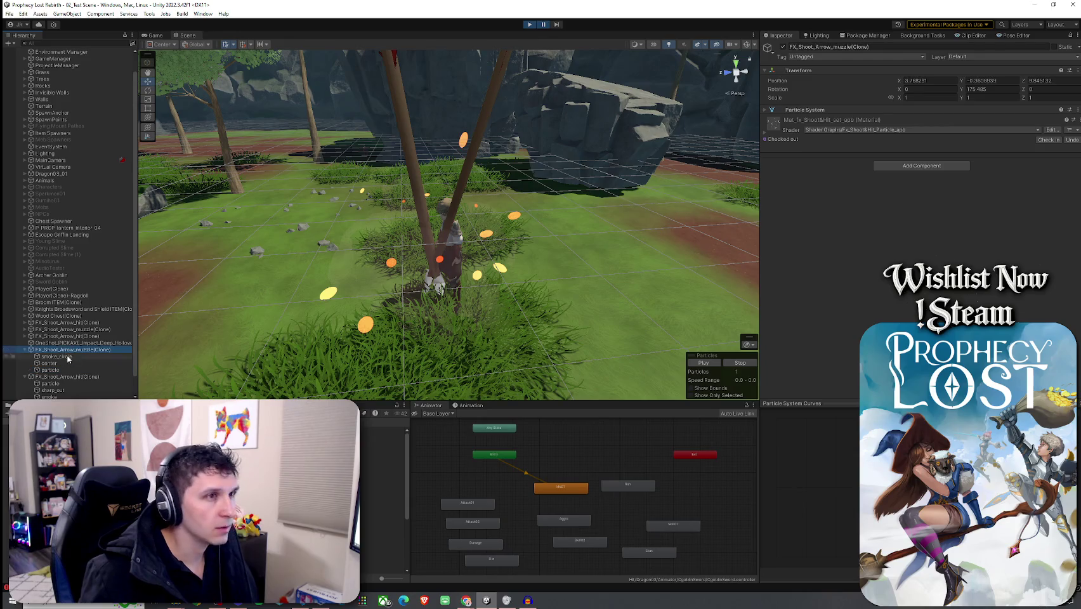
scroll(74, 371, down, 1)
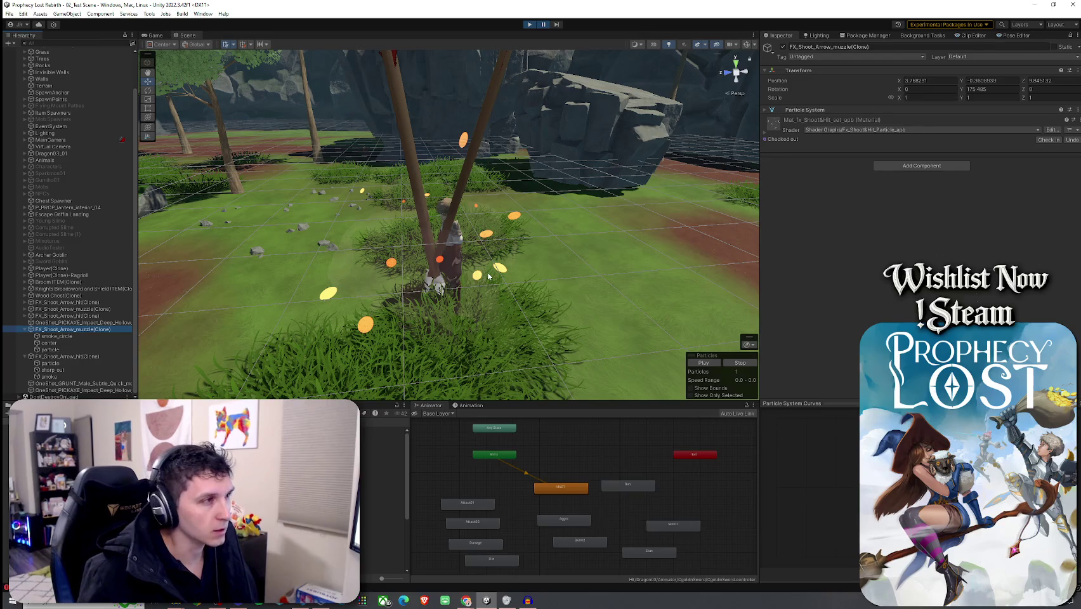
scroll(96, 190, up, 3)
click(54, 85)
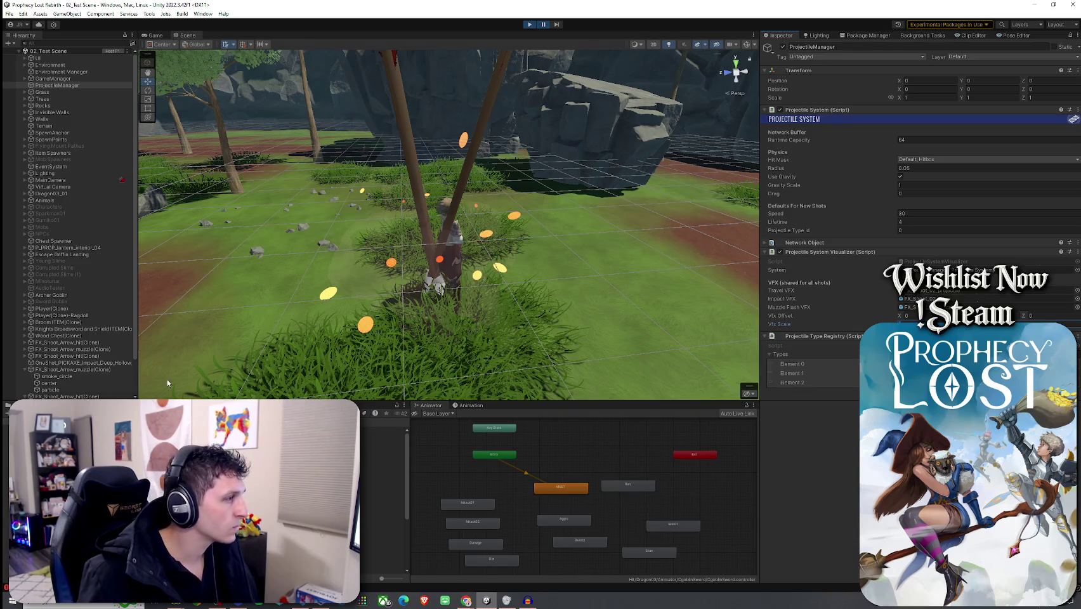
- Scale the three arrow muzzle clone children to 0.1, undoing and redoing the change
click(81, 370)
click(77, 376)
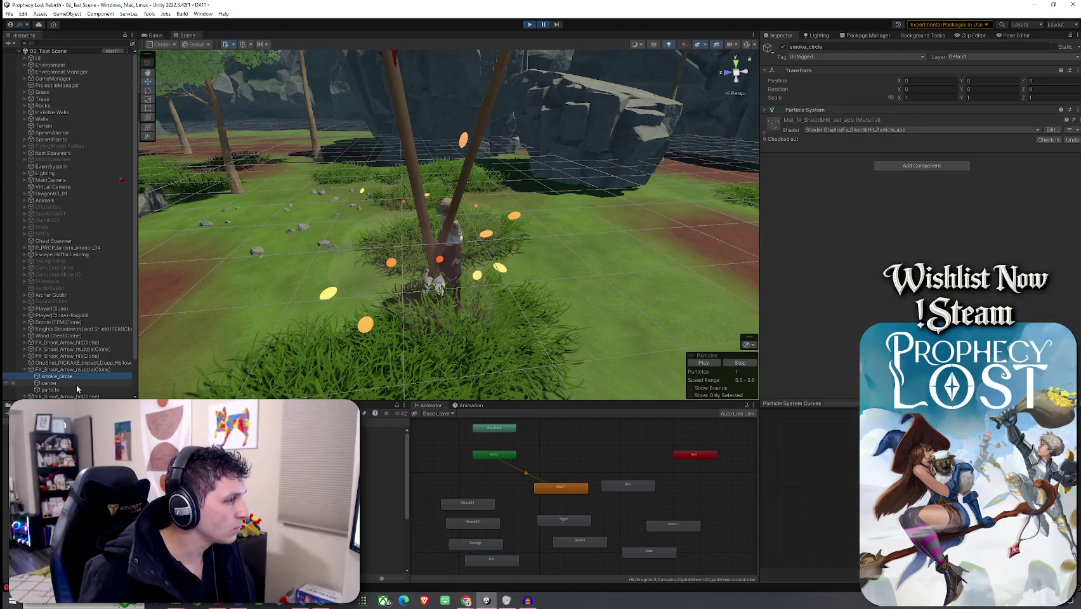
shift+click(75, 390)
click(927, 99)
text(0.1)
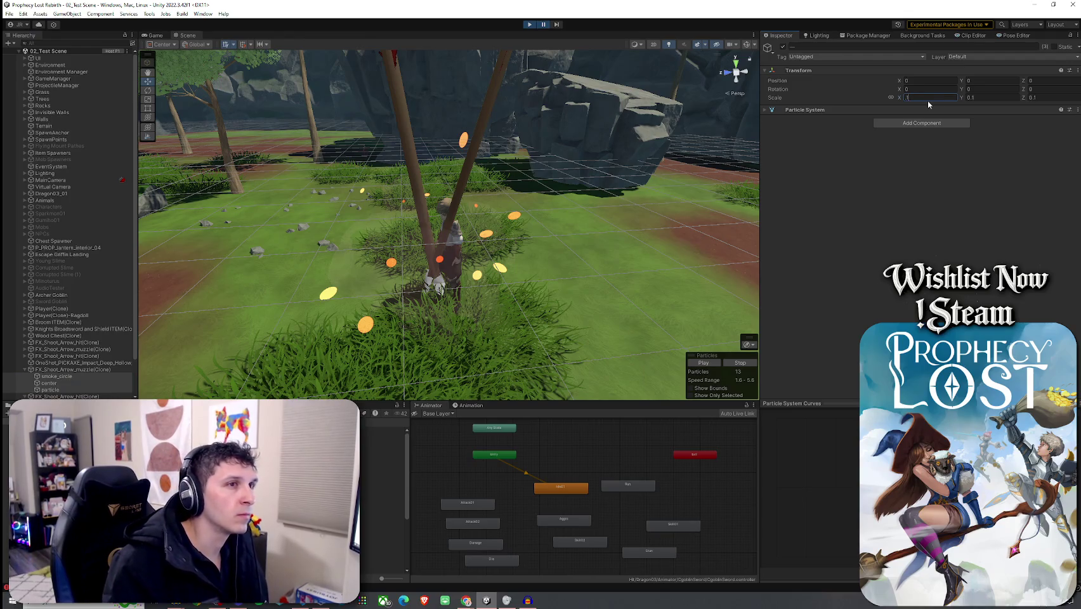
mouse_move(336, 313)
mouse_down()
mouse_move(195, 303)
mouse_move(259, 314)
mouse_up()
key(f)
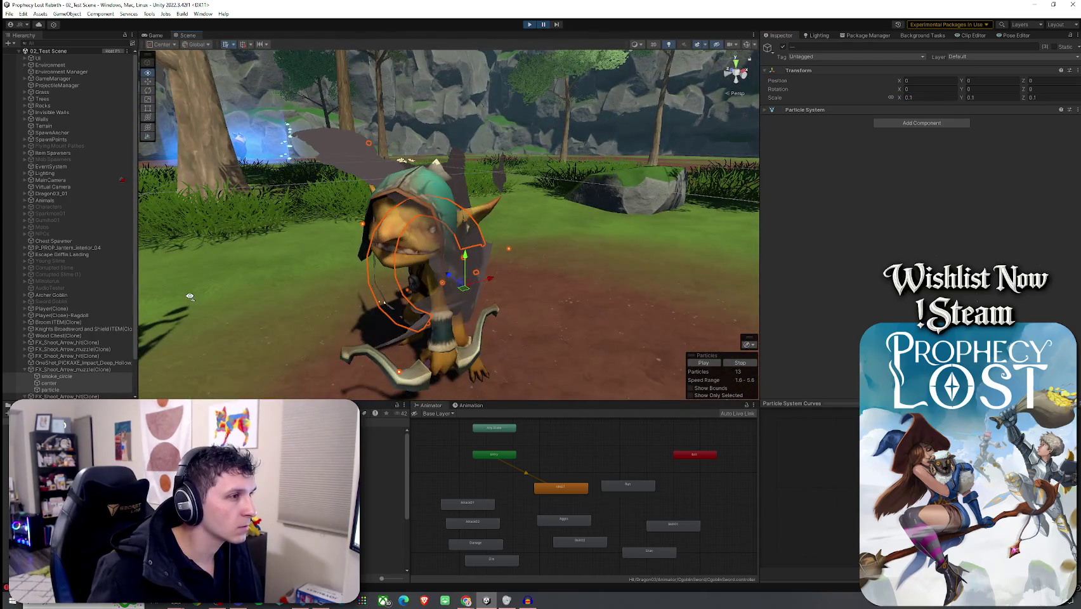
key(ctrl+z)
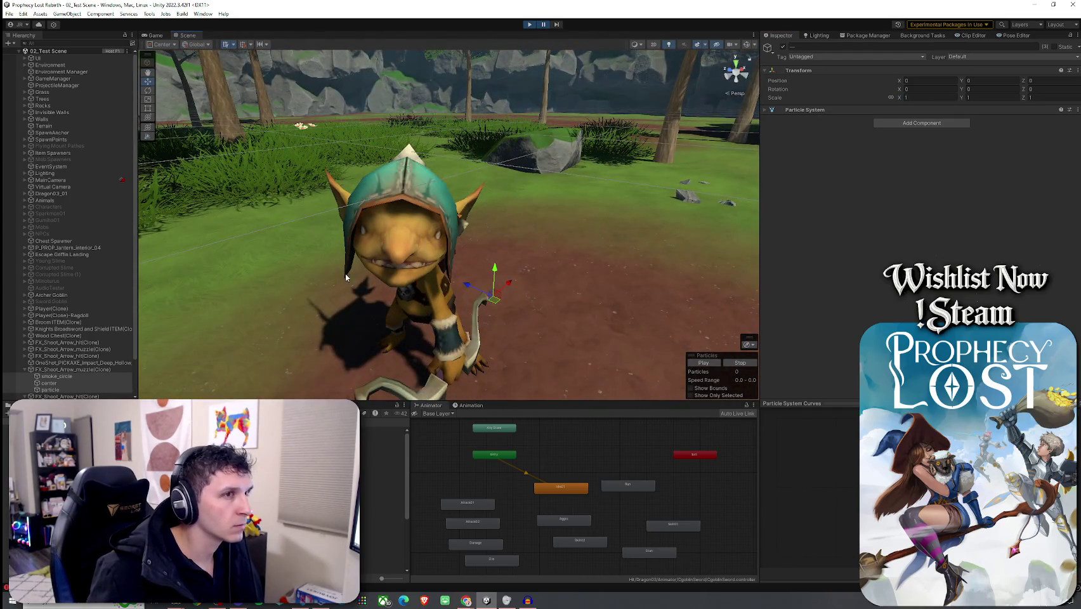
scroll(346, 276, down, 5)
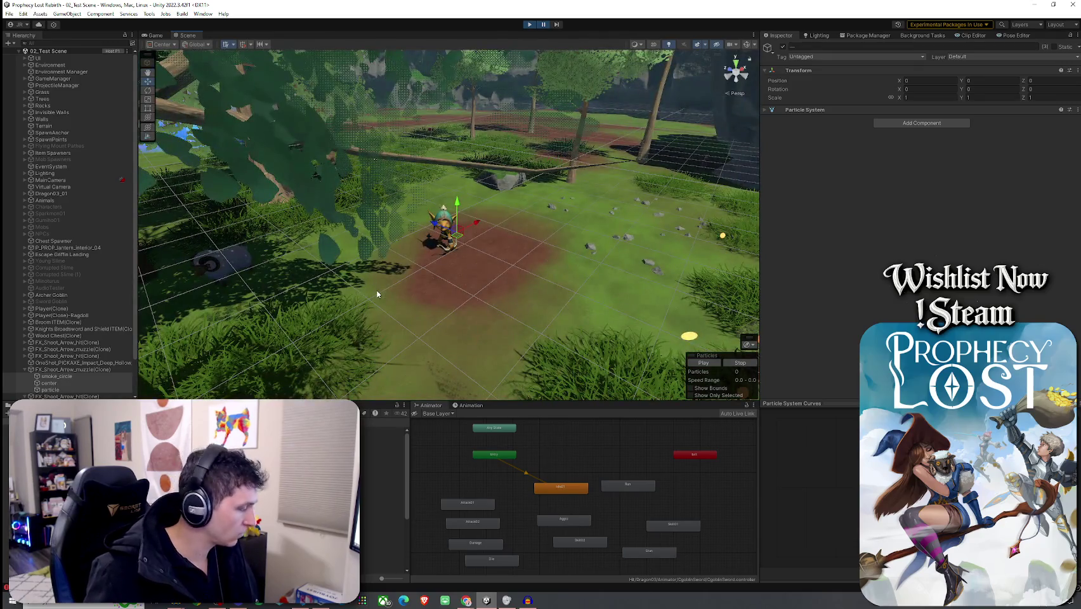
key(ctrl+y)
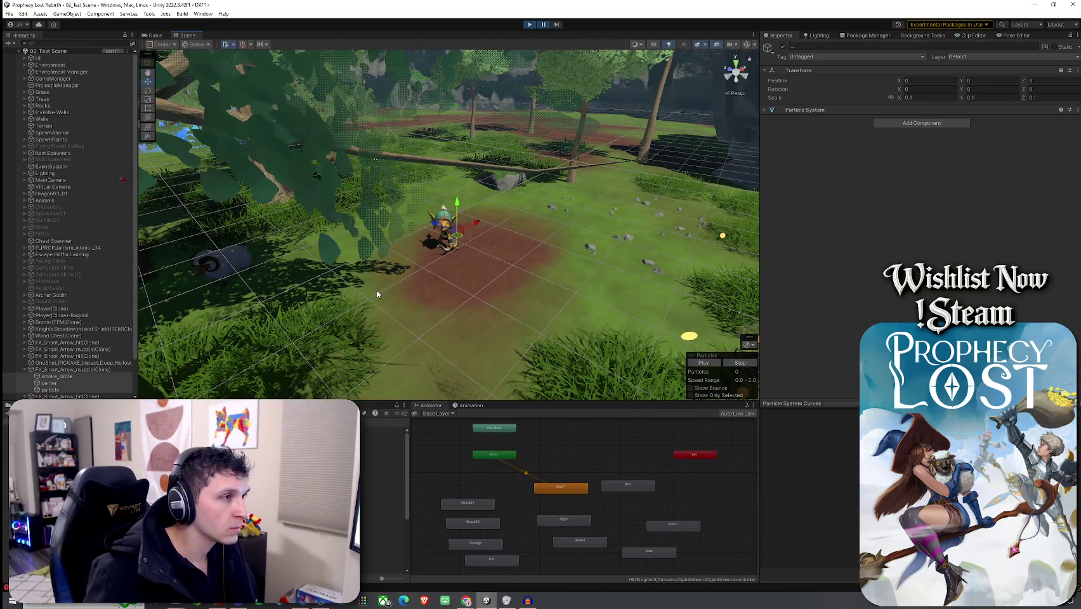
key(f)
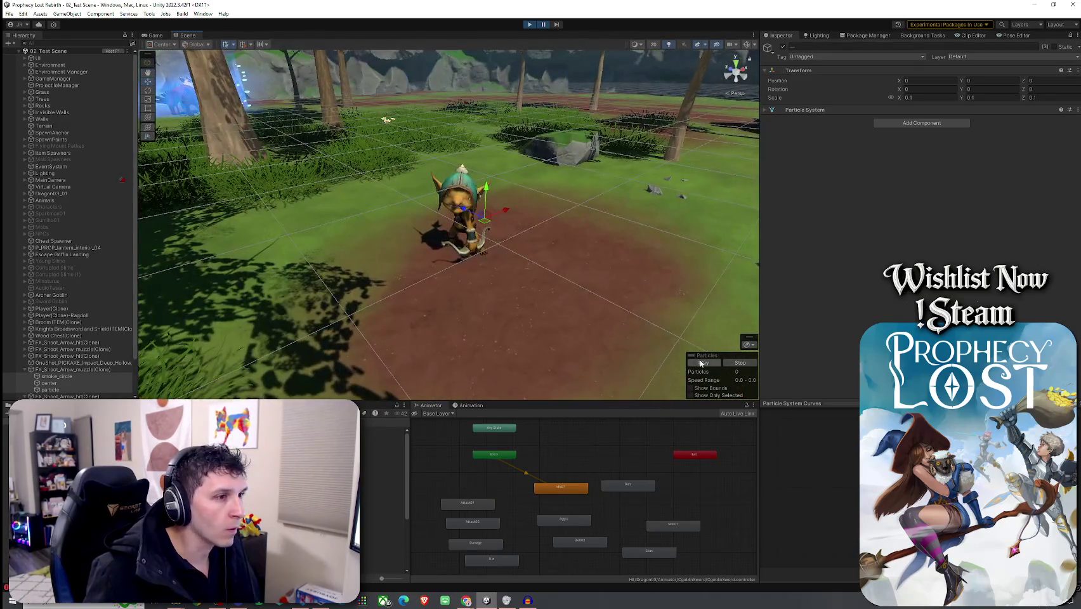
scroll(428, 209, down, 2)
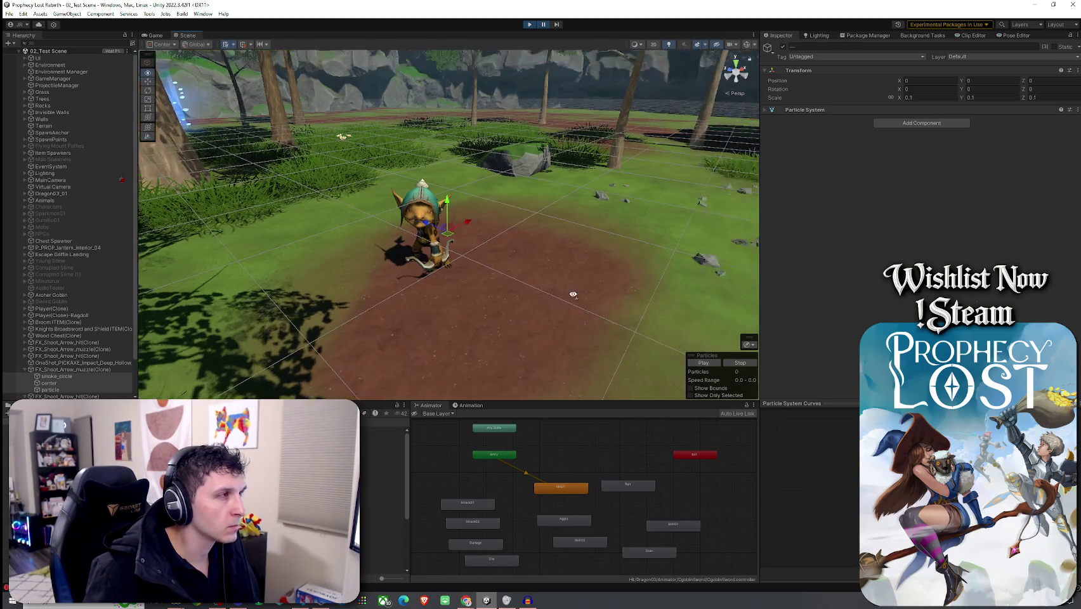
- Check the Game view, then select the hit clone's particle, sharp_out and smoke children
click(155, 35)
click(187, 36)
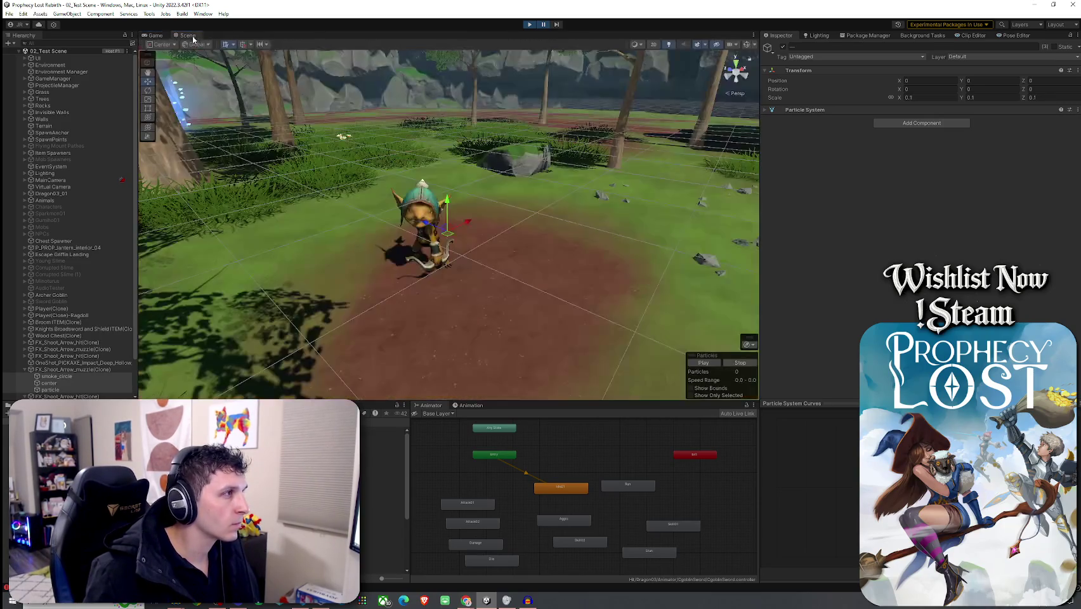
click(95, 370)
scroll(95, 378, down, 3)
click(79, 356)
click(81, 363)
shift+click(49, 376)
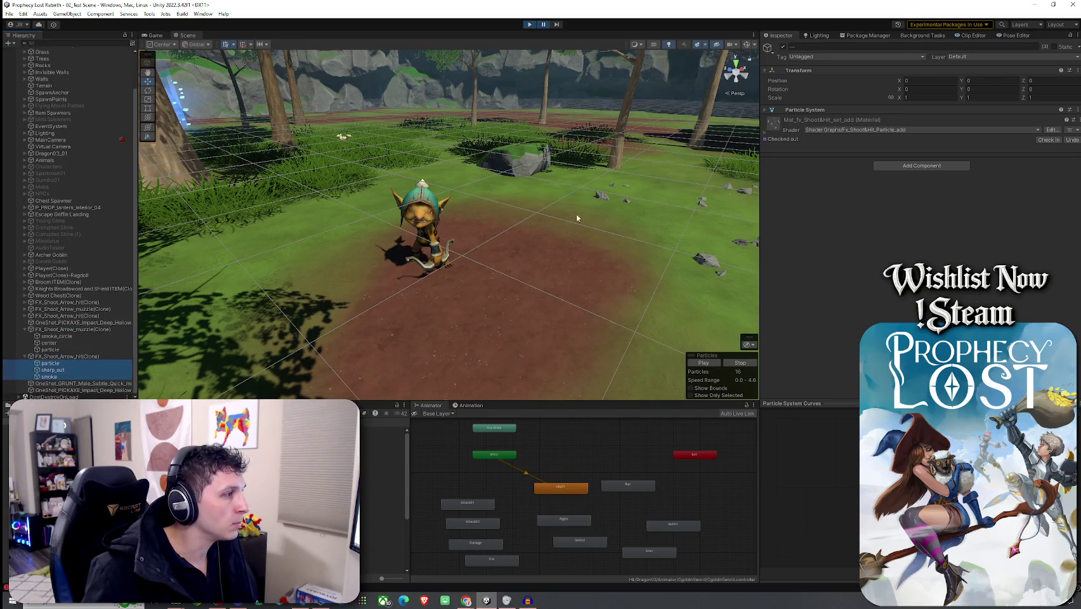
- Set the linked Scale of the three hit effect children to 0.1
click(910, 98)
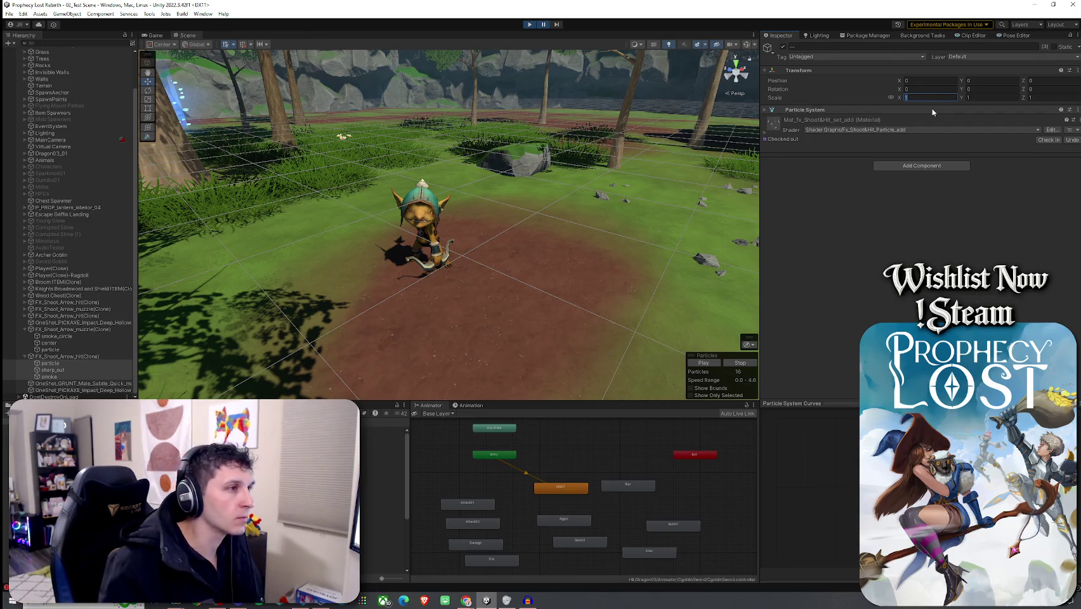
key(f)
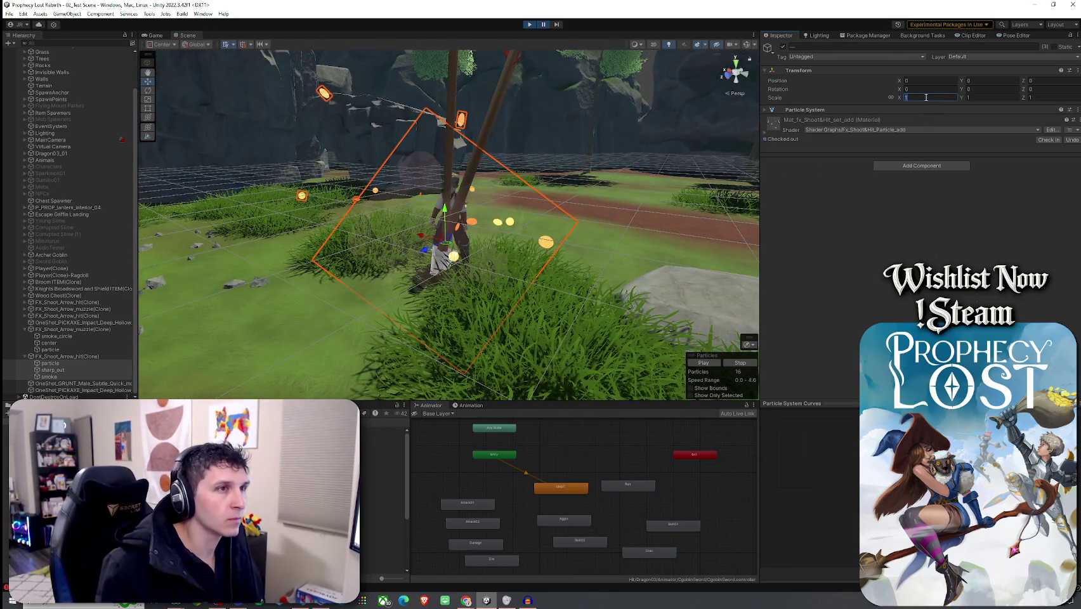
text(0.1)
key(Return)
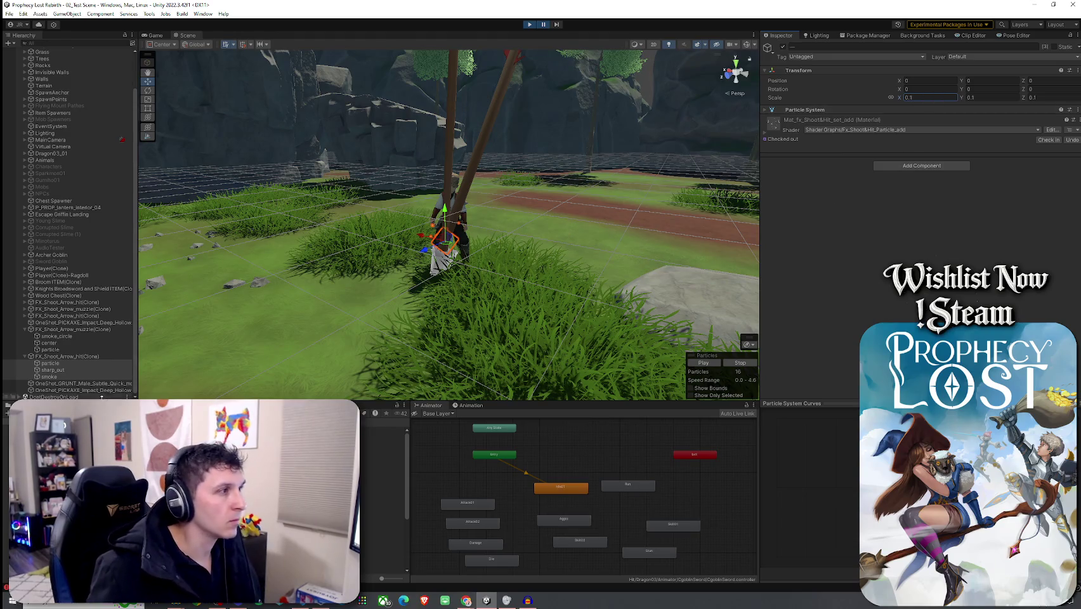
click(49, 376)
drag(555, 245, 312, 310)
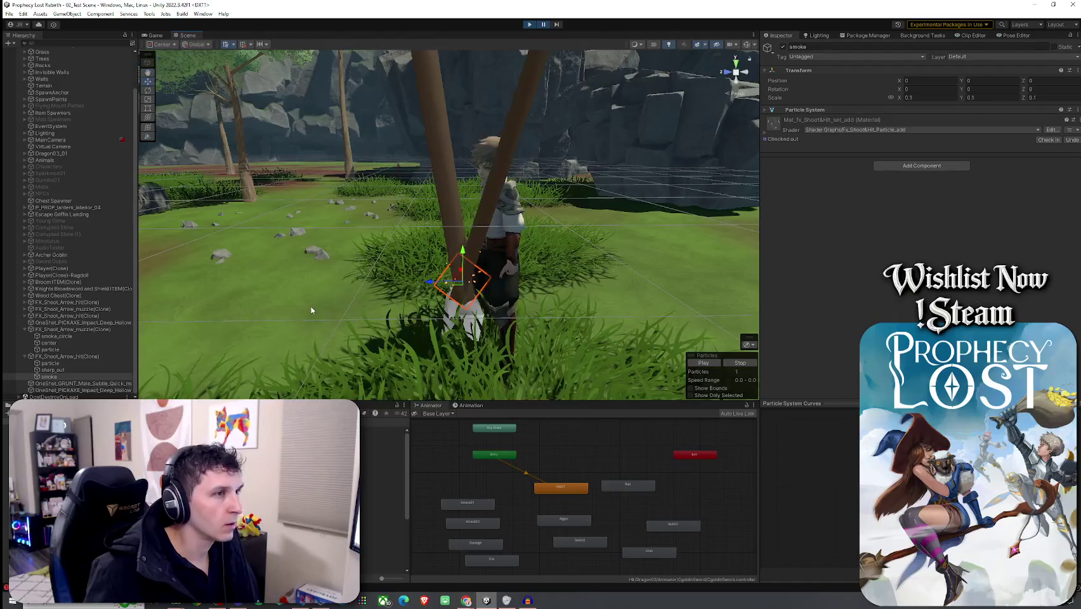
- Inspect the particle, sharp_out and smoke children and the hit effect parent to confirm the scales
click(55, 364)
click(57, 369)
click(61, 377)
click(61, 356)
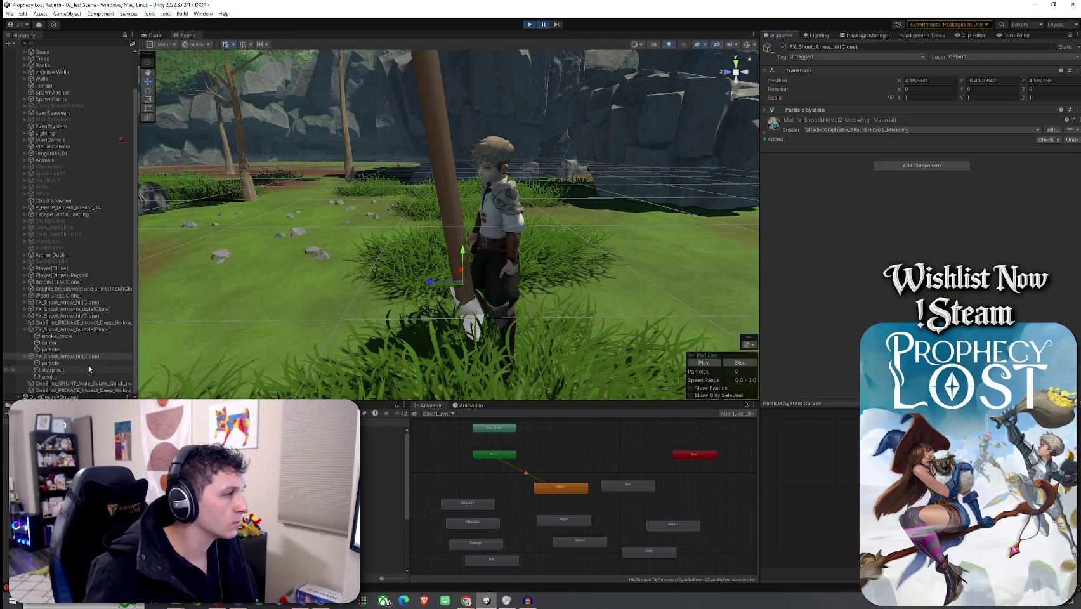
click(122, 362)
shift+click(117, 377)
click(783, 49)
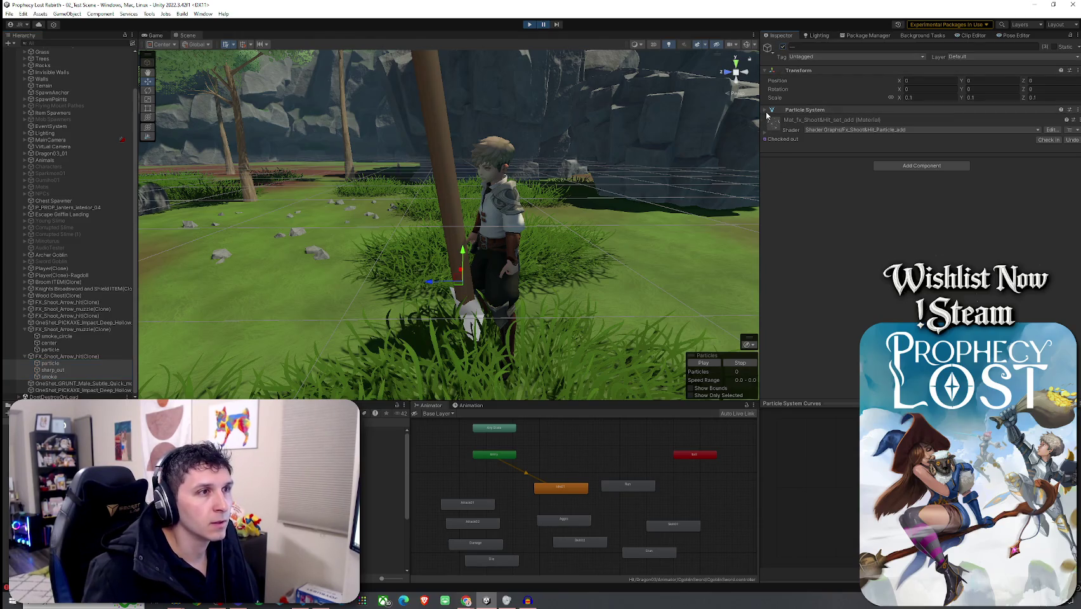
- Reselect the arrow hit effect clone and toggle its material settings
click(67, 356)
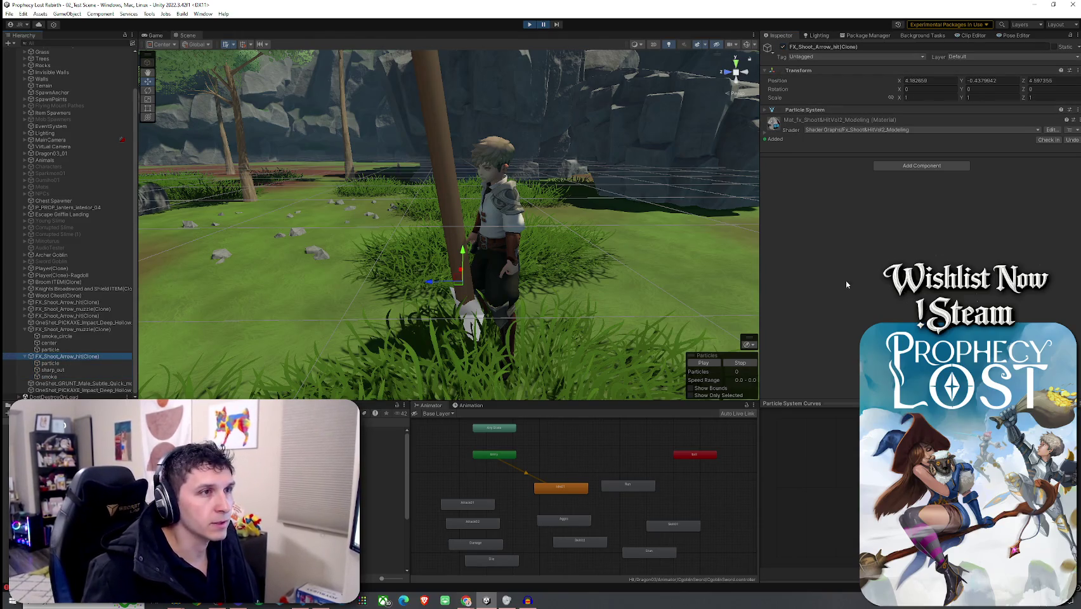
click(765, 115)
click(767, 133)
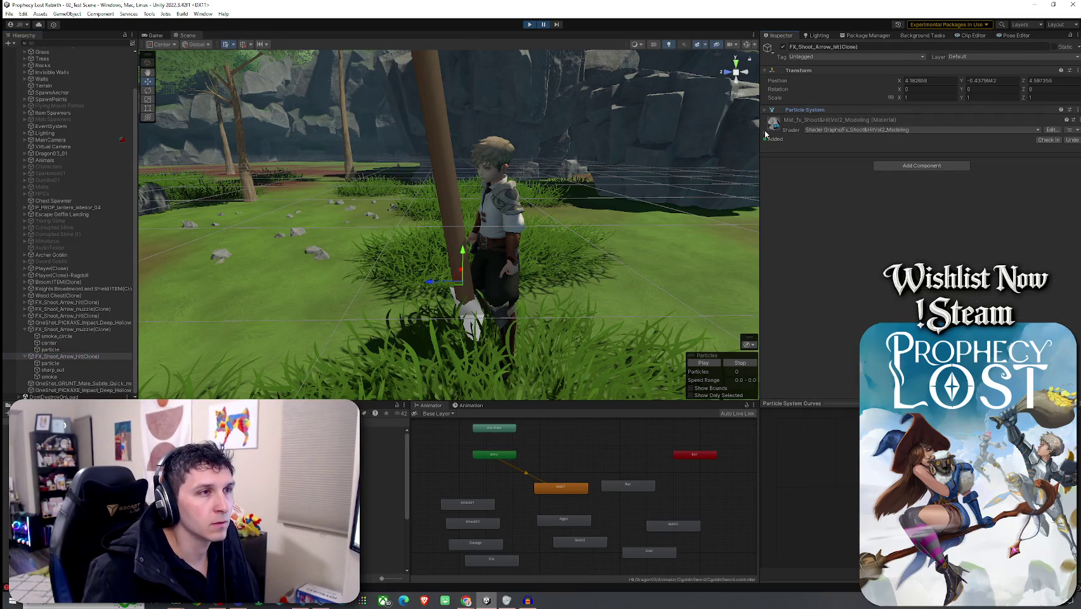
- Expand the hit material's Advanced Options and go to its Fx_Shoot&Hit Vol 2_Modeling shader asset
click(766, 136)
click(786, 290)
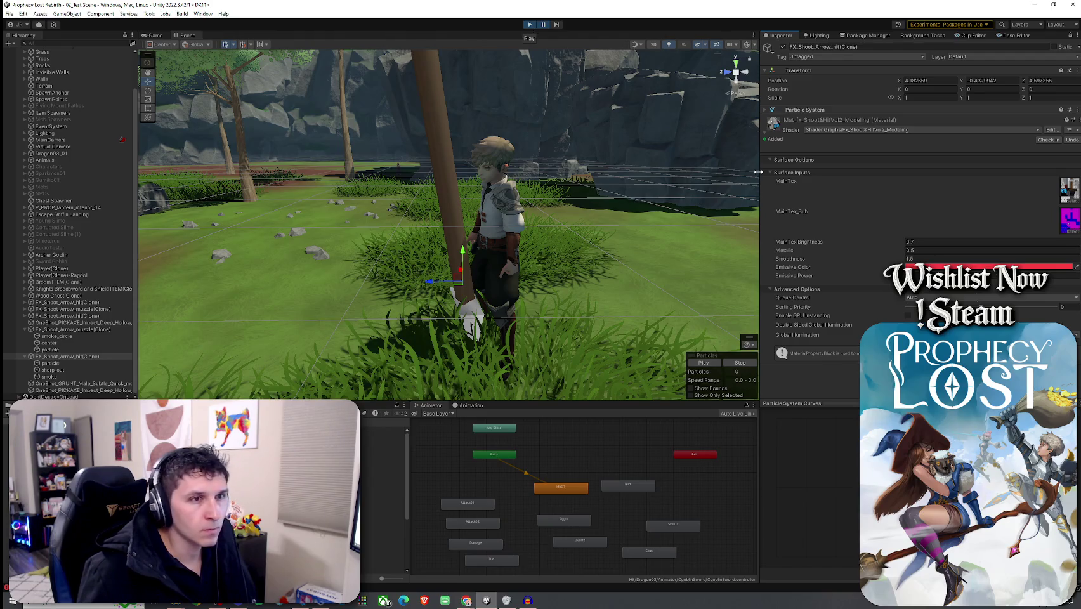
click(824, 130)
click(832, 135)
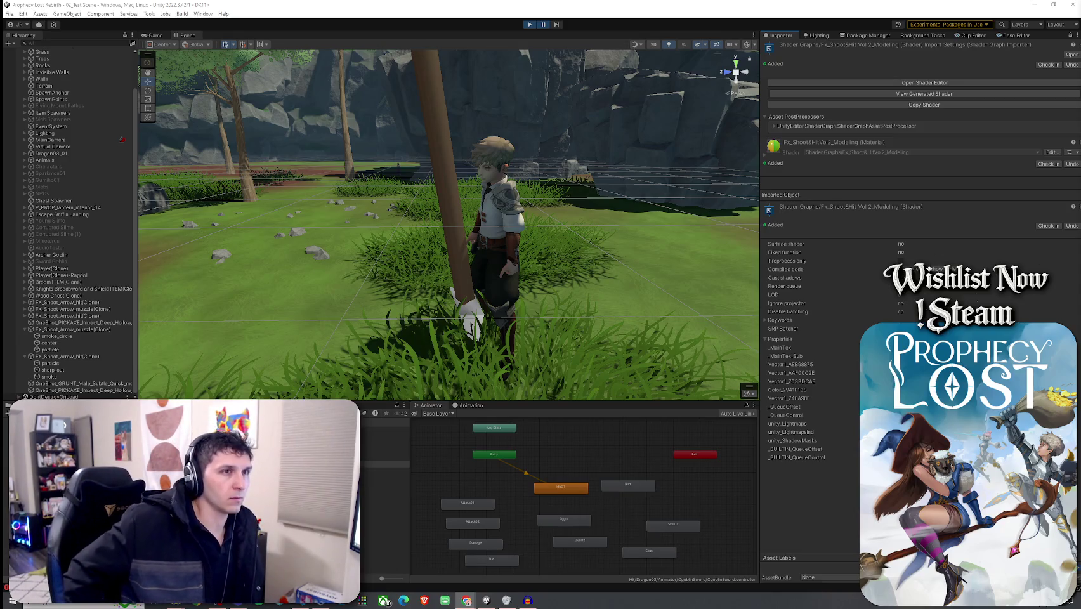
- Open the shader in Shader Graph and view the Multiply, Vector 3, Metallic and Smoothness nodes
click(996, 82)
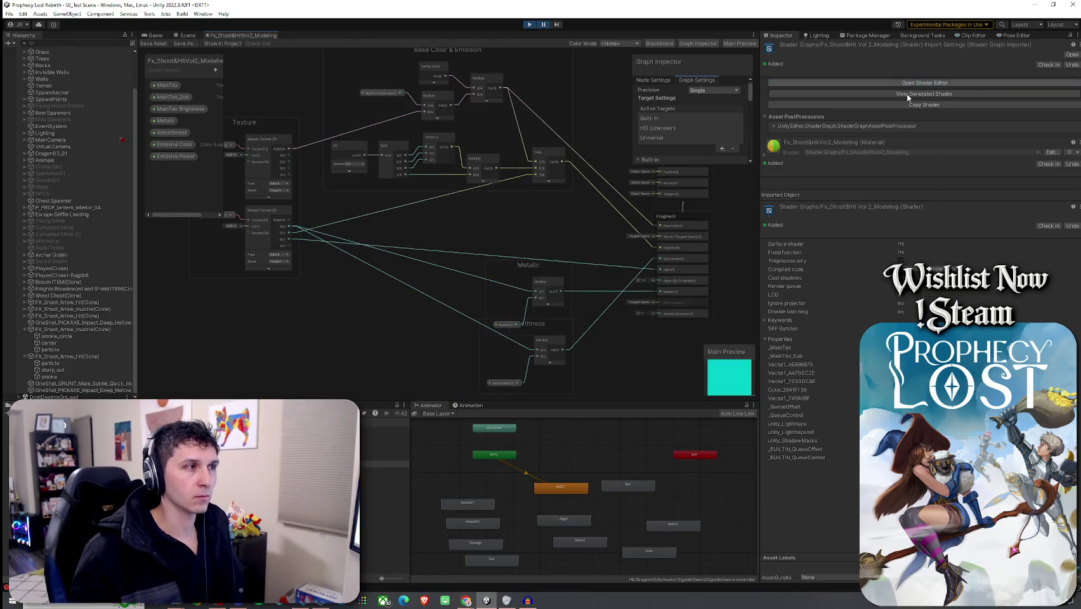
scroll(611, 262, up, 5)
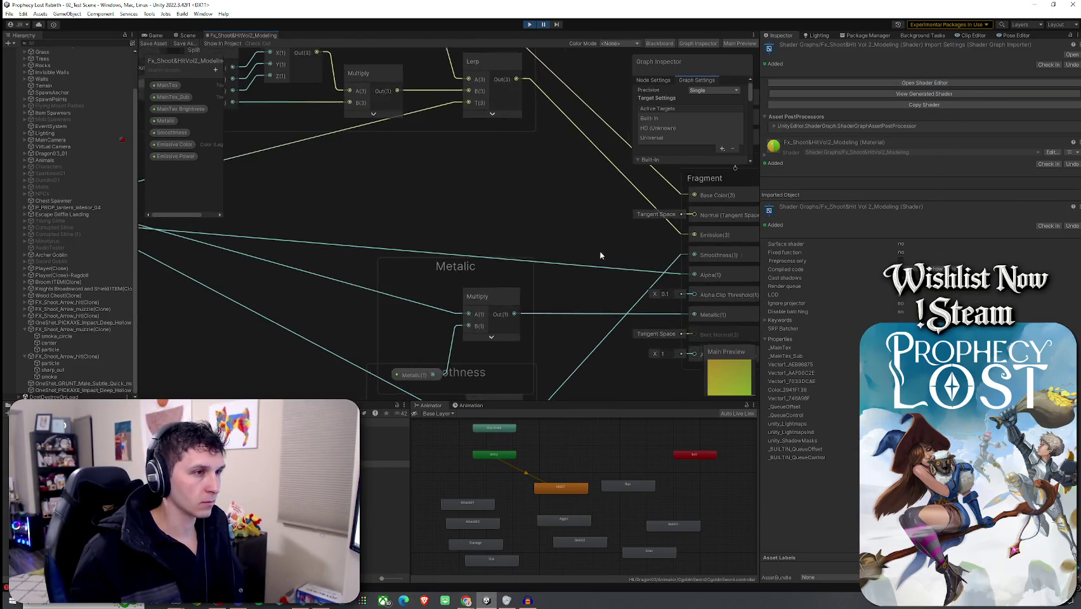
drag(426, 230, 595, 283)
scroll(571, 279, down, 3)
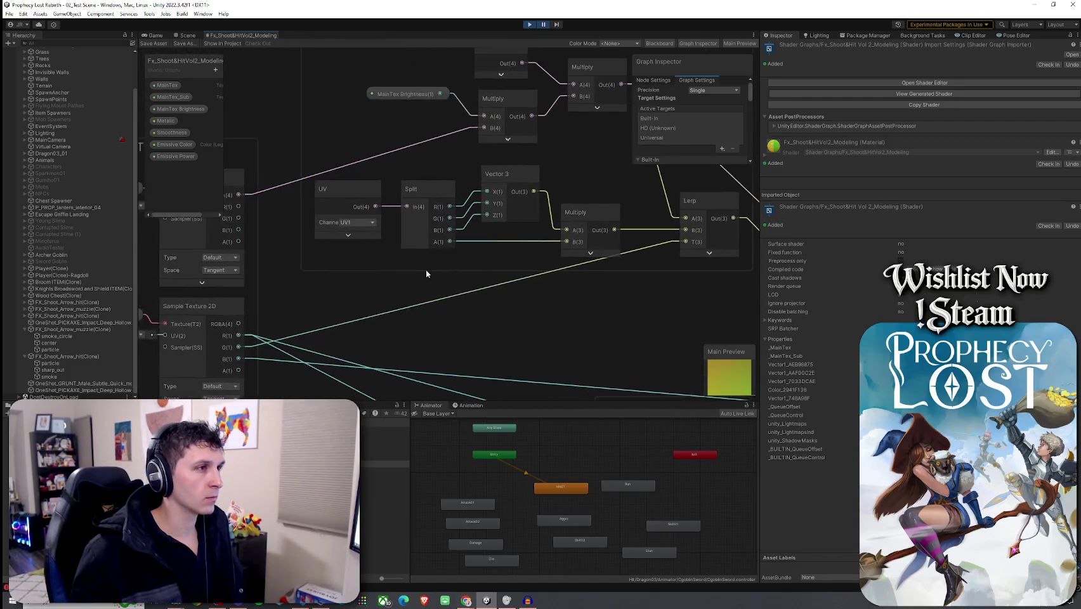
drag(404, 303, 399, 210)
mouse_move(583, 240)
mouse_down()
mouse_move(543, 206)
mouse_move(328, 242)
mouse_move(227, 230)
mouse_move(628, 273)
mouse_move(543, 247)
mouse_up()
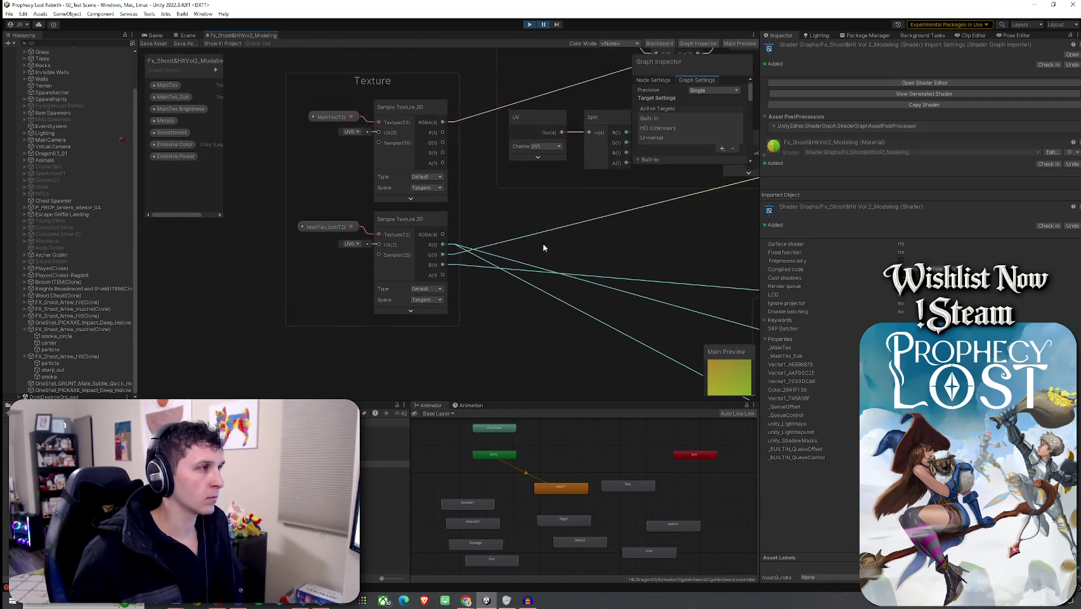
scroll(390, 225, up, 5)
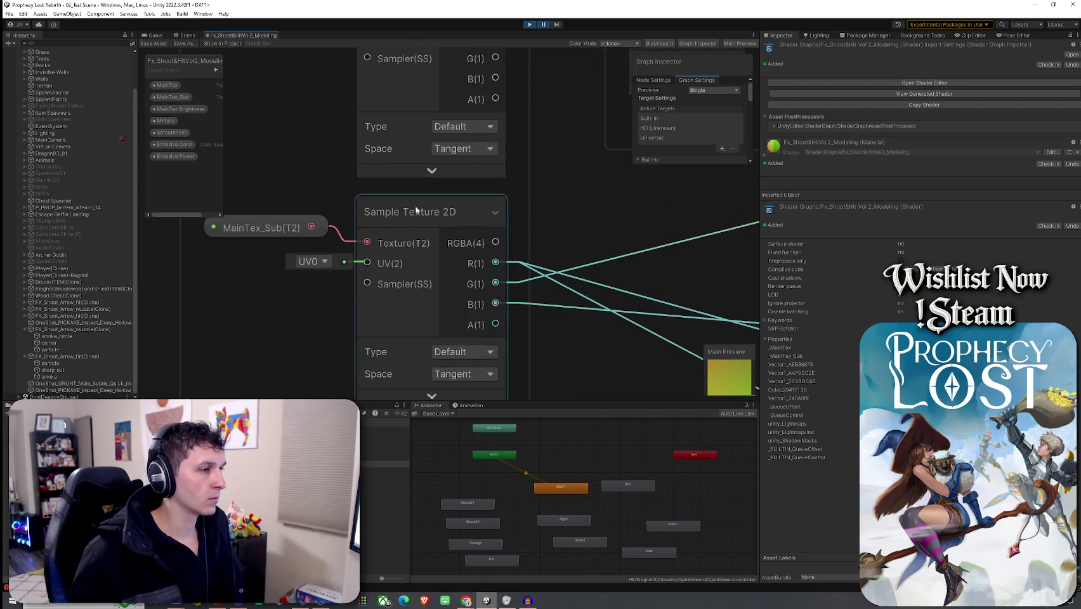
scroll(415, 211, down, 2)
scroll(592, 305, up, 1)
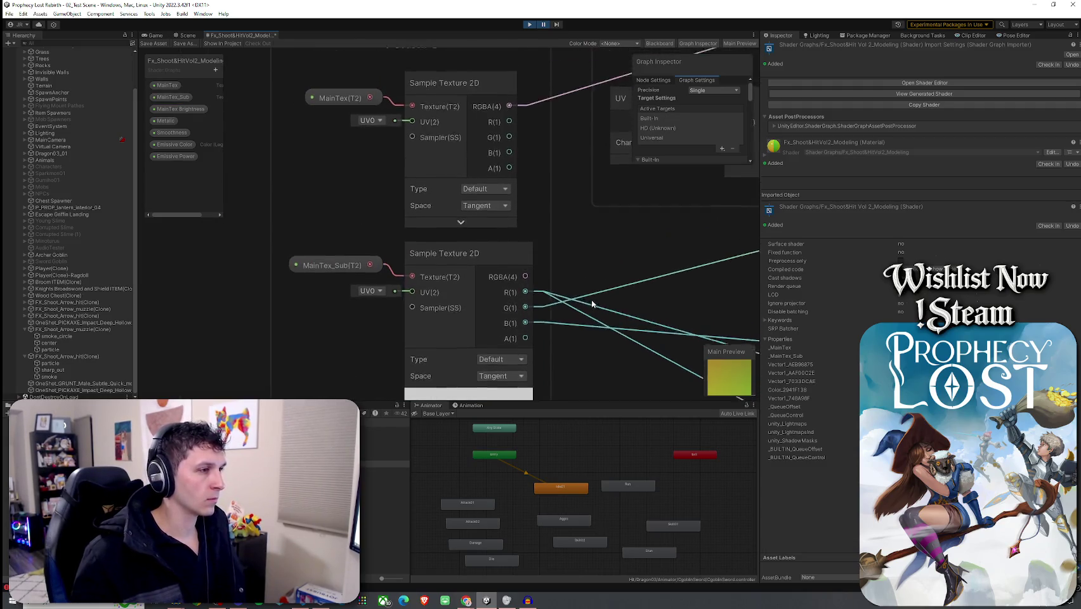
scroll(591, 305, down, 2)
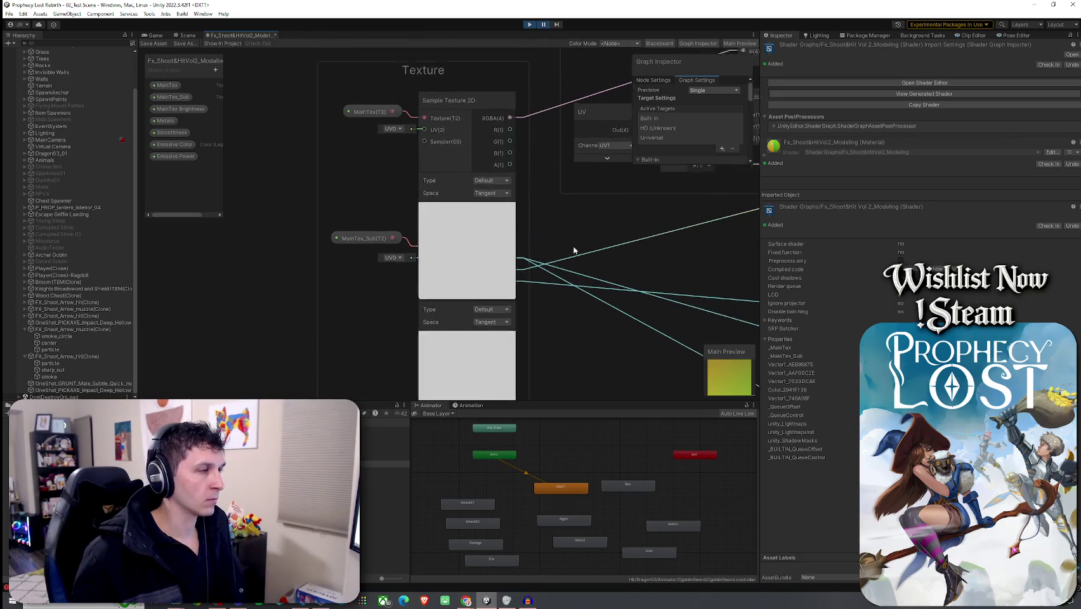
- Collapse the upper Sample Texture 2D preview and check node and graph settings
click(467, 241)
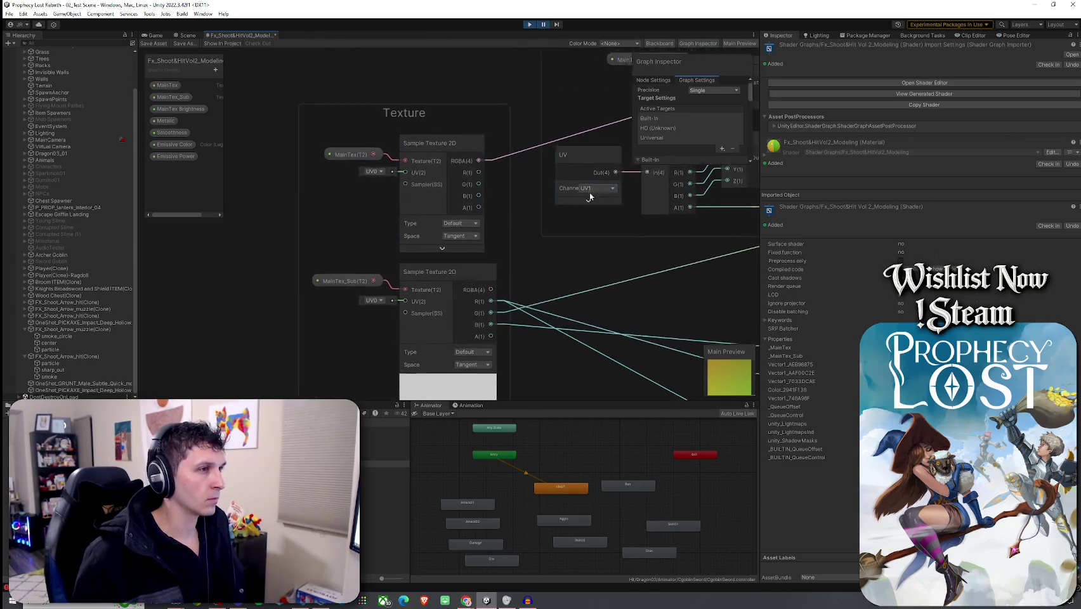
scroll(590, 197, down, 3)
scroll(385, 283, up, 3)
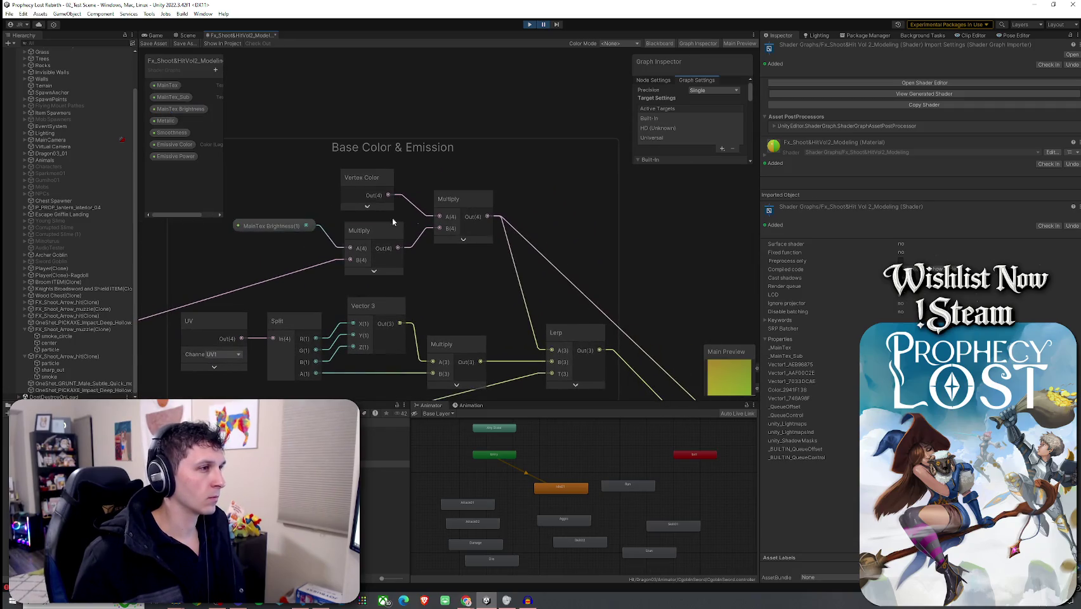
scroll(393, 222, down, 5)
scroll(380, 268, up, 4)
click(652, 81)
click(698, 81)
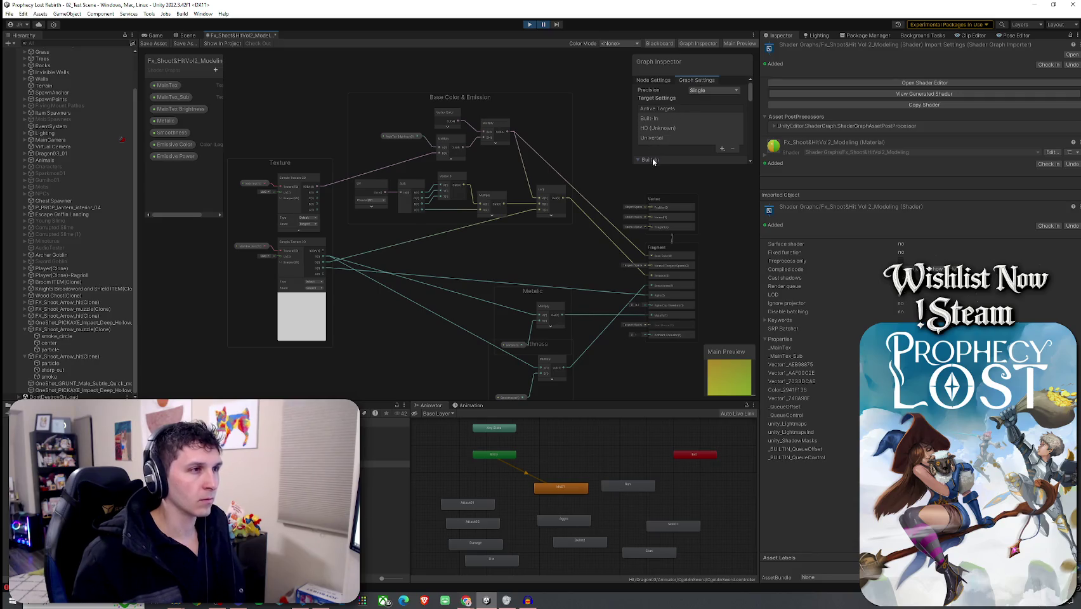
scroll(610, 205, down, 3)
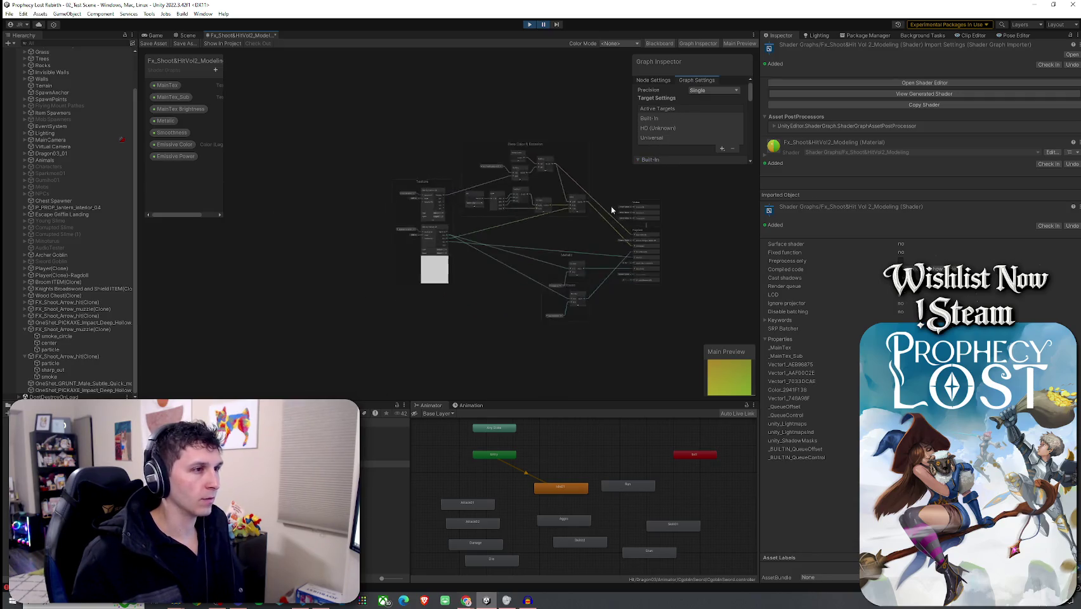
scroll(597, 228, up, 4)
scroll(501, 170, down, 1)
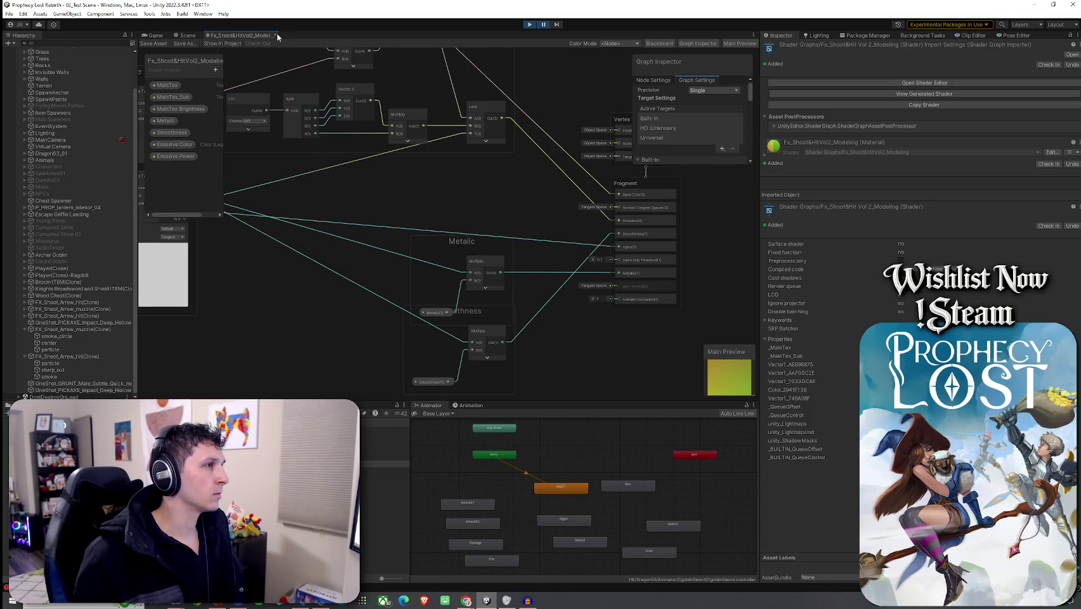
click(187, 35)
- Close the Shader Graph tab, answering the unsaved-changes prompt
right_click(232, 36)
click(254, 50)
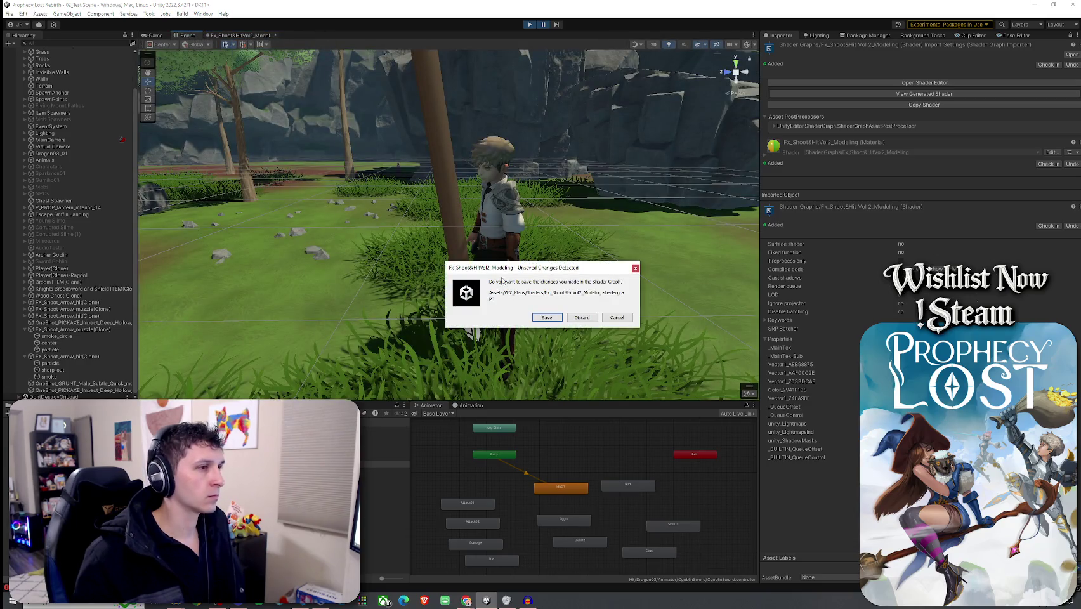
click(581, 317)
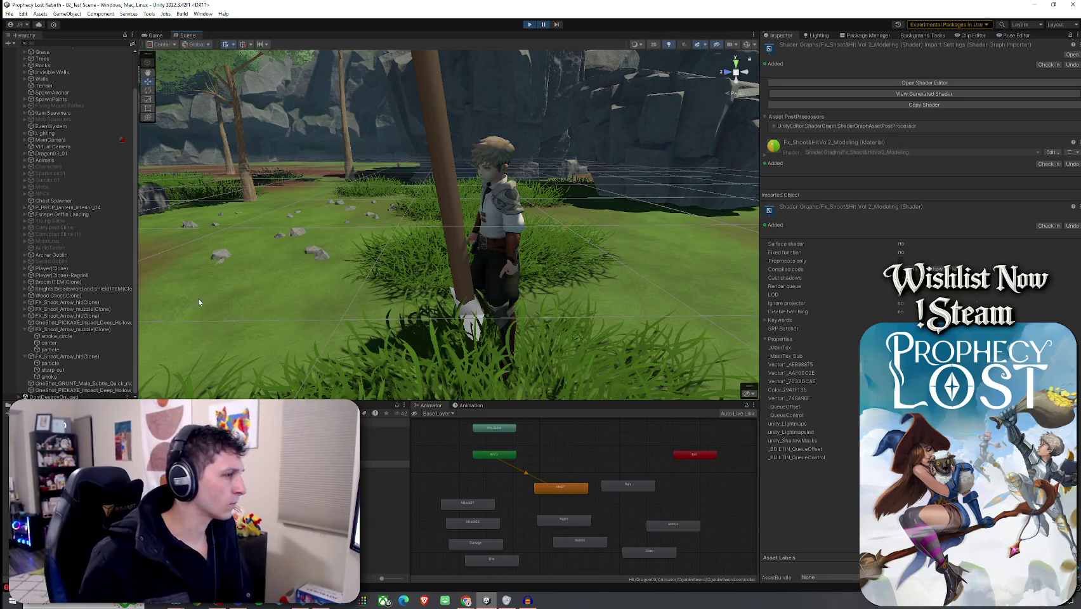
- Browse to Prefabs > Stylized Shoot & Hit Vol.2 > Prefab in the Project window
click(385, 458)
click(355, 456)
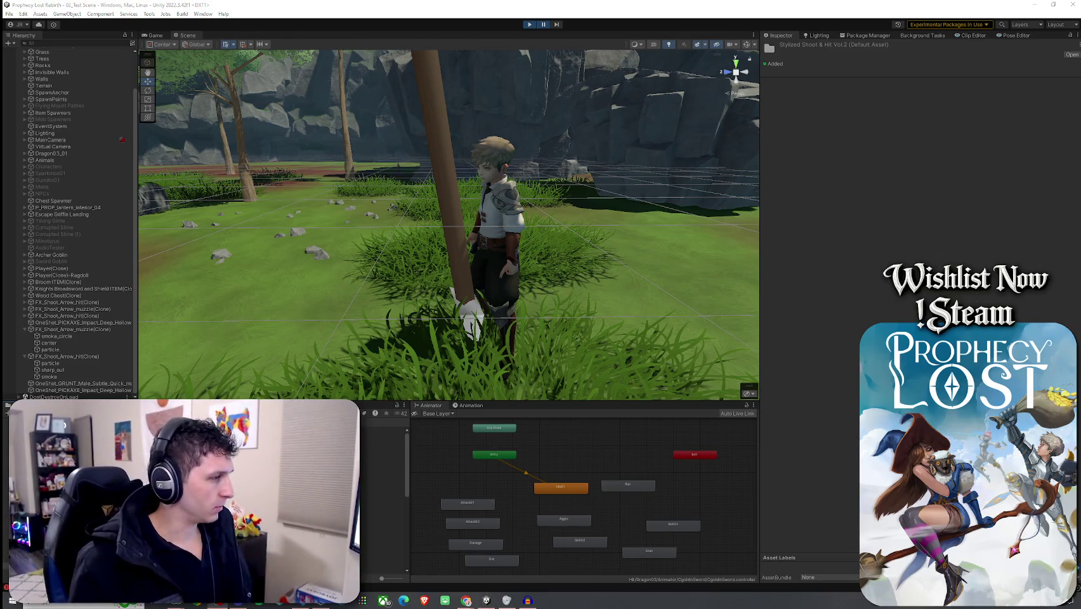
click(355, 444)
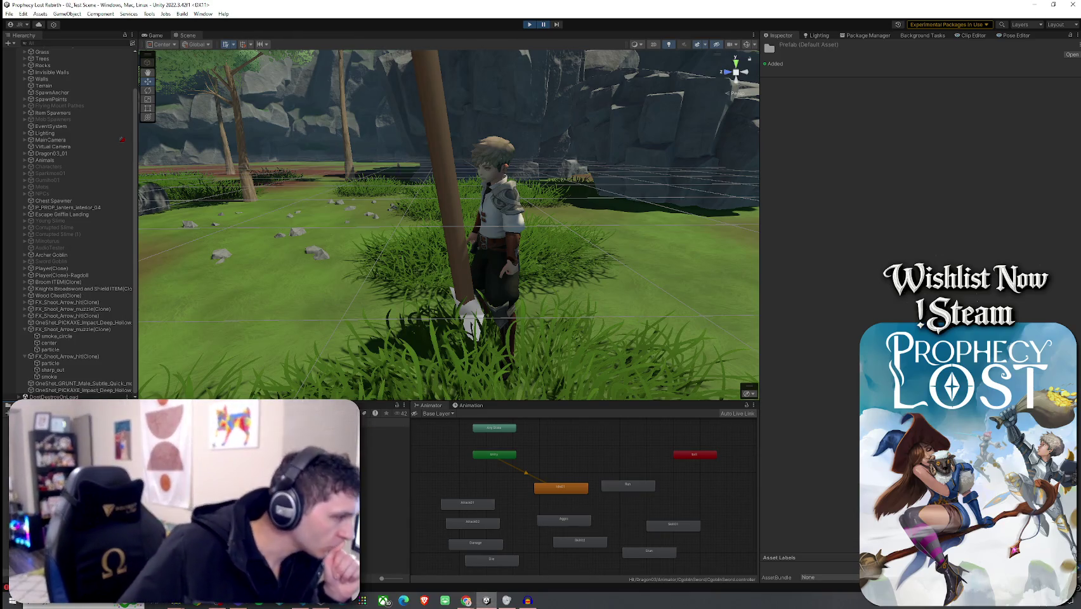
click(384, 430)
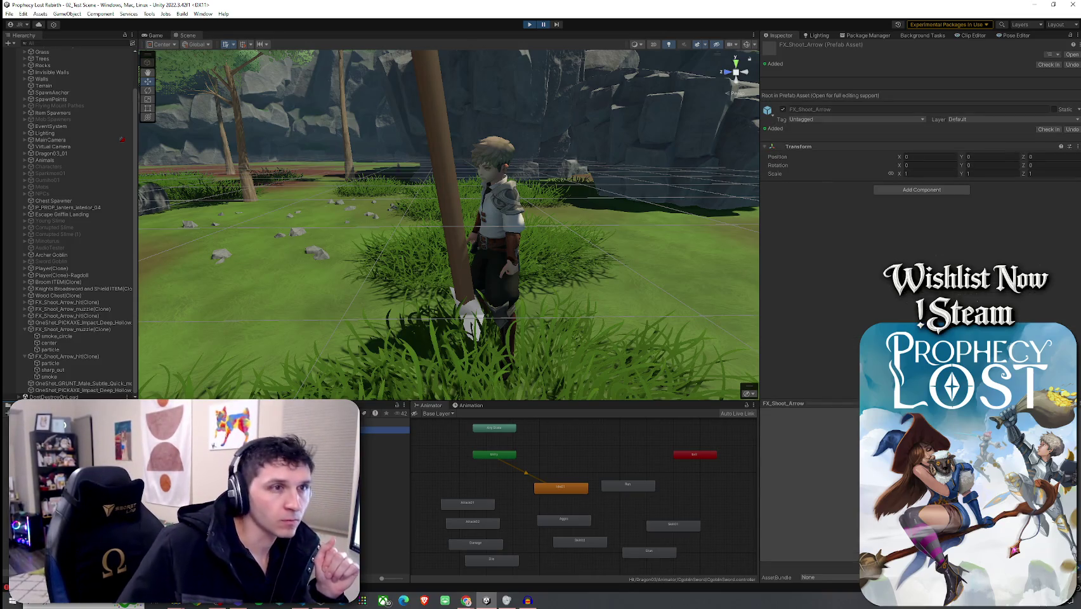
double_click(384, 430)
click(111, 68)
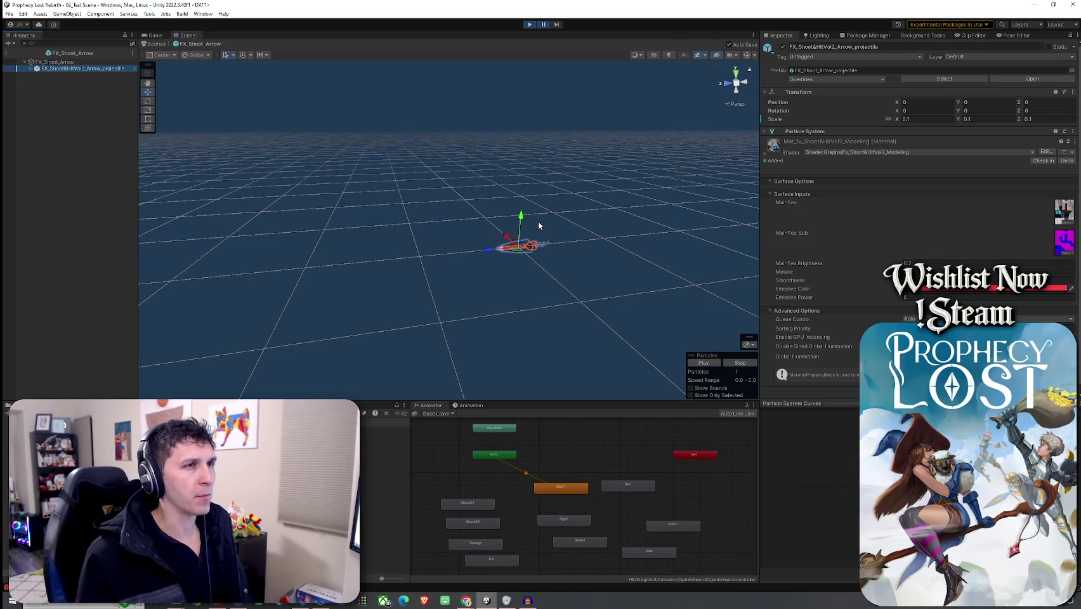
key(f)
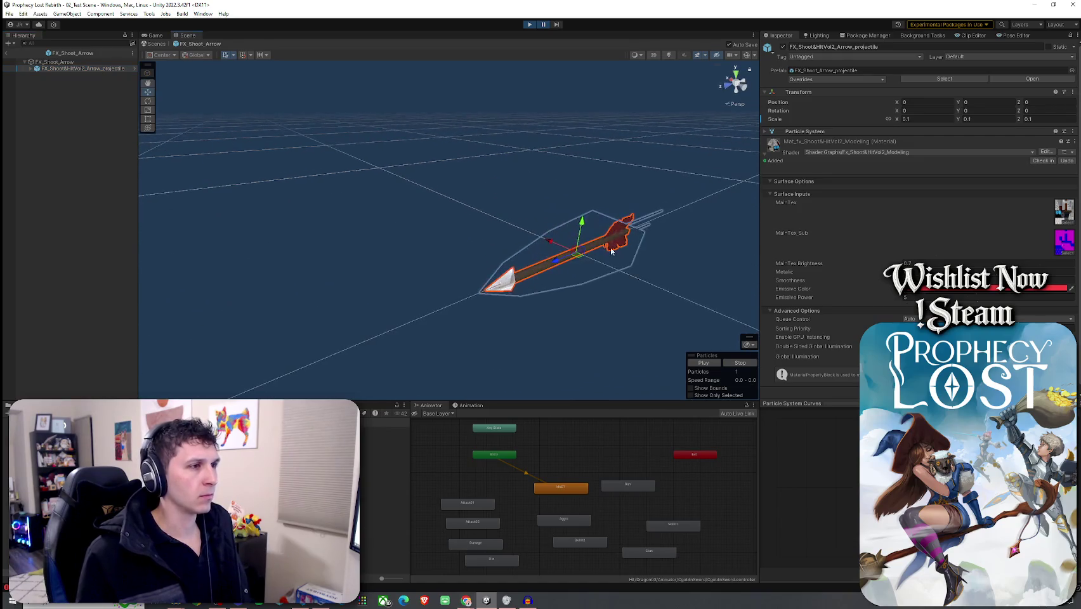
click(698, 367)
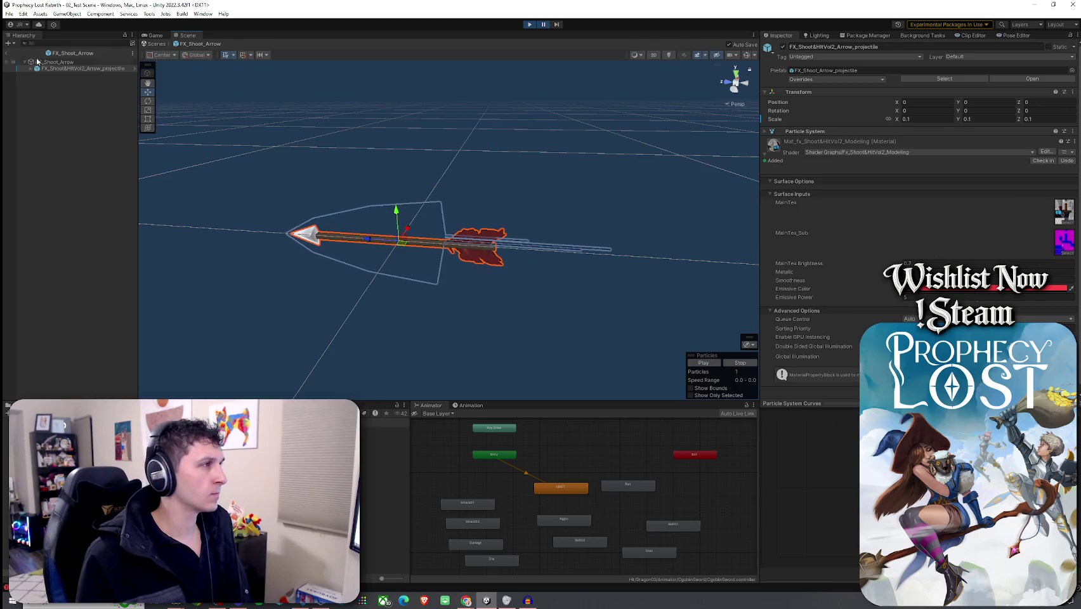
click(9, 54)
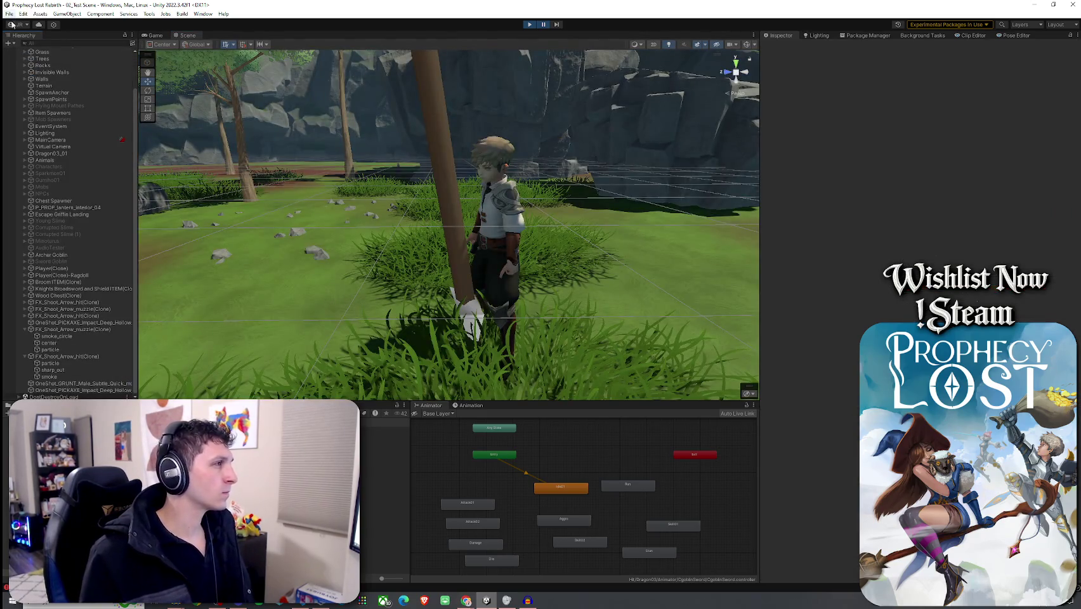
click(382, 437)
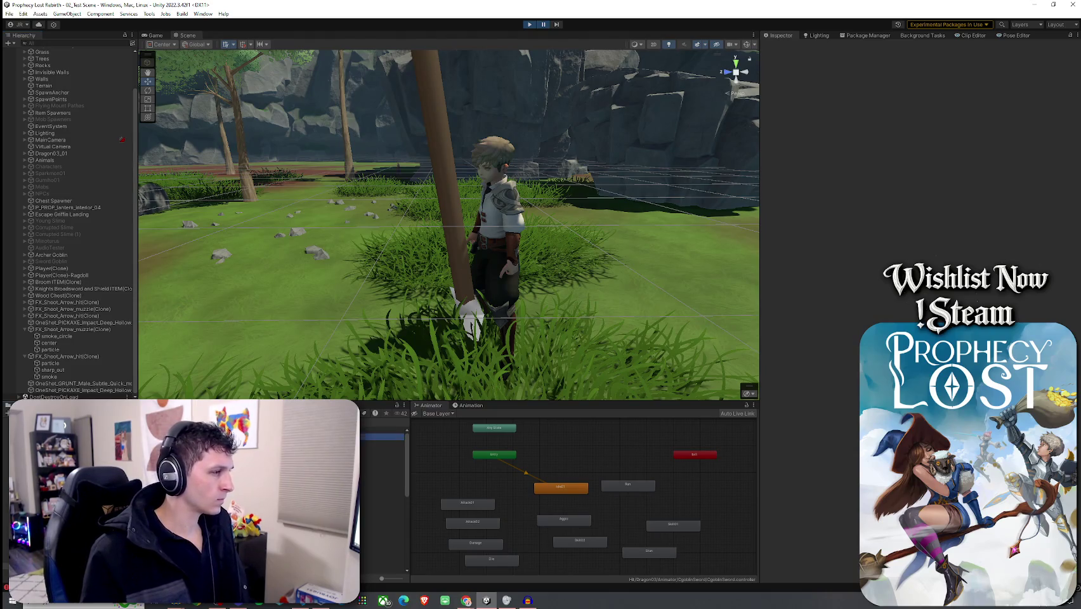
double_click(382, 437)
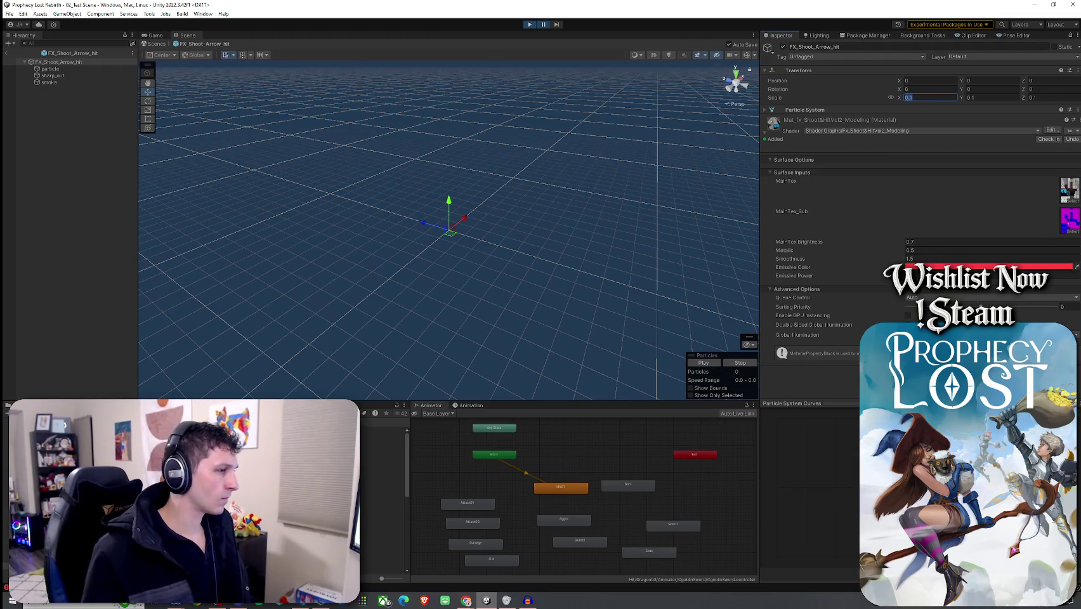
click(380, 444)
double_click(381, 431)
click(83, 68)
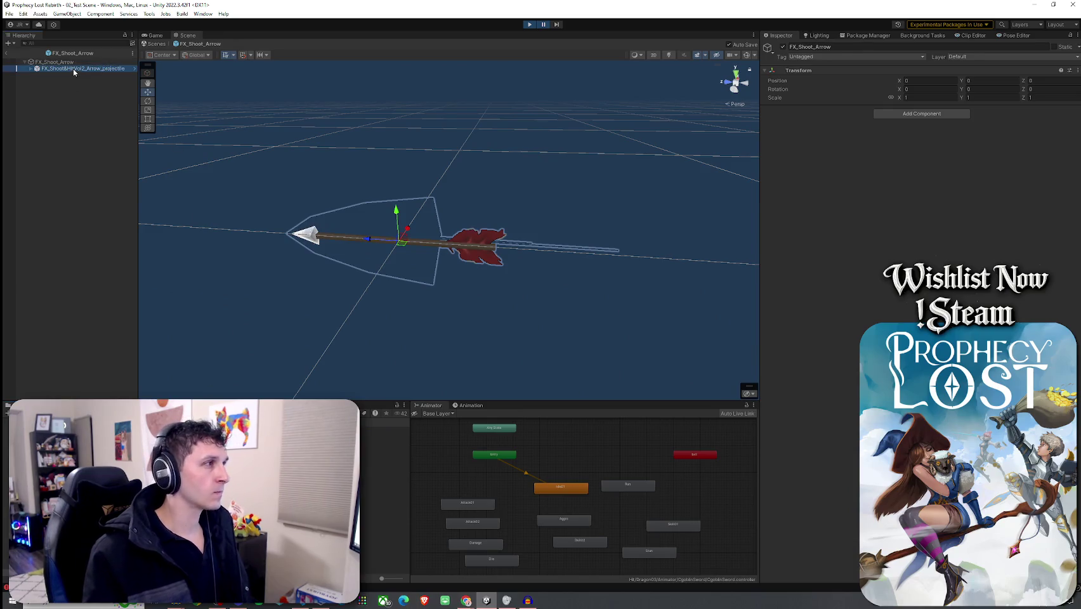
click(7, 53)
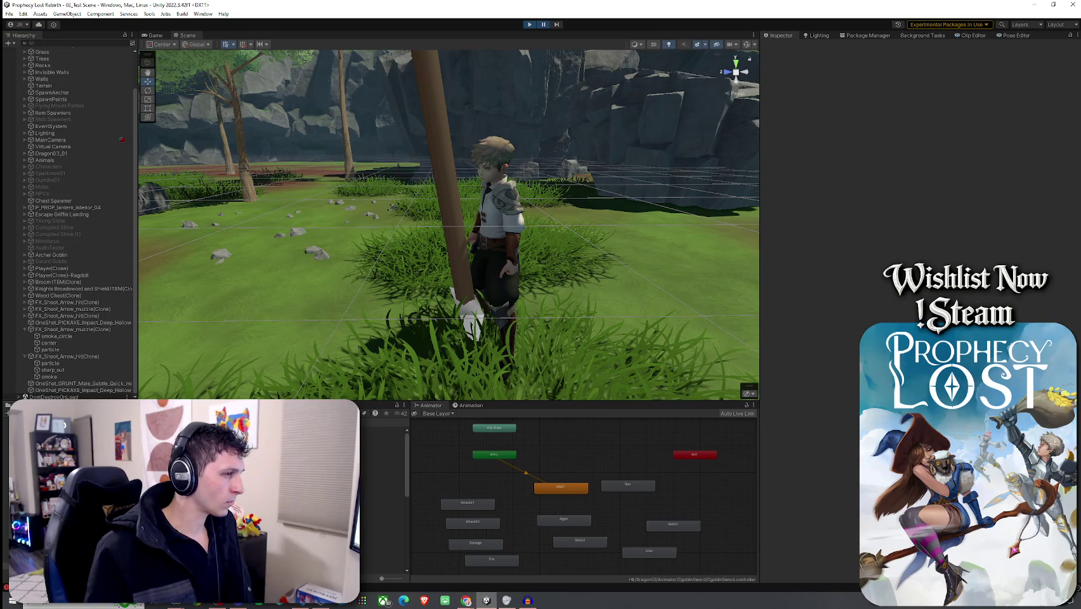
- Open the FX_Shoot_Arrow_hit prefab and set its Transform Scale to 1
double_click(380, 437)
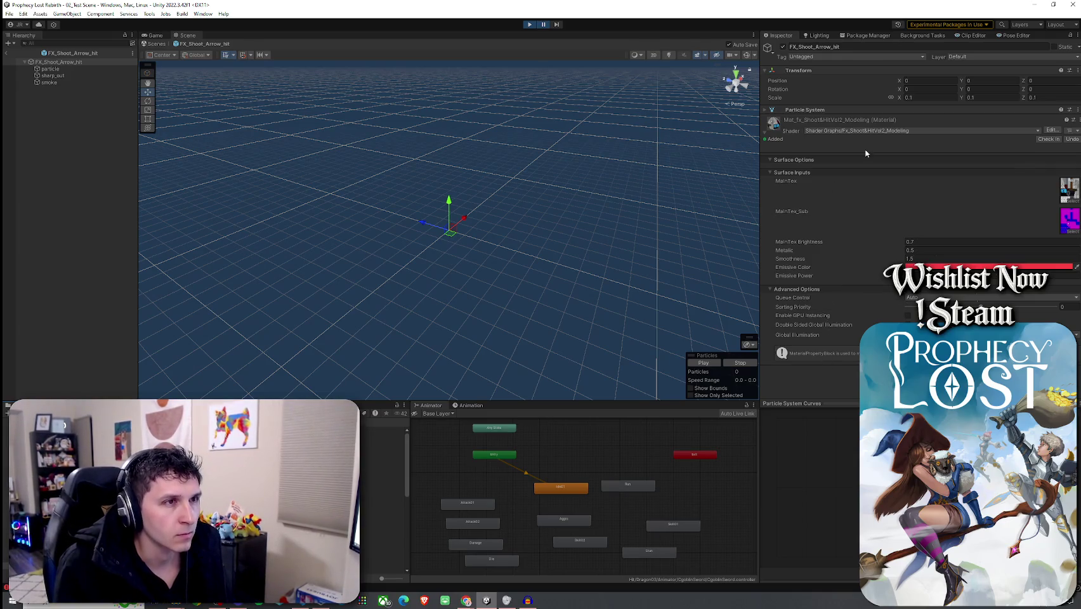
click(922, 99)
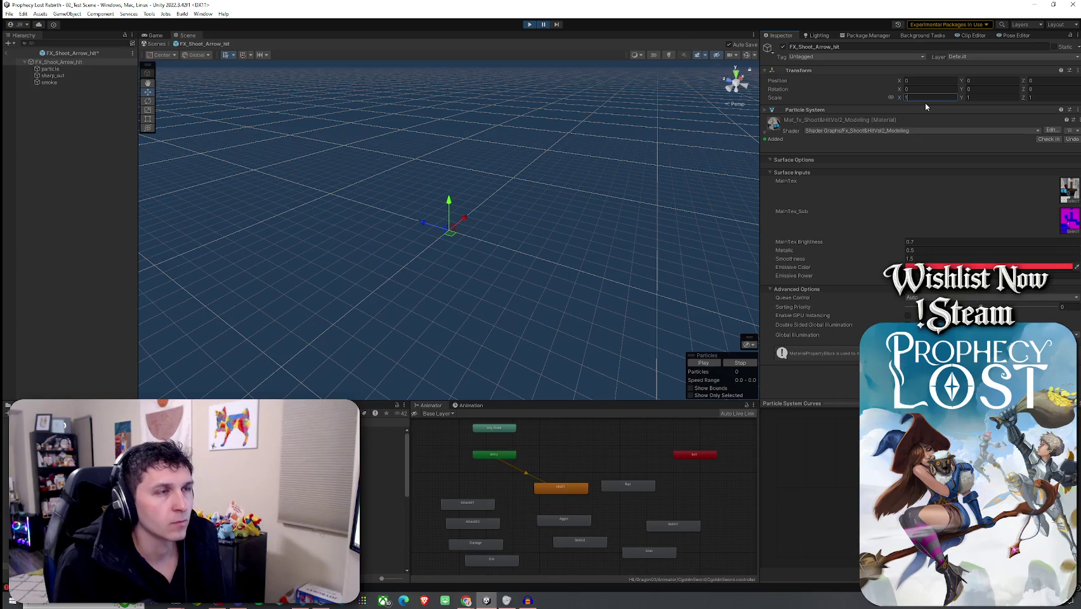
text(1)
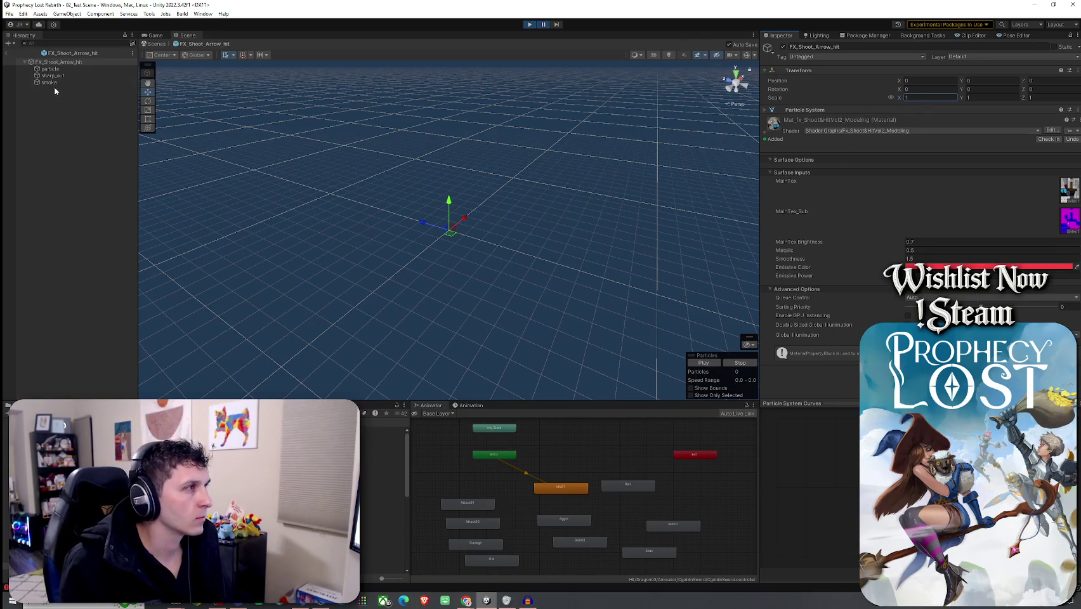
click(51, 68)
mouse_move(901, 96)
mouse_down()
mouse_move(925, 95)
mouse_move(912, 94)
mouse_up()
click(733, 363)
click(69, 62)
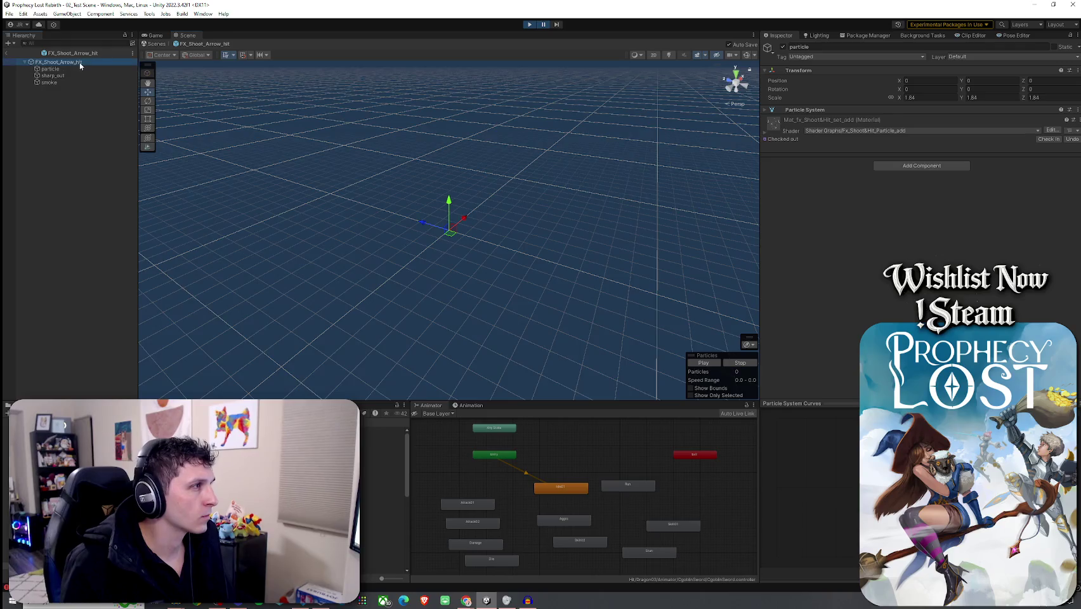
scroll(362, 237, up, 8)
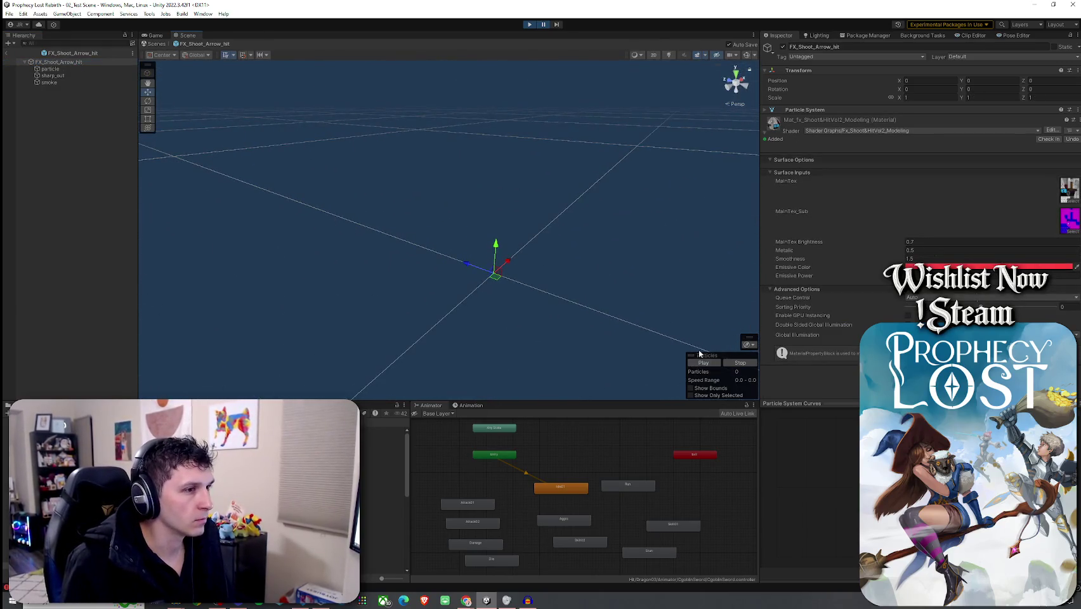
key(f)
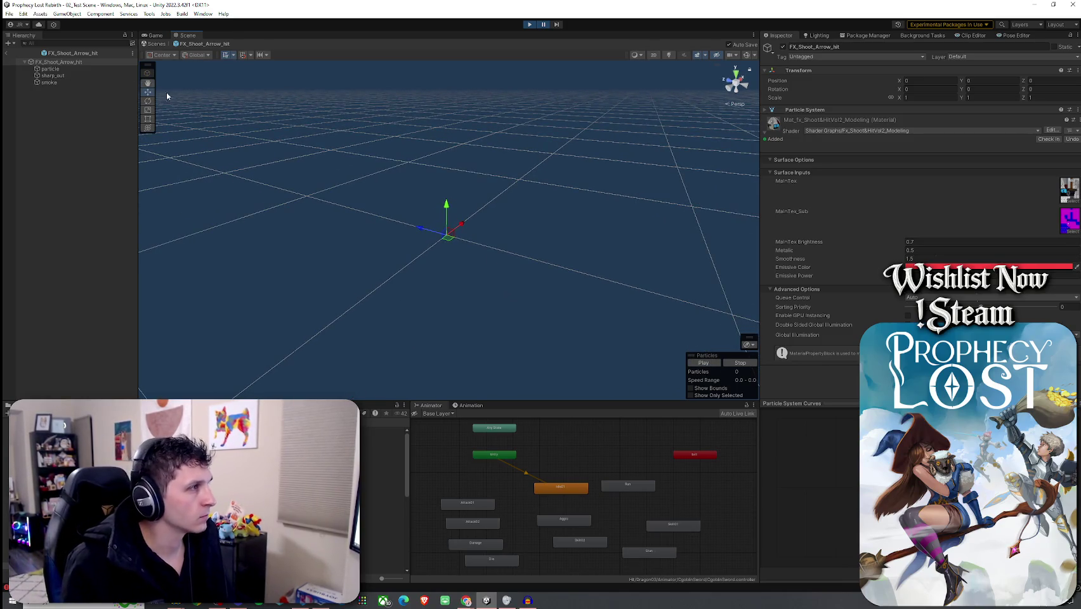
- Check the sharp_out and particle children's scales, then exit Prefab Mode to the running game scene
click(63, 82)
click(77, 92)
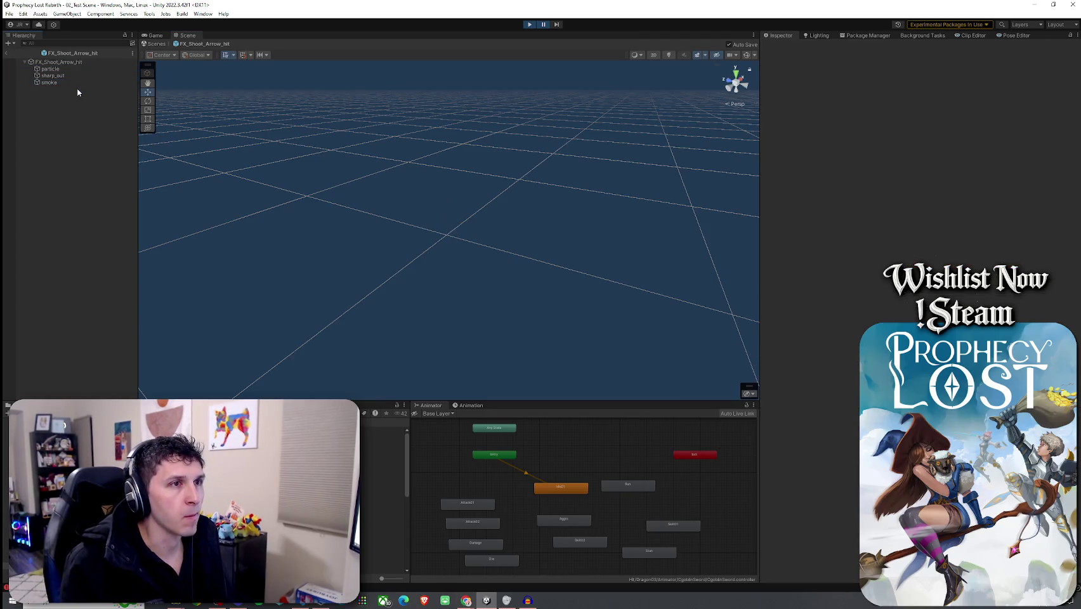
click(77, 76)
key(Up)
click(914, 97)
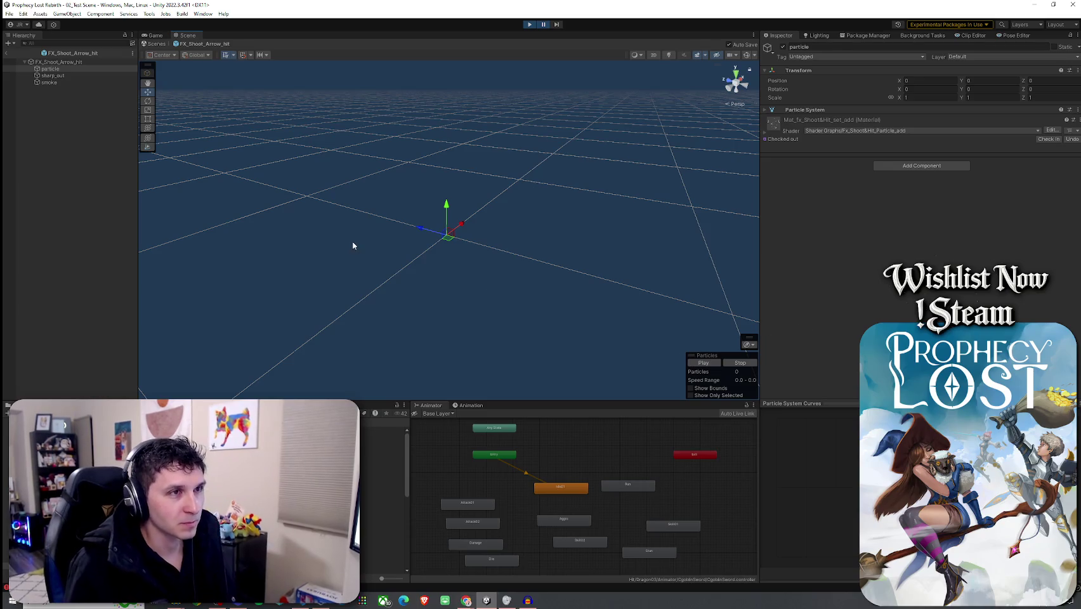
click(58, 61)
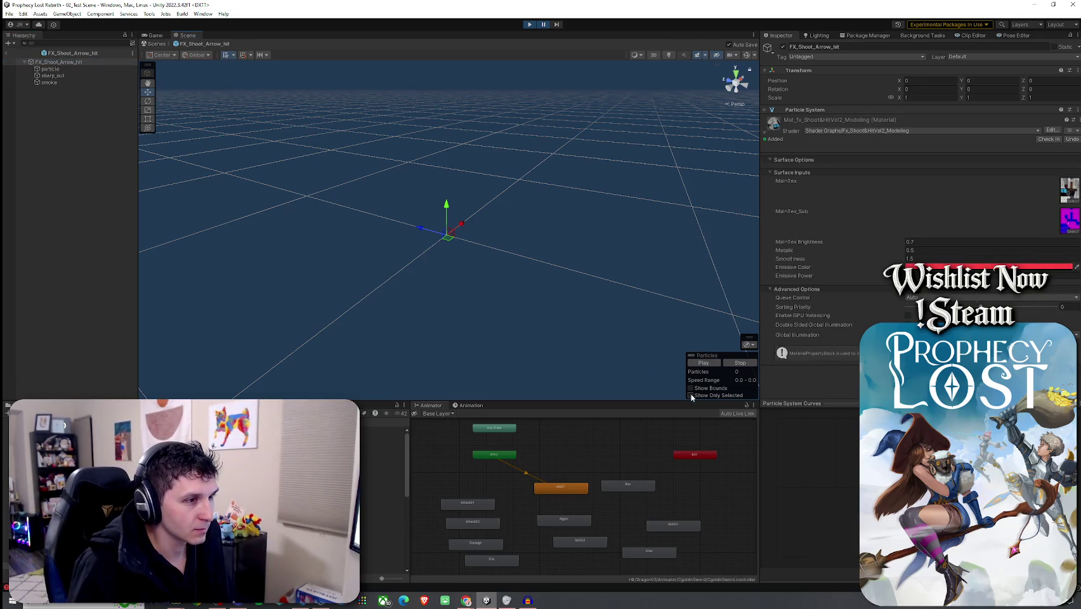
mouse_move(691, 347)
mouse_down()
mouse_move(541, 306)
mouse_move(717, 362)
mouse_up()
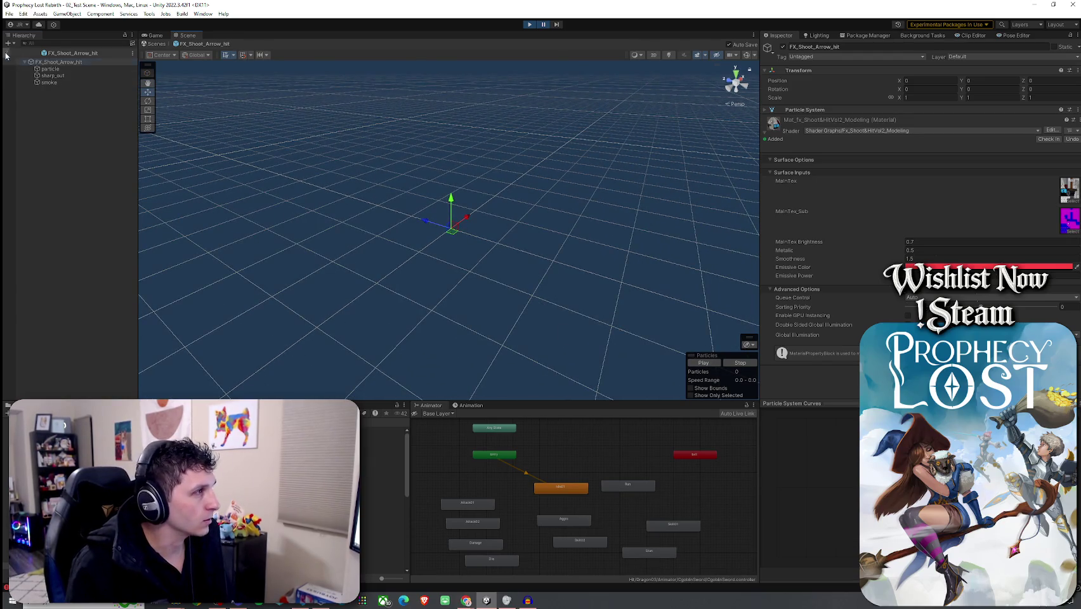
click(6, 56)
mouse_move(565, 222)
mouse_down()
mouse_move(457, 209)
mouse_move(321, 145)
mouse_move(451, 182)
mouse_move(280, 287)
mouse_up()
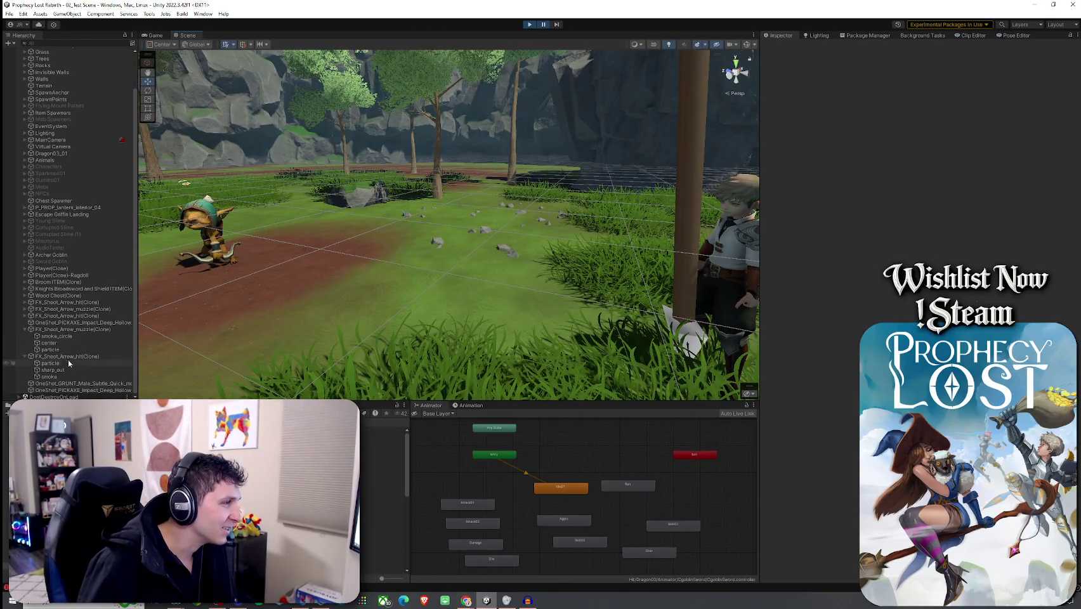
- Stop Play mode and save 02_Test Scene with File > Save
click(528, 25)
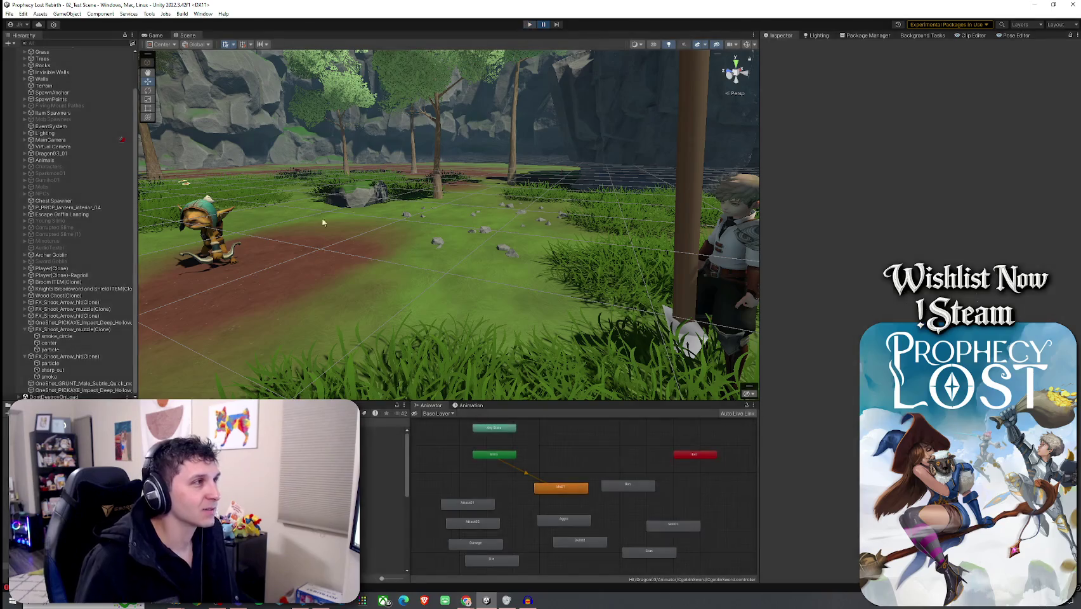
click(8, 14)
click(26, 54)
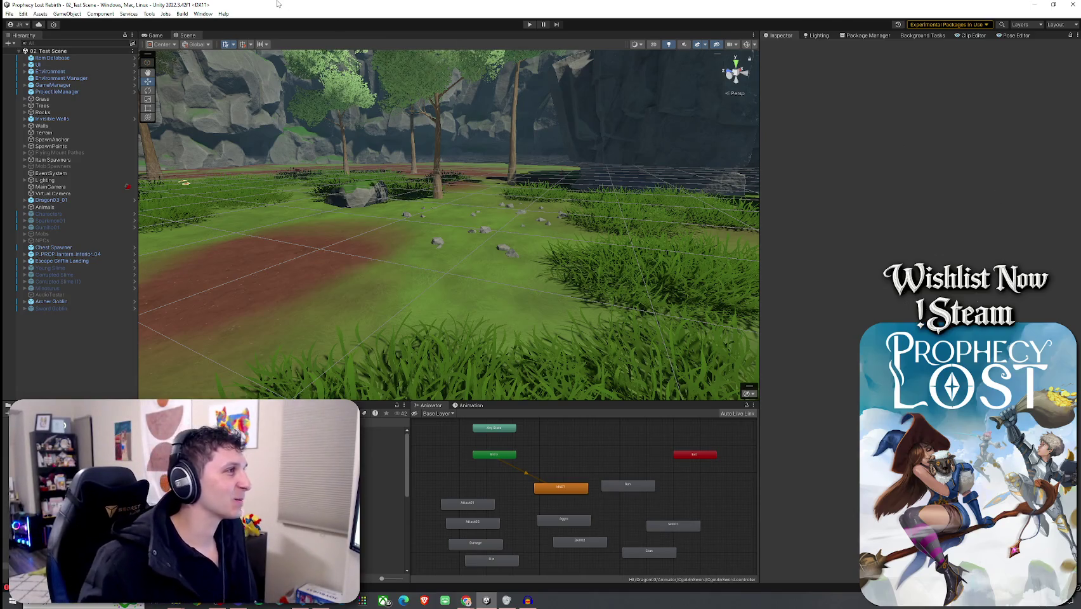
click(10, 13)
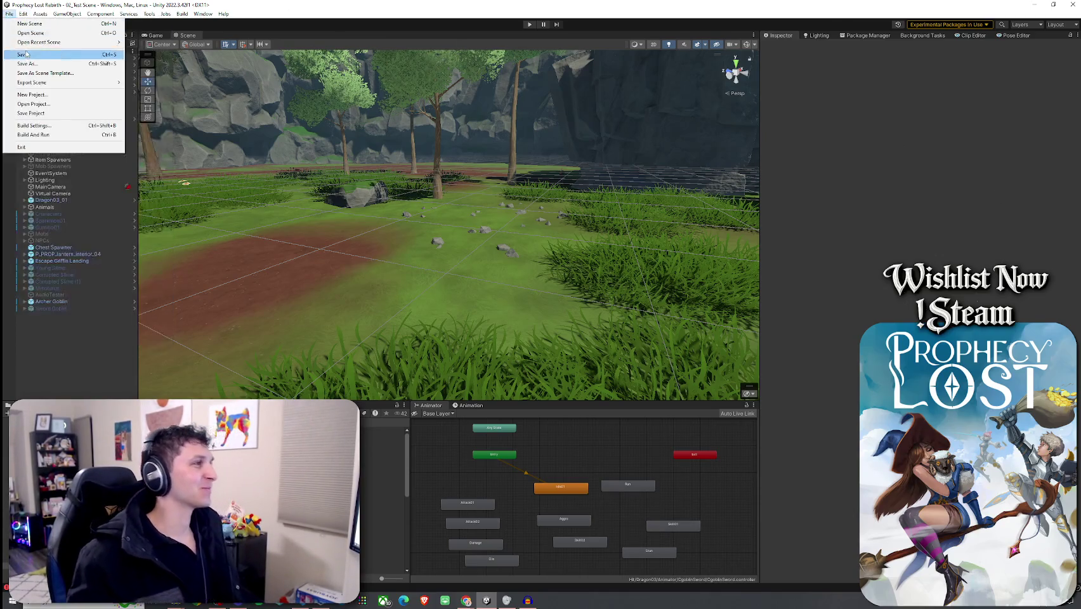
click(28, 54)
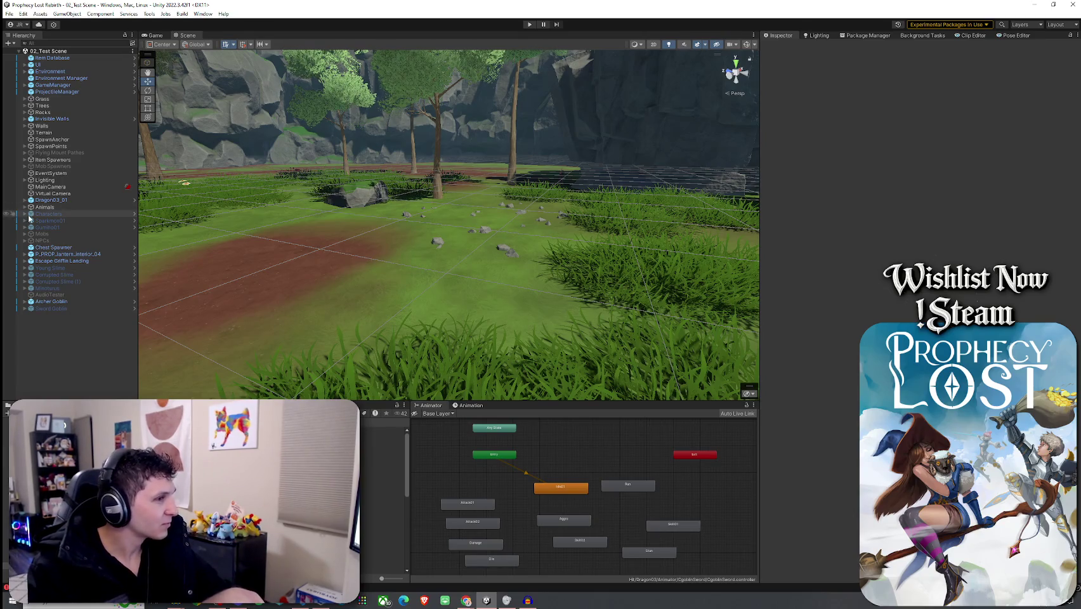
- Open the FX_Shoot_Arrow_muzzle prefab and expand its particle system settings
click(9, 14)
click(95, 4)
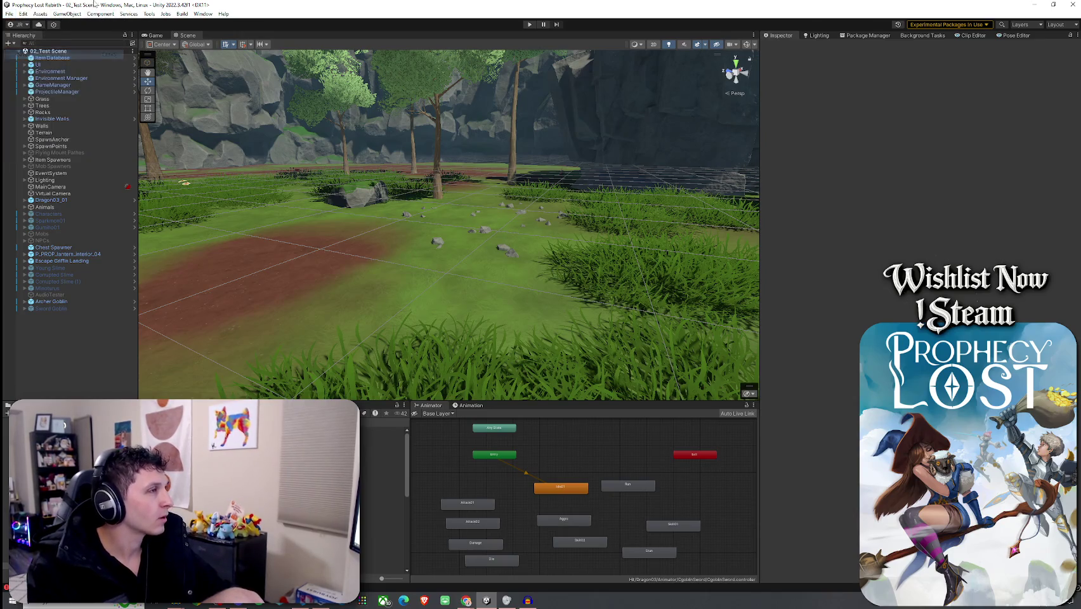
click(381, 443)
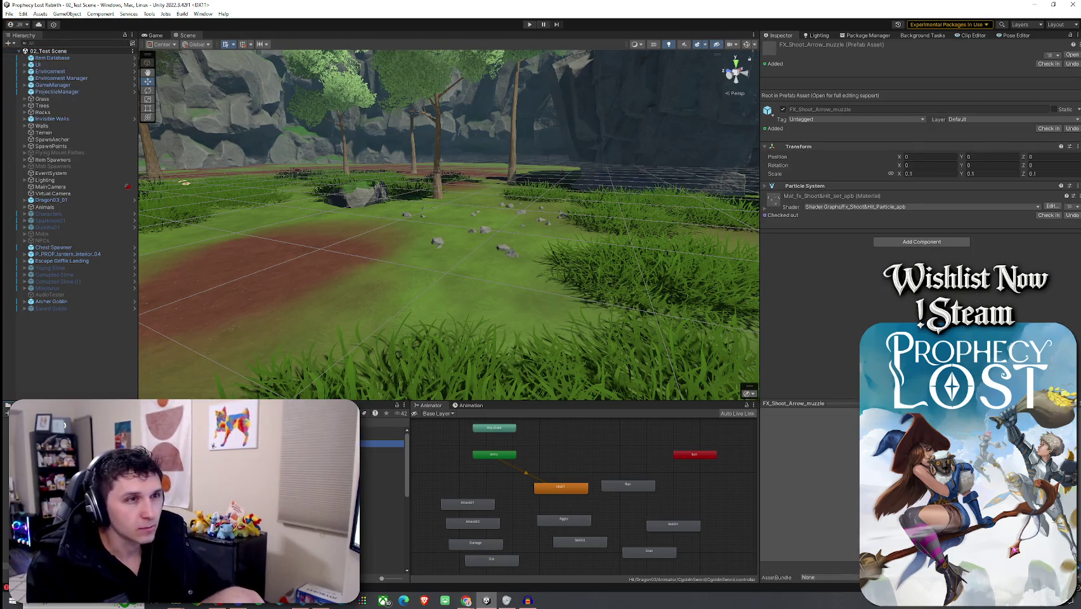
double_click(380, 443)
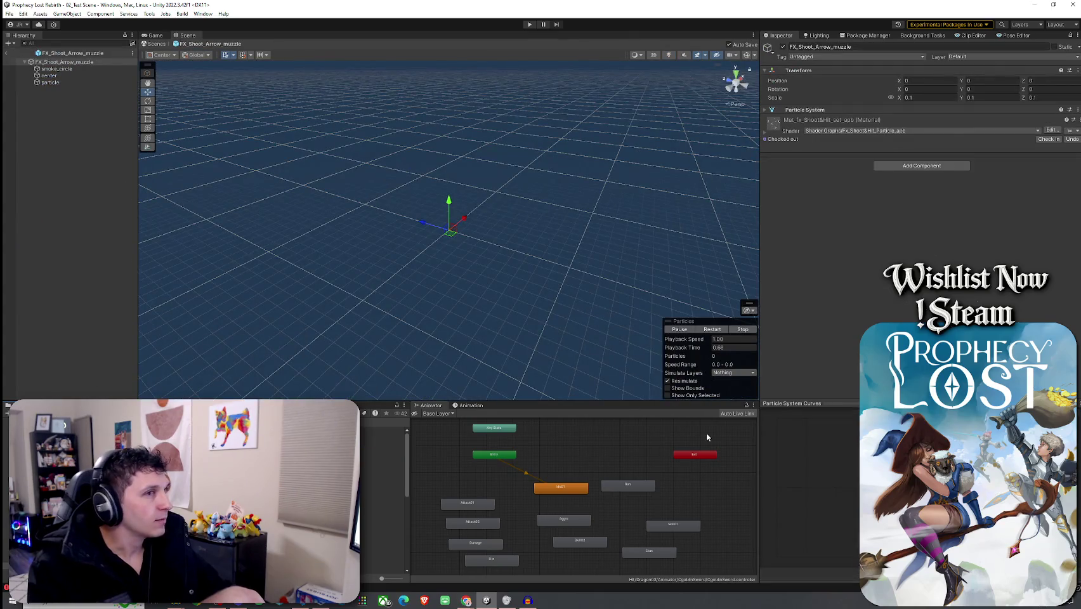
text(1)
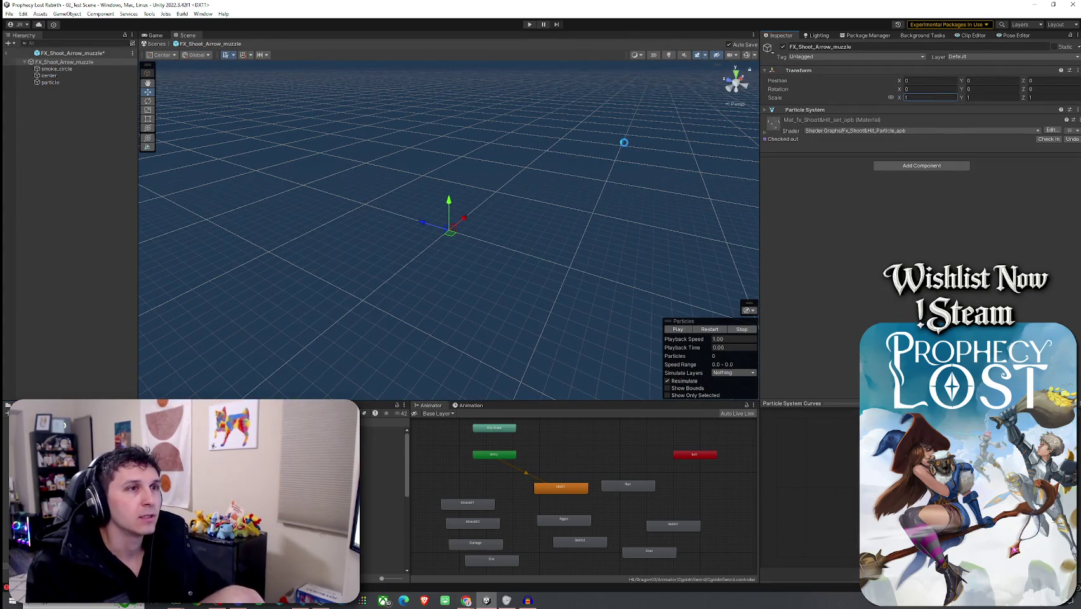
click(764, 111)
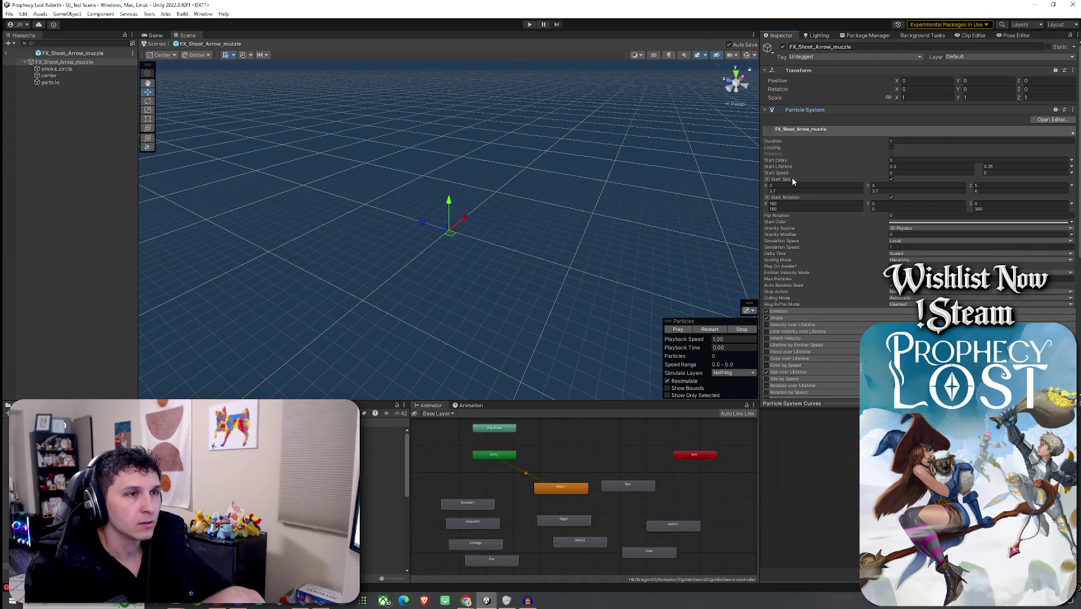
mouse_move(788, 183)
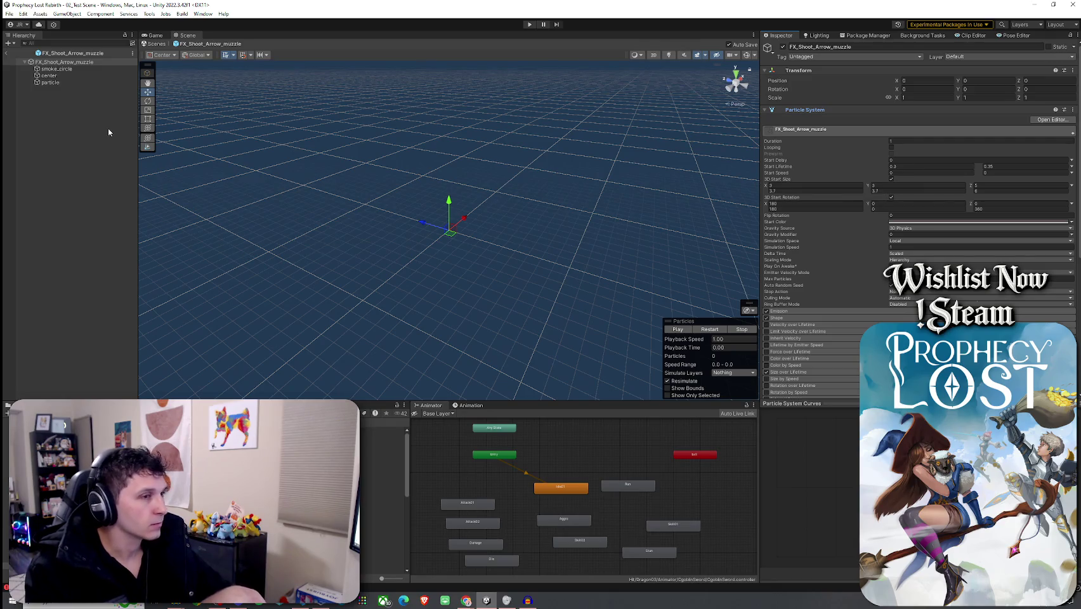
- Preview the smoke_circle burst and inspect the center child and muzzle parent settings
click(57, 69)
click(677, 330)
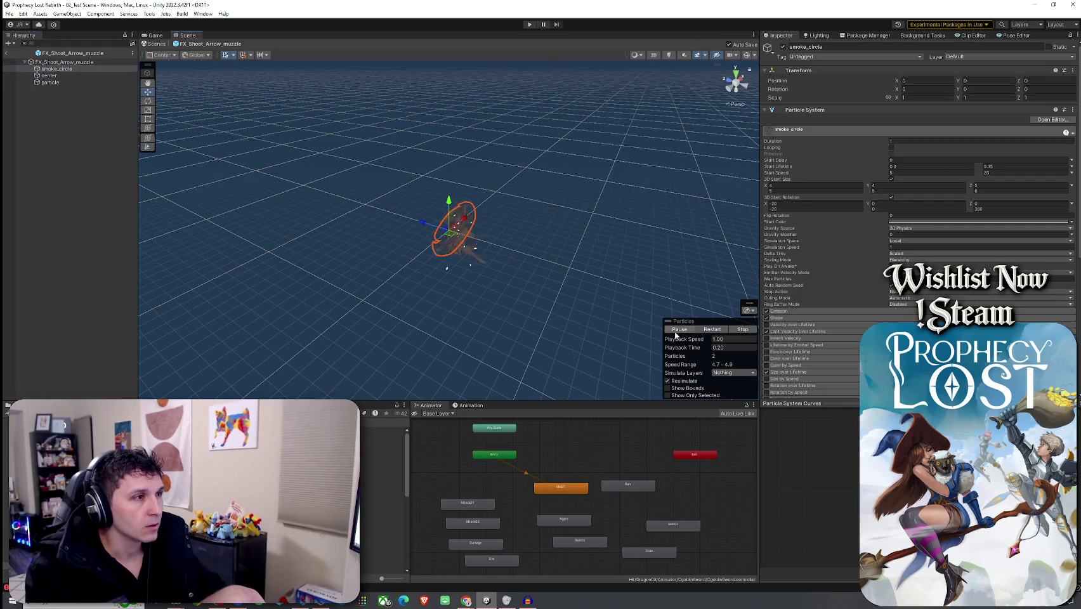
click(712, 330)
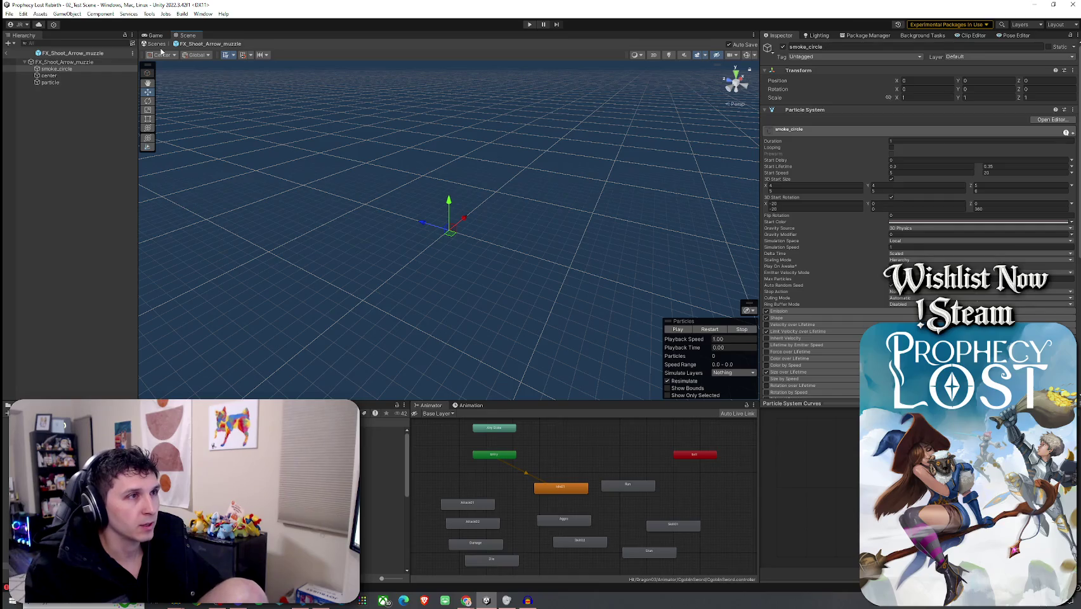
click(105, 75)
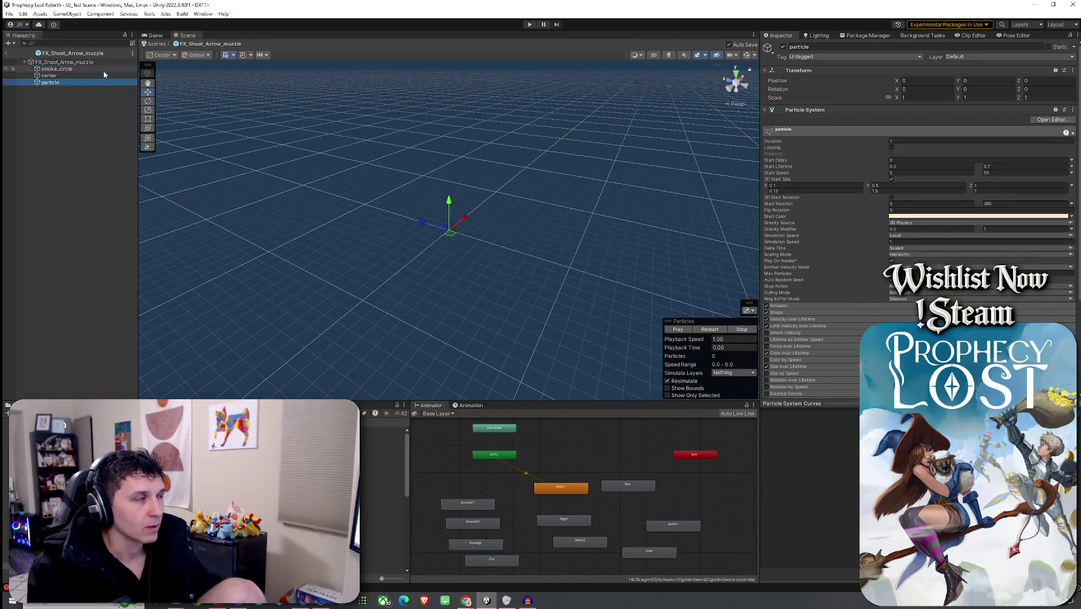
key(Up)
key(Up)
key(Down)
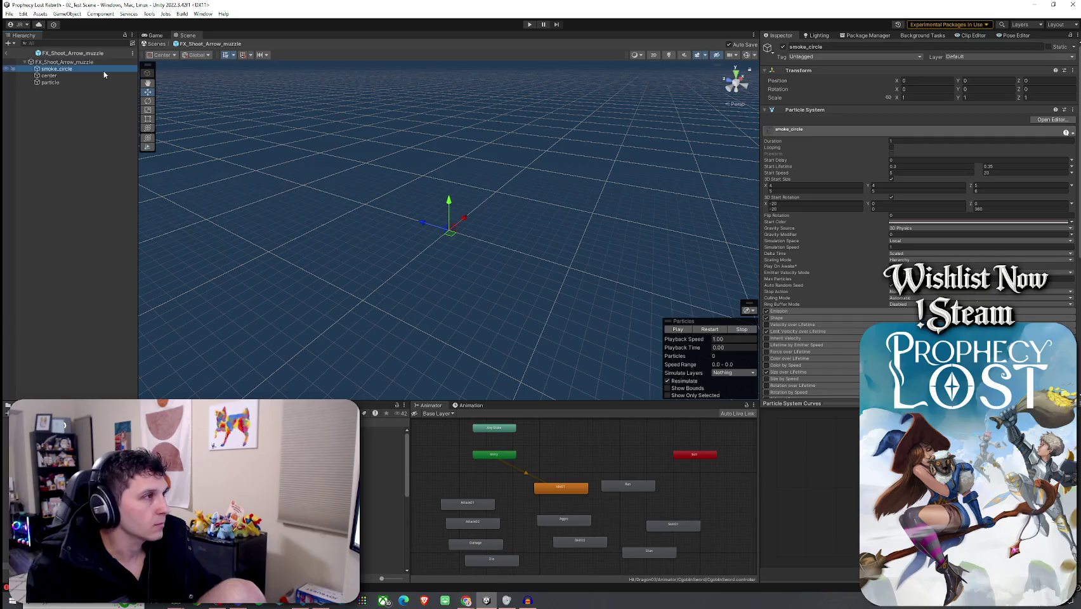
key(Up)
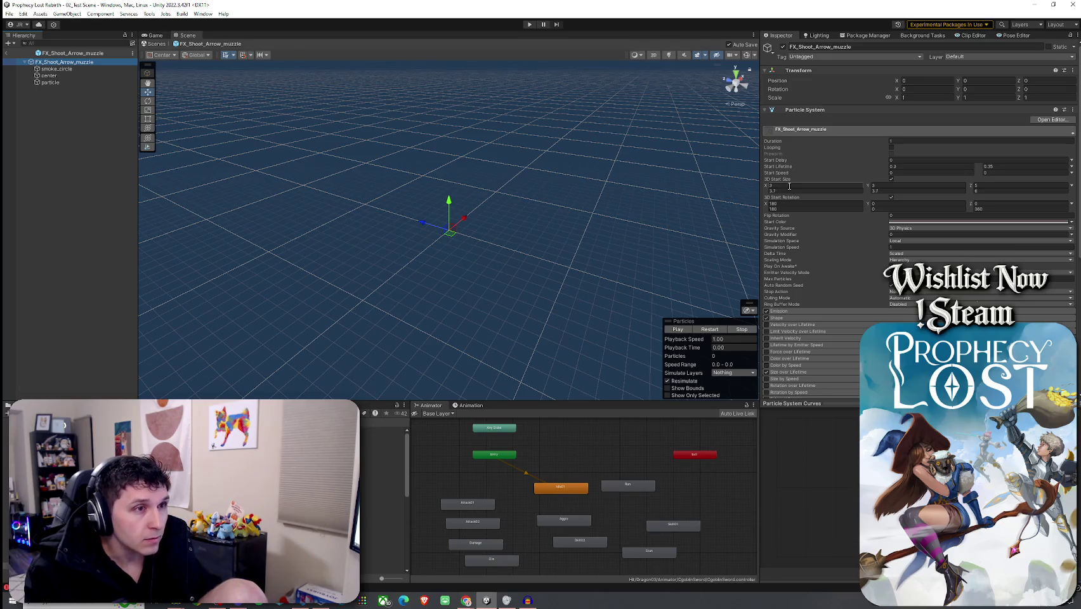
- Set the 3D Start Size Z to 1.67 and save the prefab
click(789, 186)
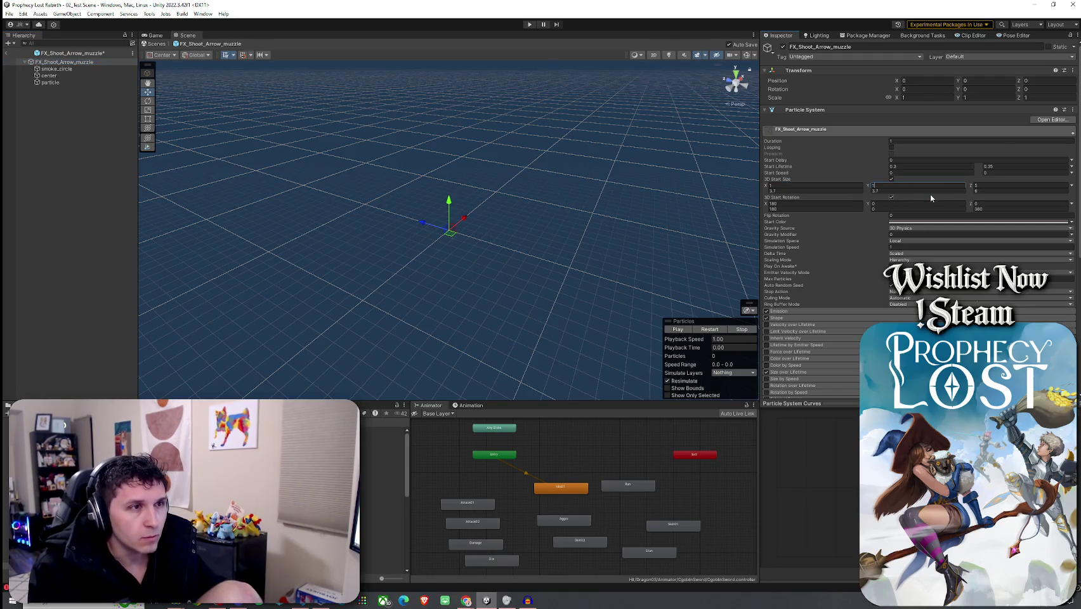
key(ctrl+s)
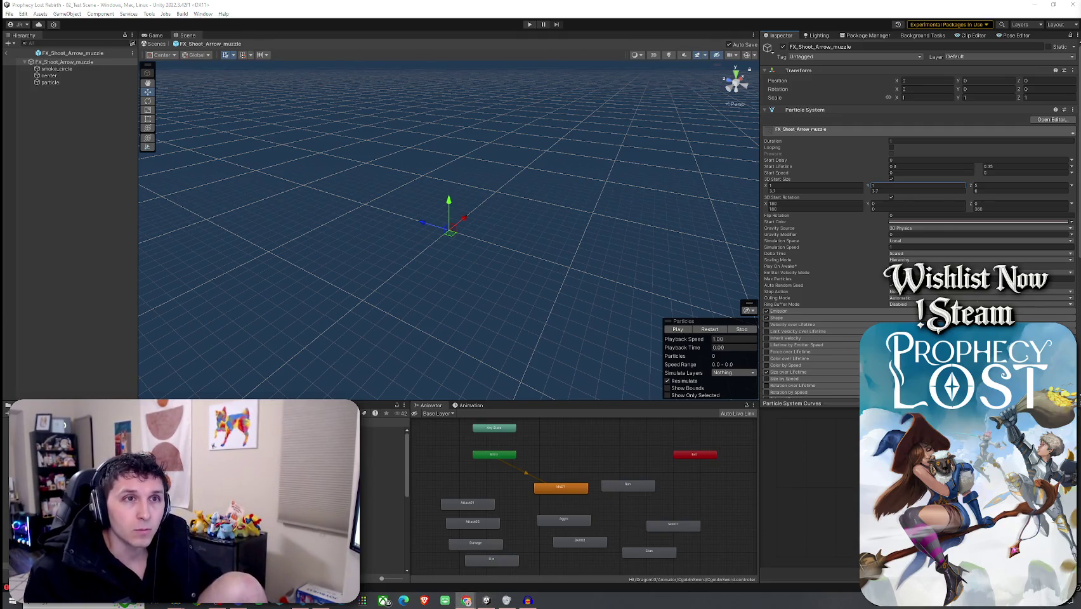
key(Tab)
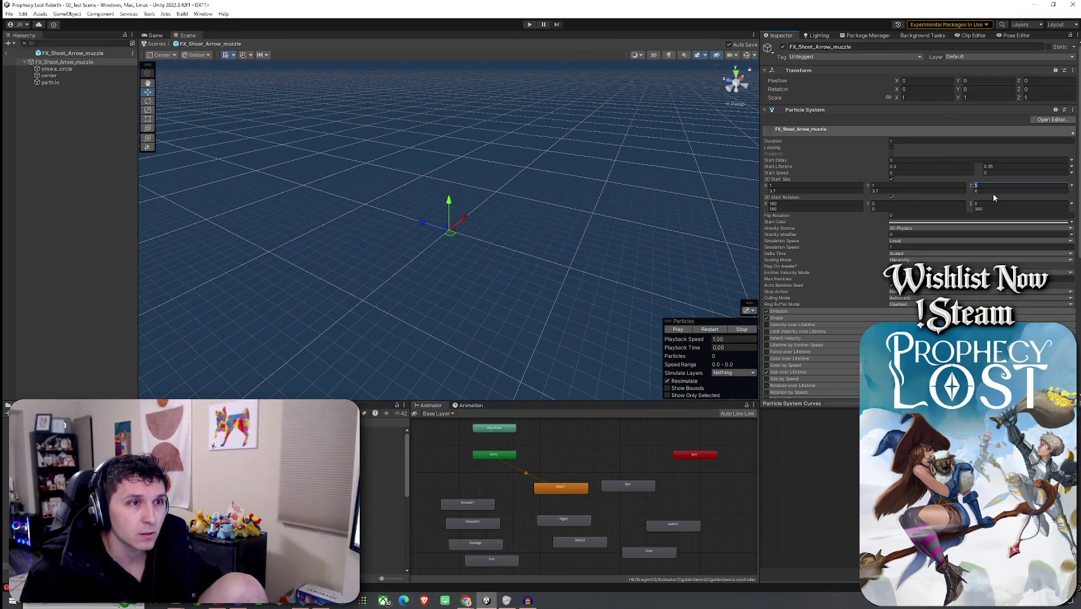
text(1.67)
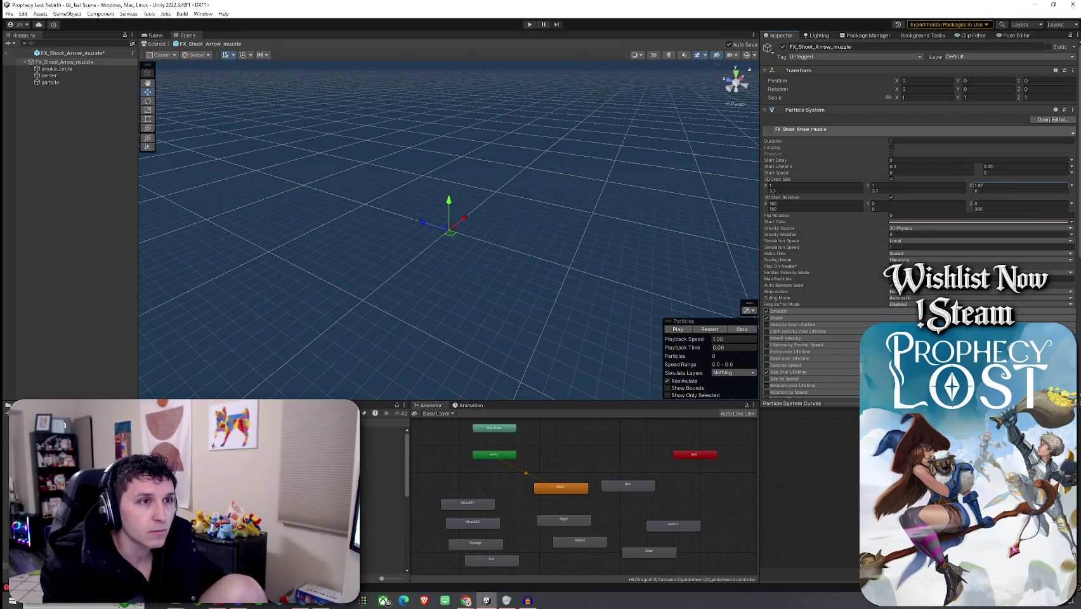
key(ctrl+s)
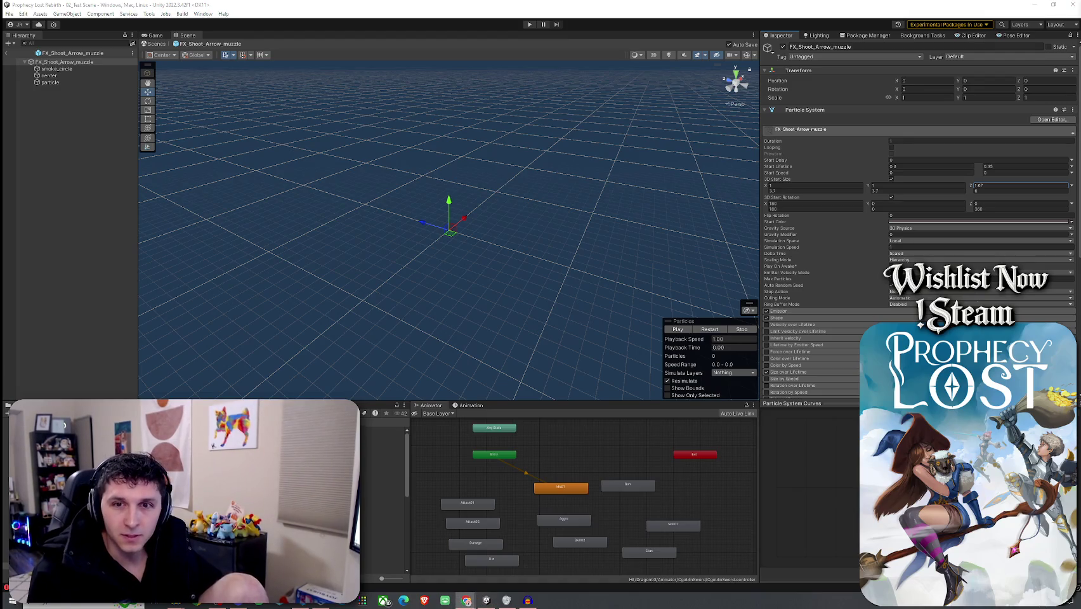
- Replay the muzzle burst preview several times in the Particles overlay
click(816, 192)
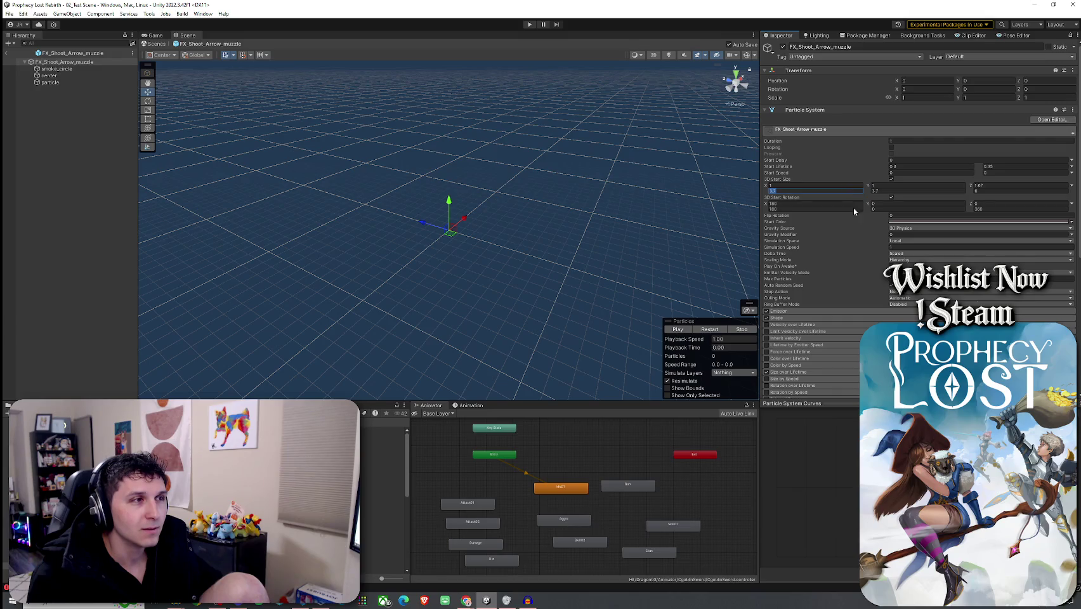
click(678, 329)
mouse_move(571, 273)
mouse_down()
mouse_move(646, 265)
mouse_move(670, 250)
mouse_up()
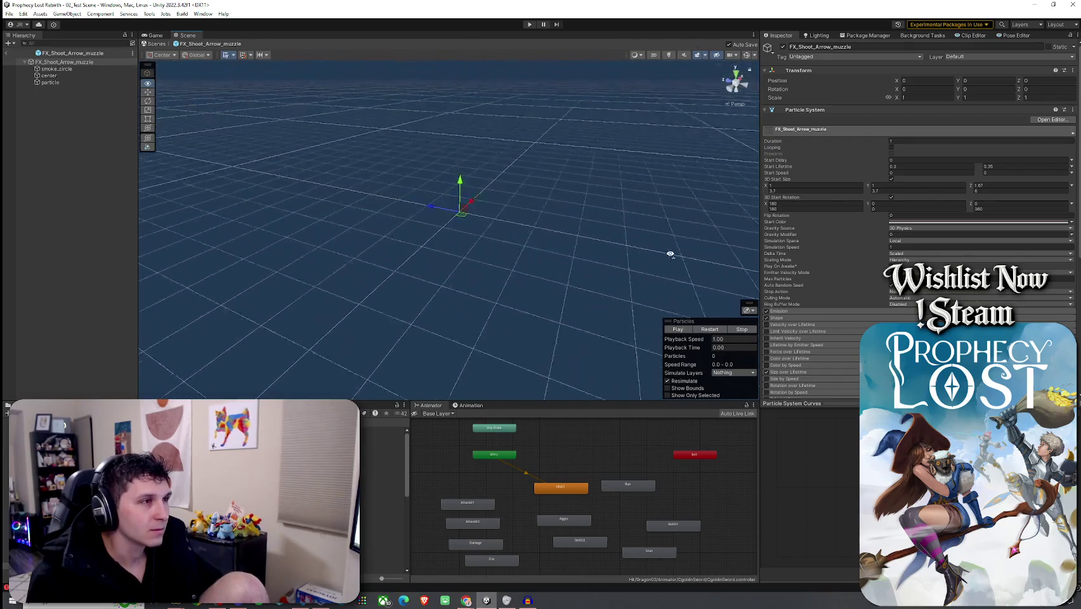
click(709, 329)
click(710, 329)
click(710, 329)
click(709, 329)
- Set the second-row X and Y start sizes to 1 and replay the smaller burst
click(812, 191)
text(1)
key(Tab)
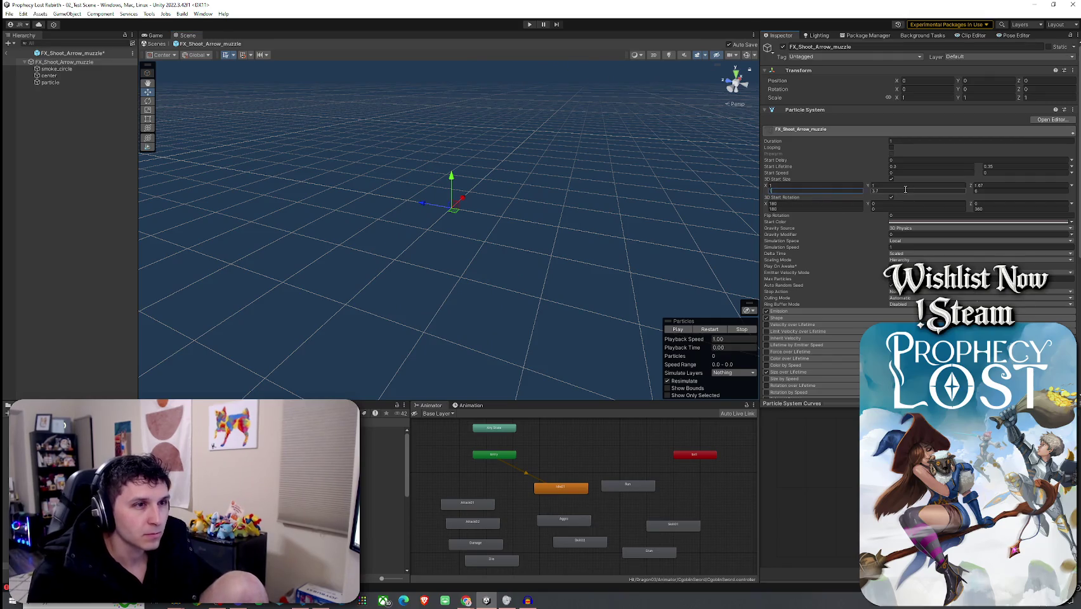
text(1)
key(Tab)
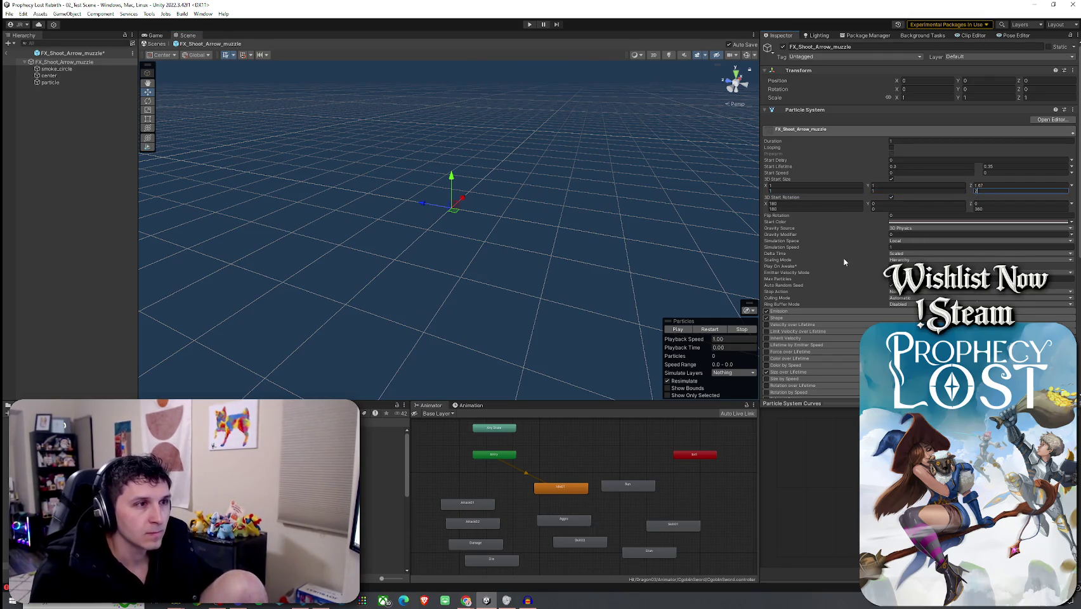
click(704, 329)
click(702, 329)
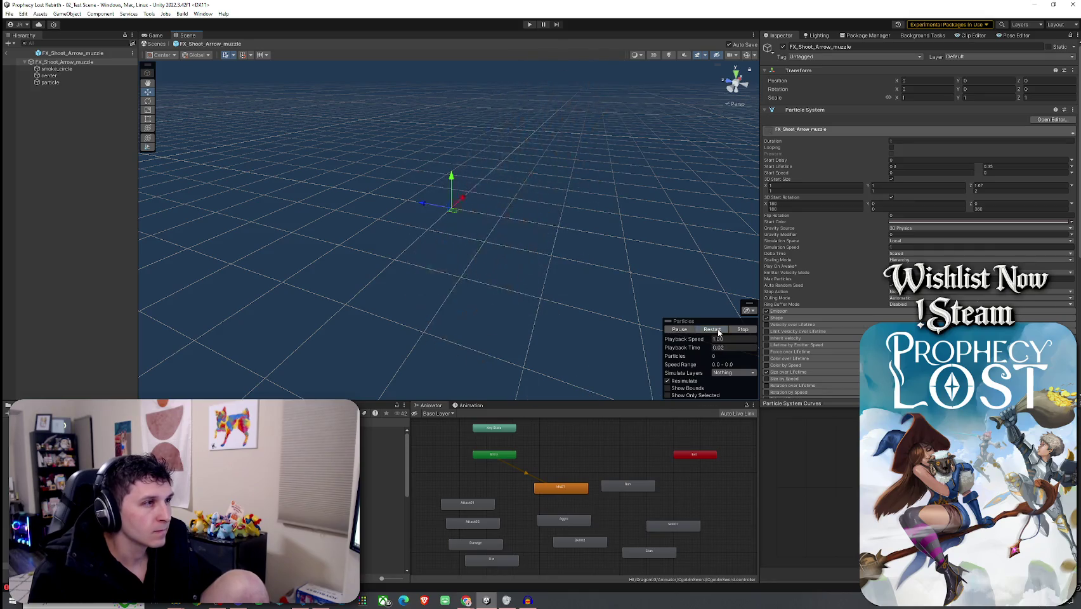
click(707, 330)
click(711, 330)
click(85, 69)
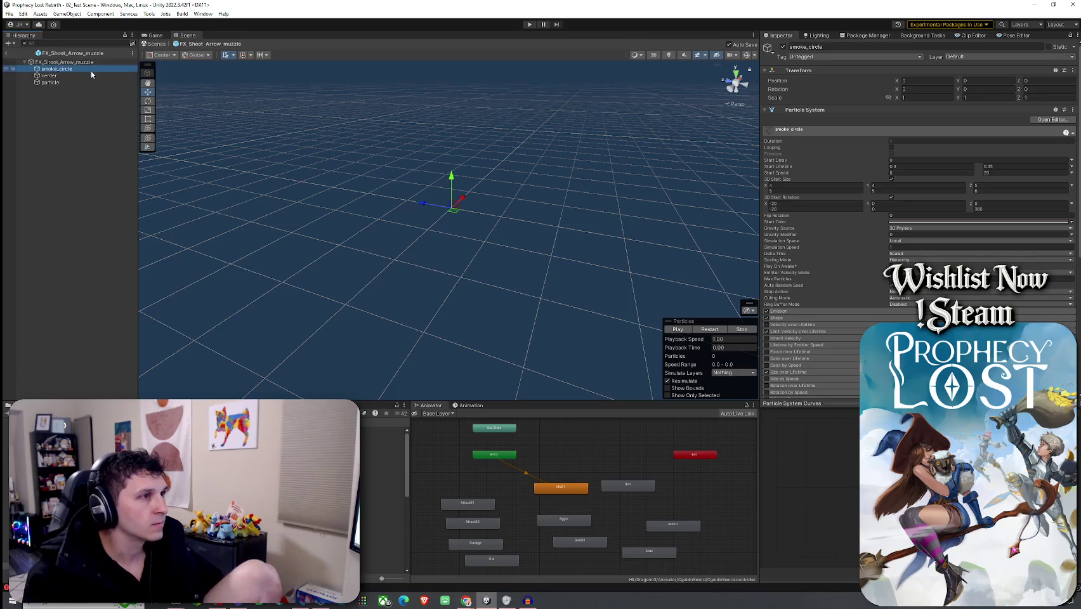
- Set smoke_circle's 3D start size to 1/1/1 and 1/1/1.2, then replay its preview
click(818, 185)
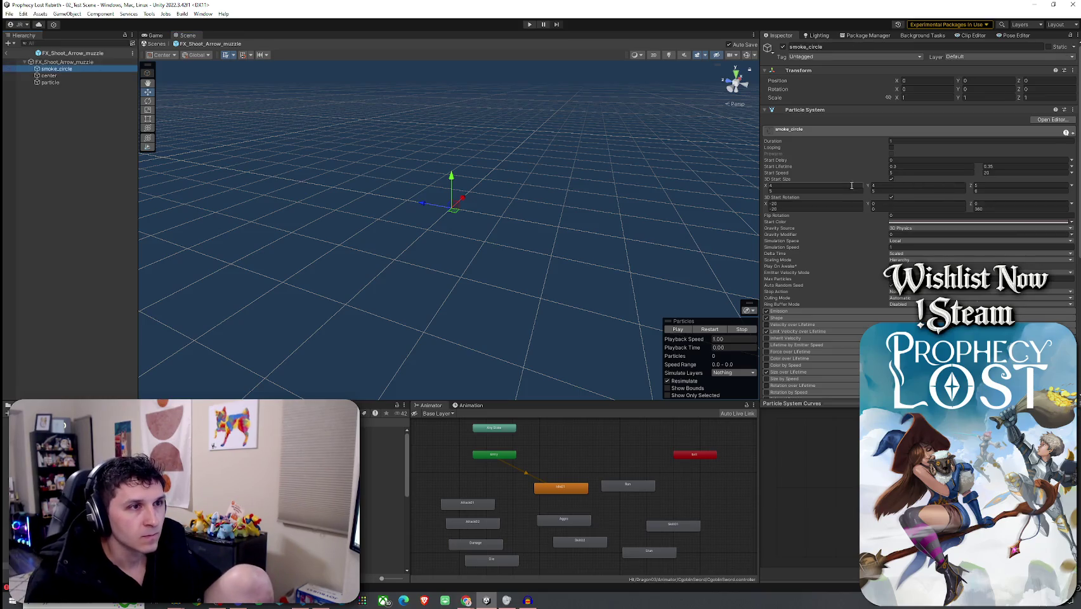
text(1)
click(902, 186)
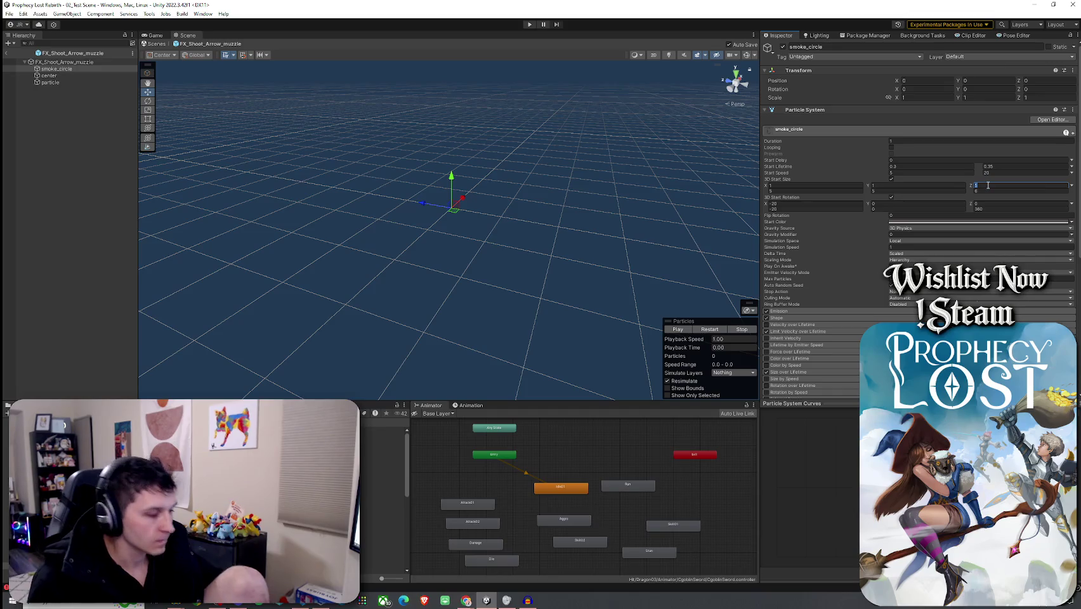
text(1.2)
key(Tab)
text(1)
key(Tab)
text(1)
key(Tab)
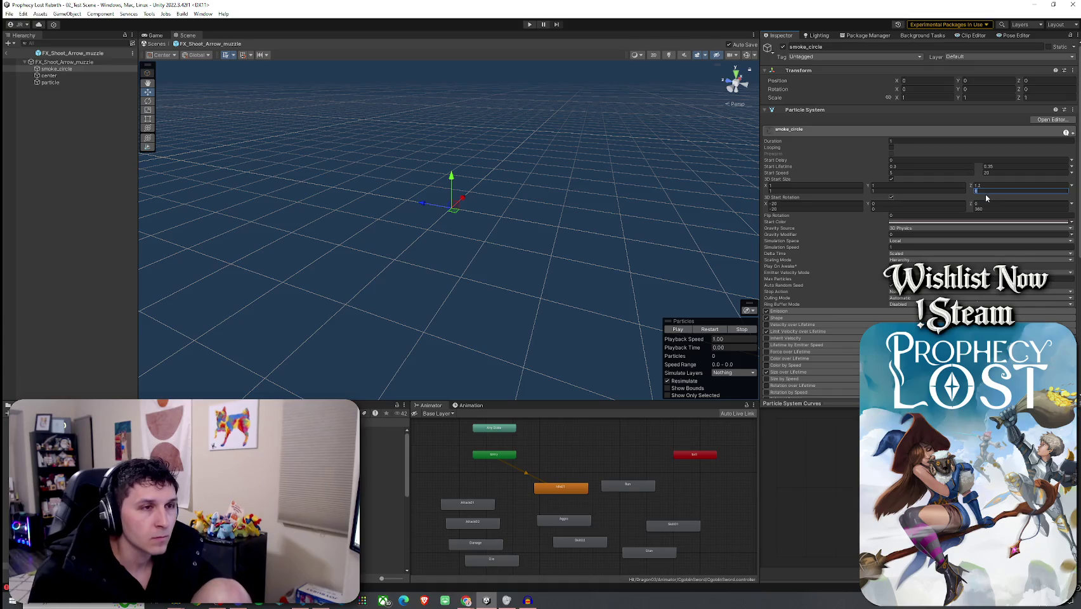
text(1.2)
click(718, 330)
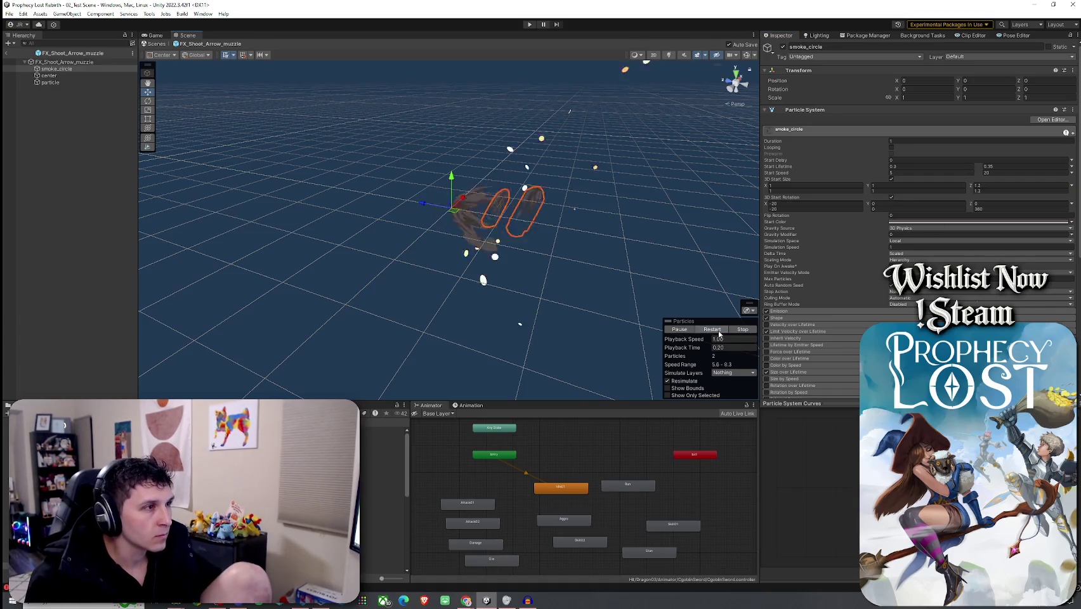
click(710, 331)
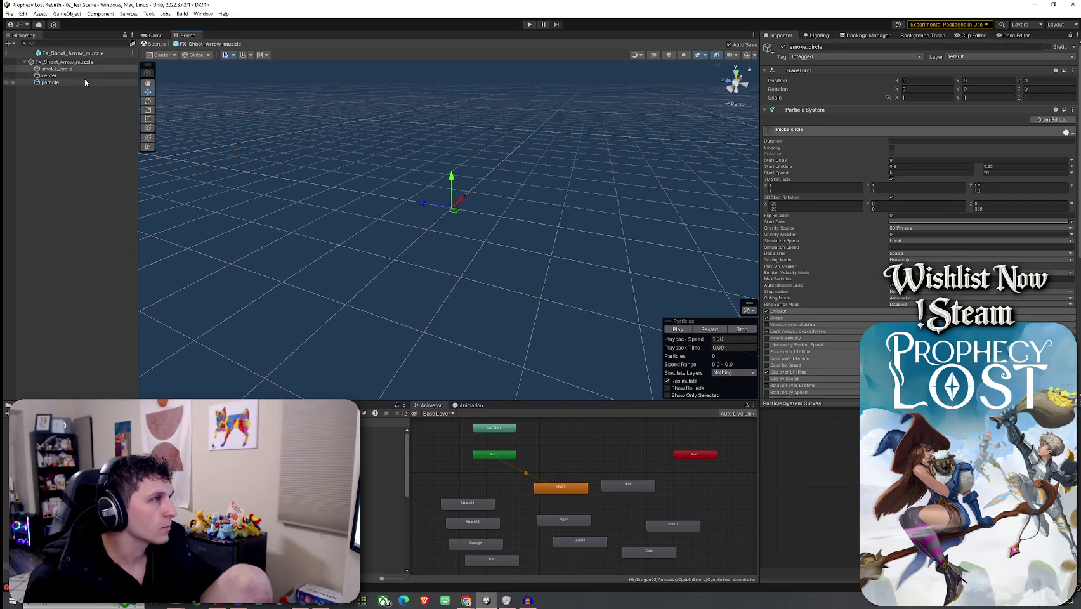
- Shrink the center sparks' 3D start size Y and Z to 0.25 and preview the burst
click(49, 75)
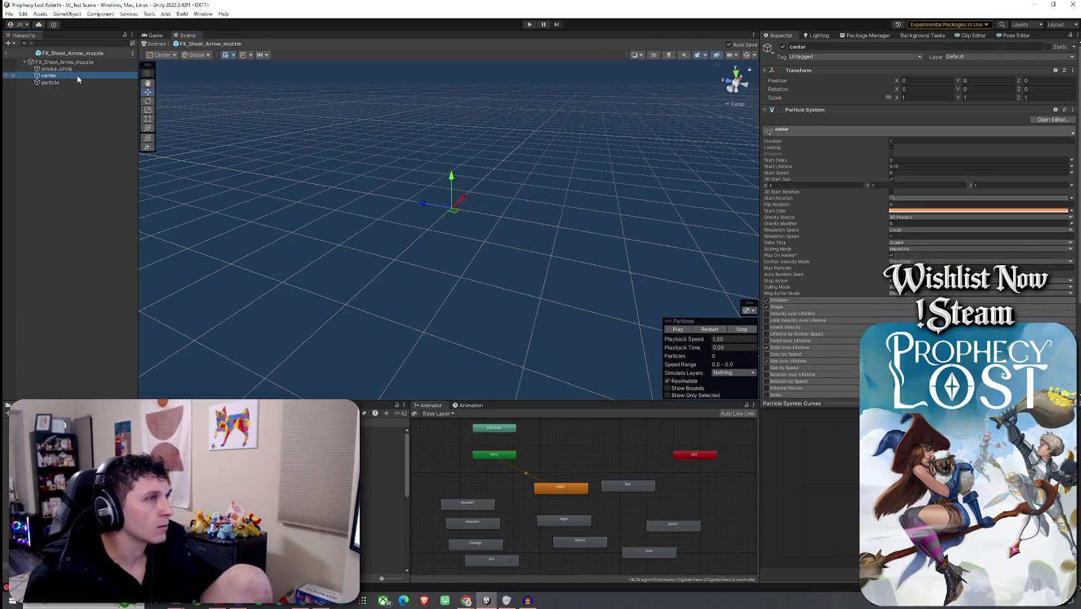
click(788, 185)
click(893, 185)
click(988, 185)
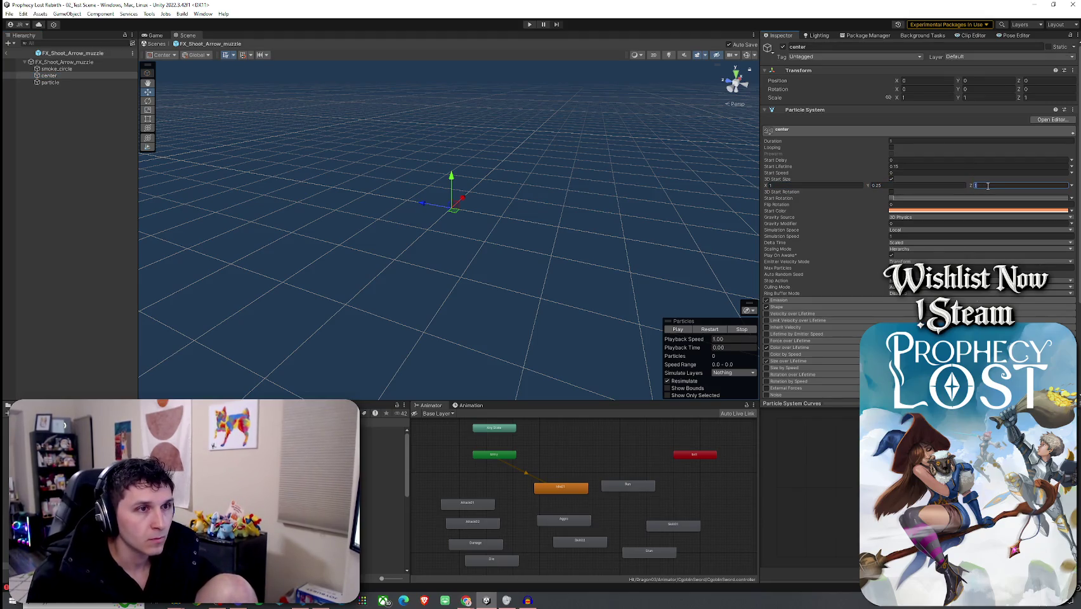
text(0.25)
click(708, 330)
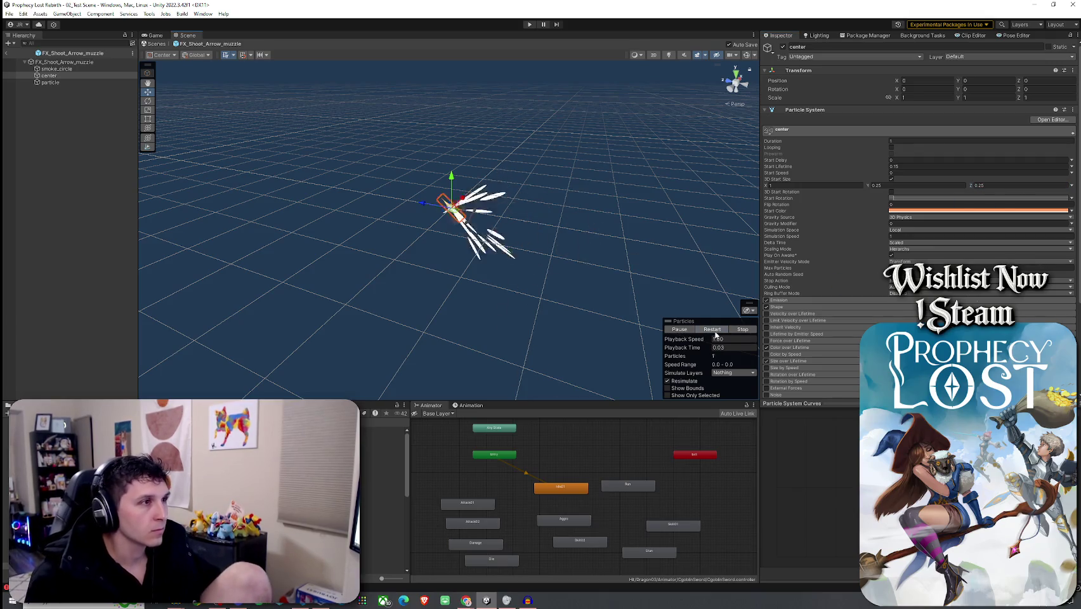
click(49, 82)
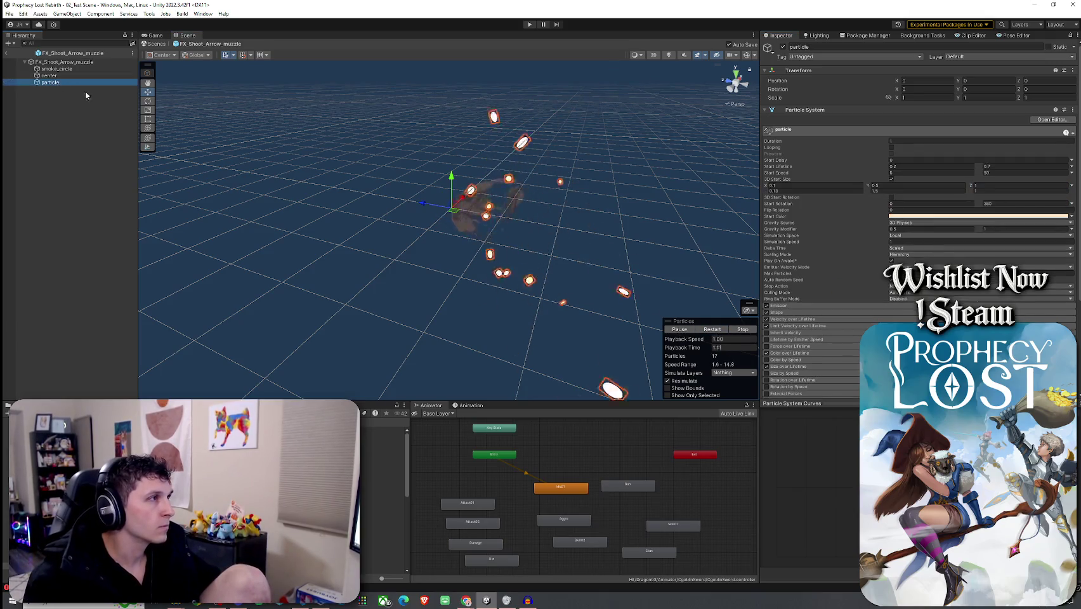
- Lower the muzzle particle's maximum particle count to 8 and replay the burst
drag(680, 344, 676, 320)
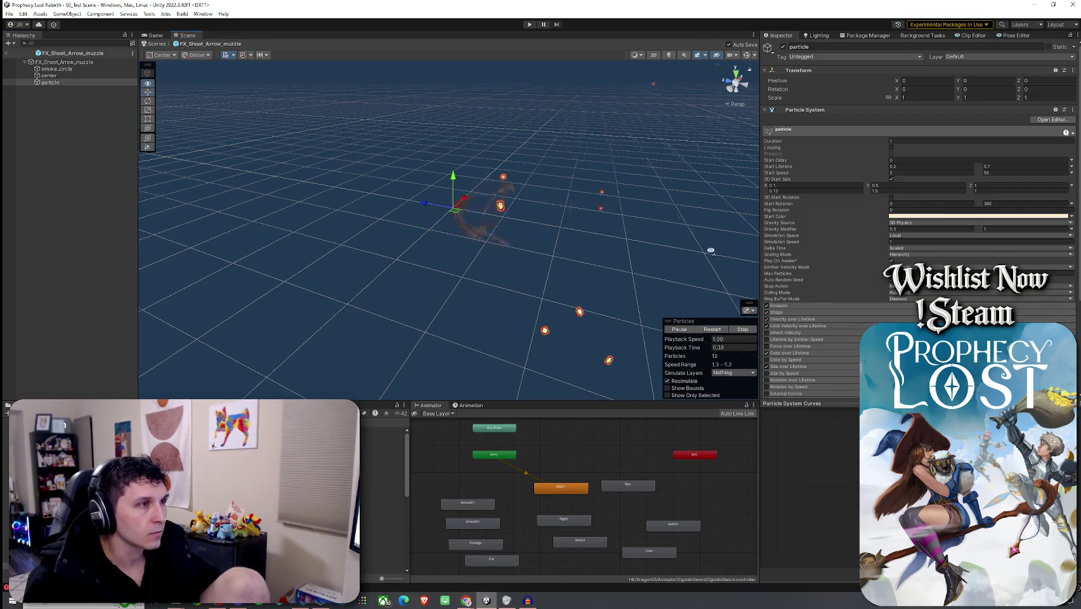
click(712, 329)
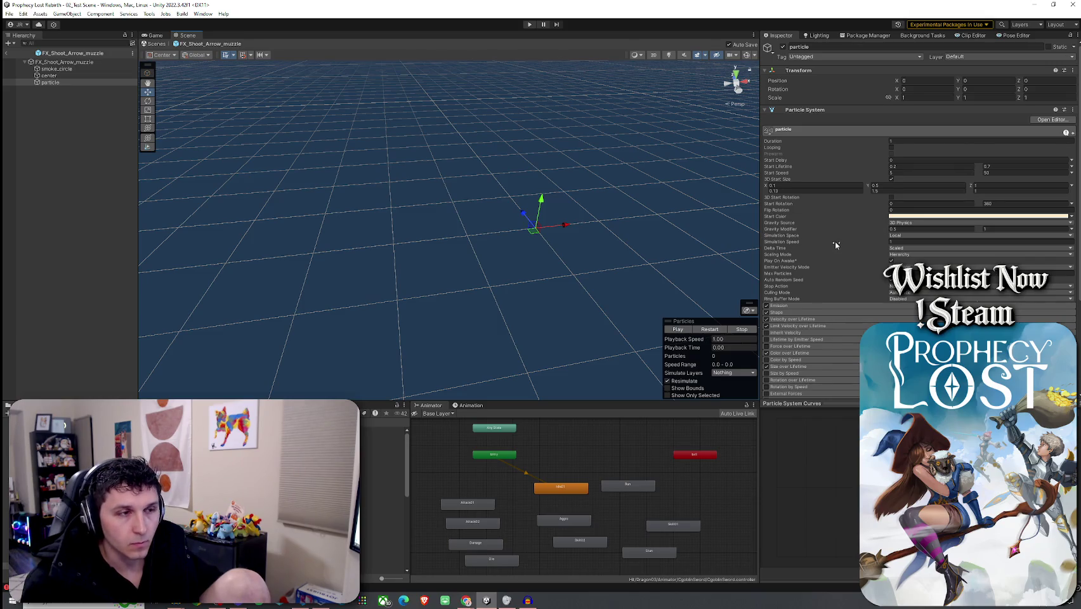
scroll(836, 245, down, 2)
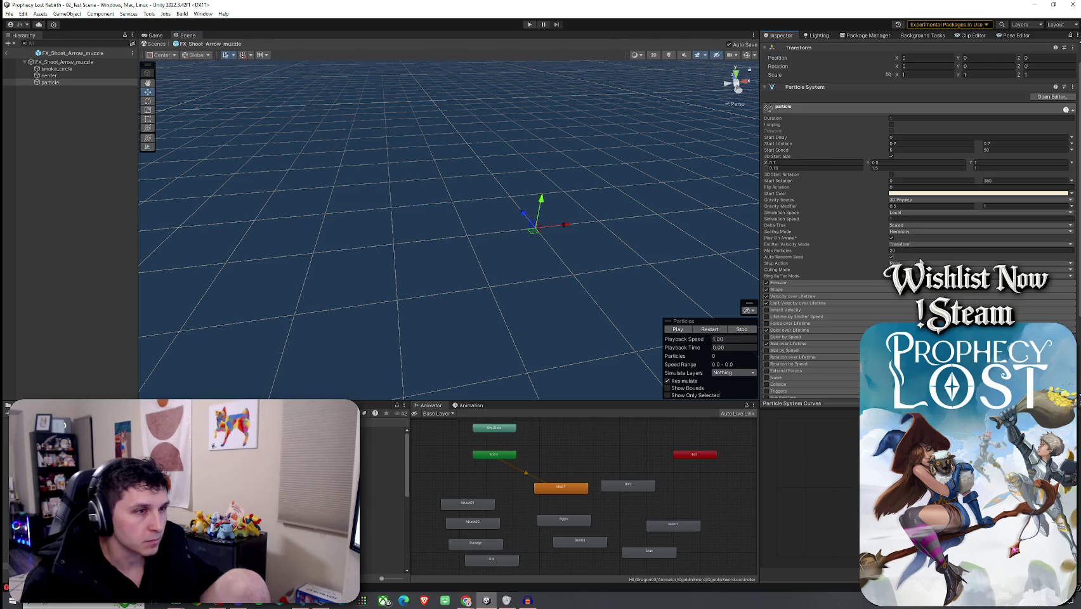
click(911, 251)
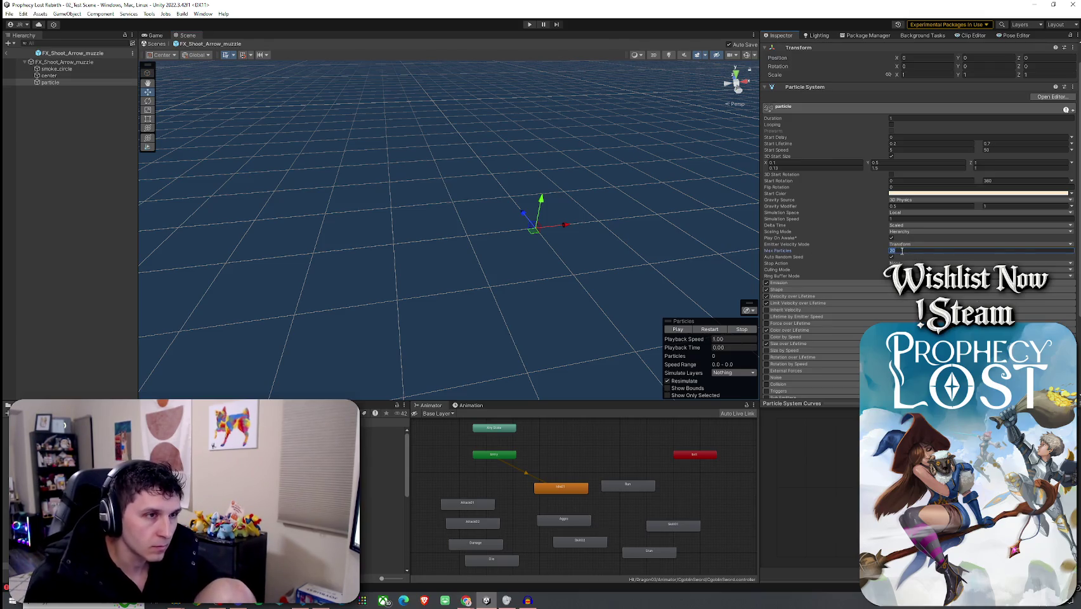
text(8)
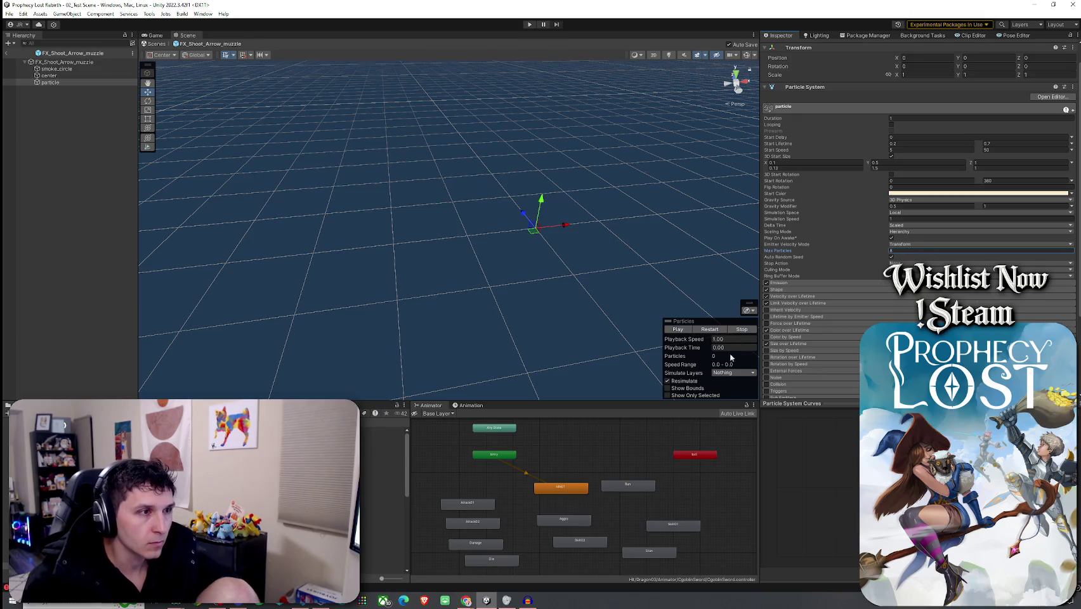
click(710, 330)
click(713, 335)
key(f)
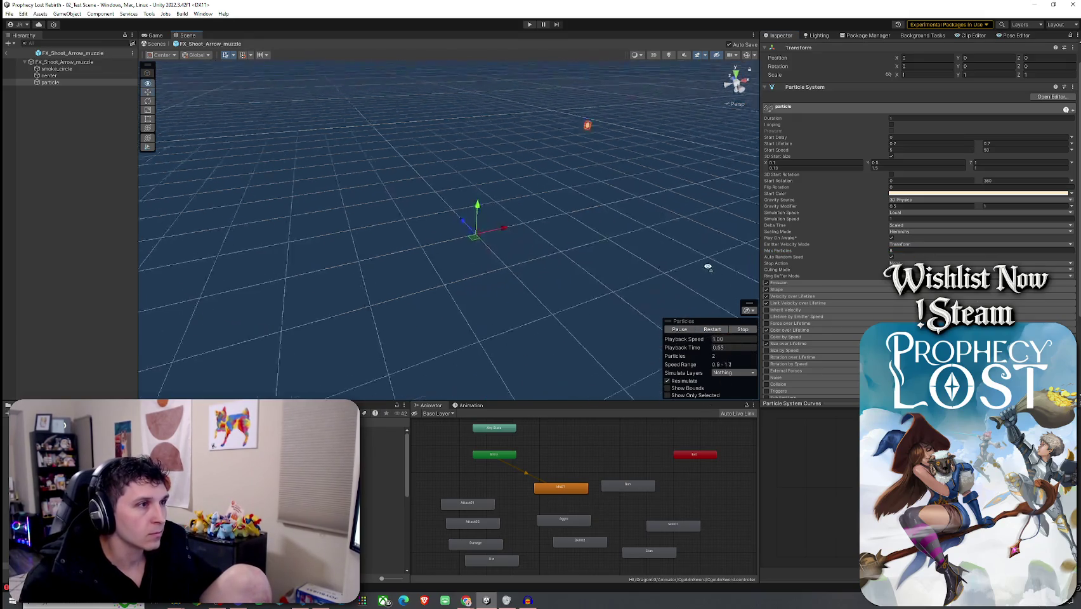
click(711, 331)
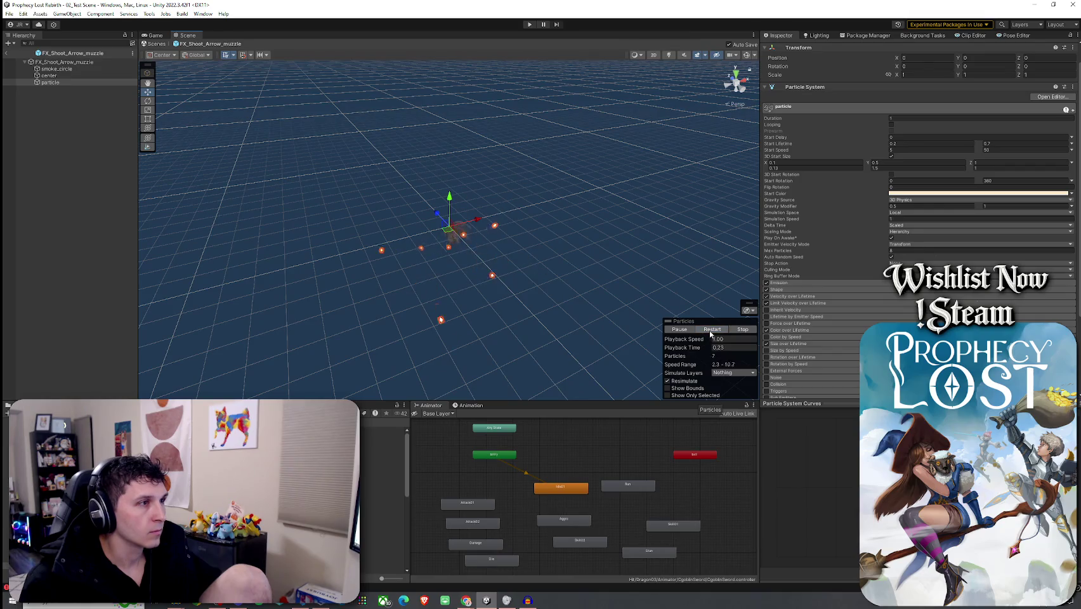
- Set the particle's first-row 3D start size to X 0.05, Y 0.25, Z 0.5
scroll(631, 237, down, 3)
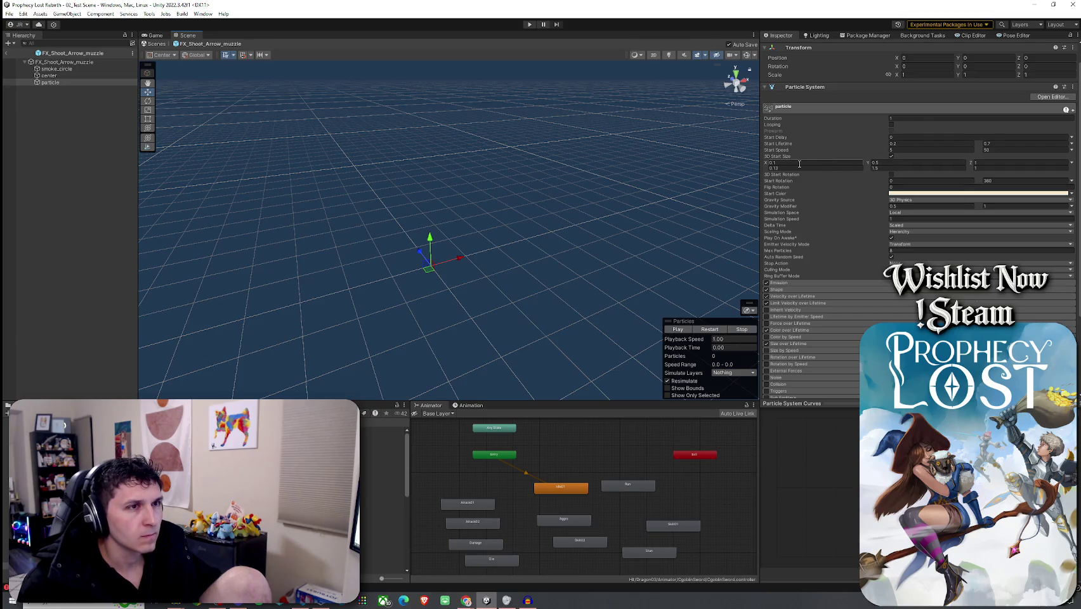
text(0.05)
click(889, 164)
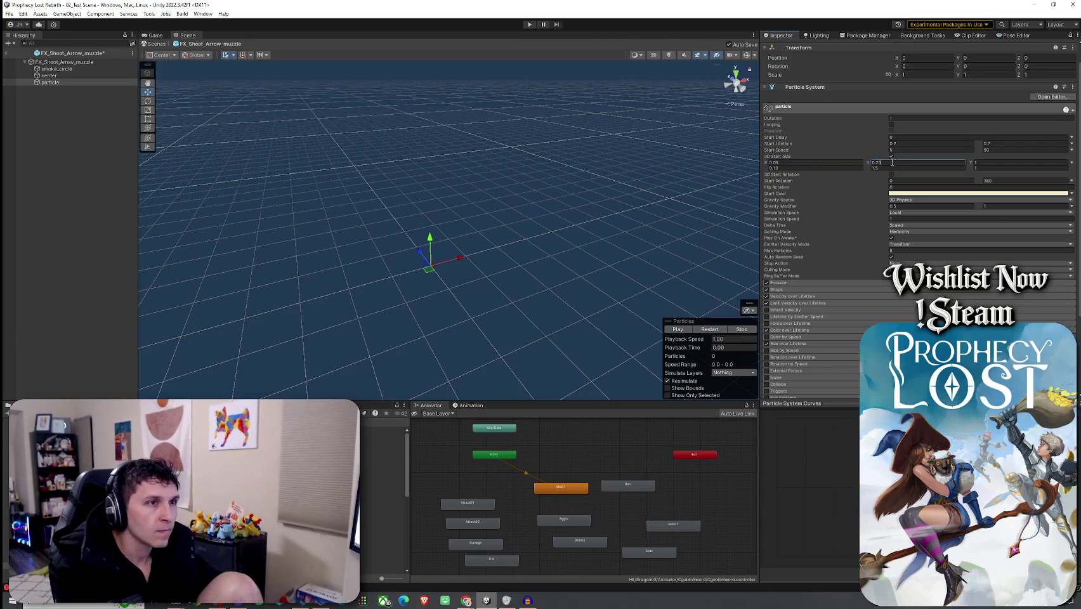
key(Tab)
click(993, 162)
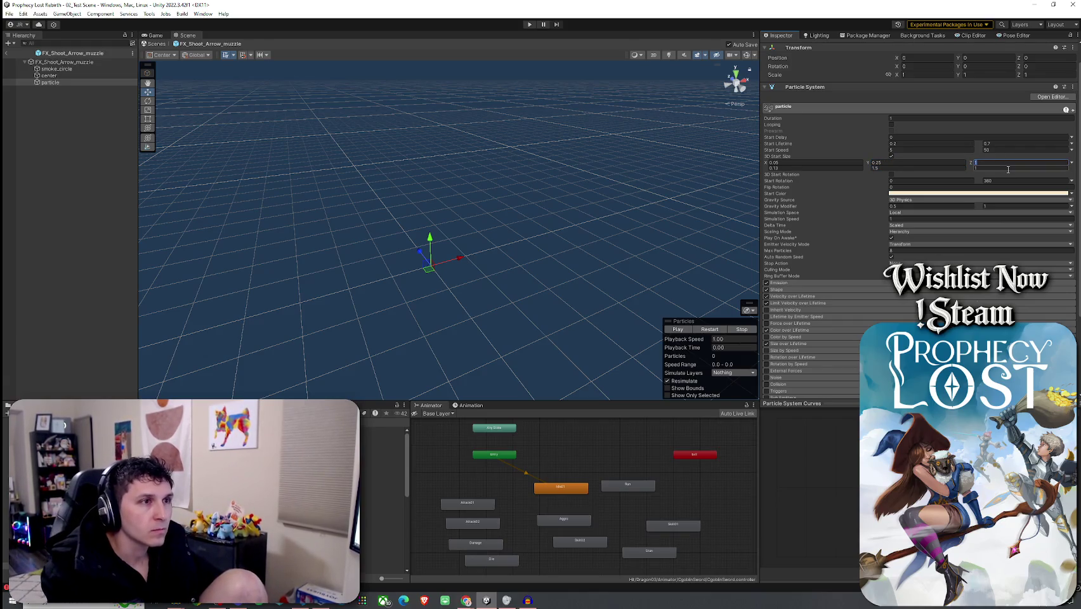
text(0.5)
key(Return)
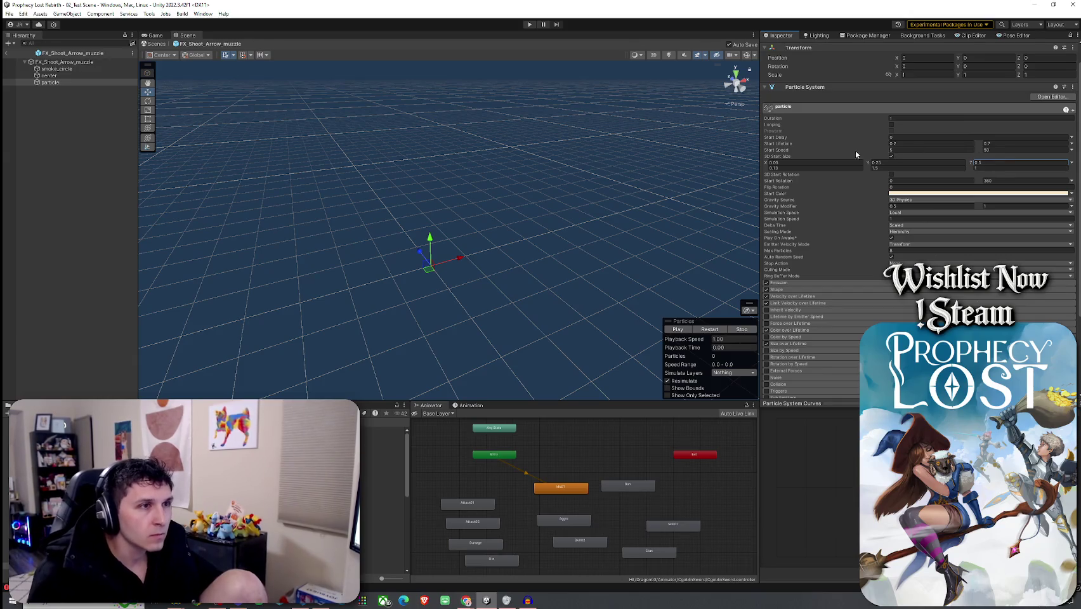
click(726, 329)
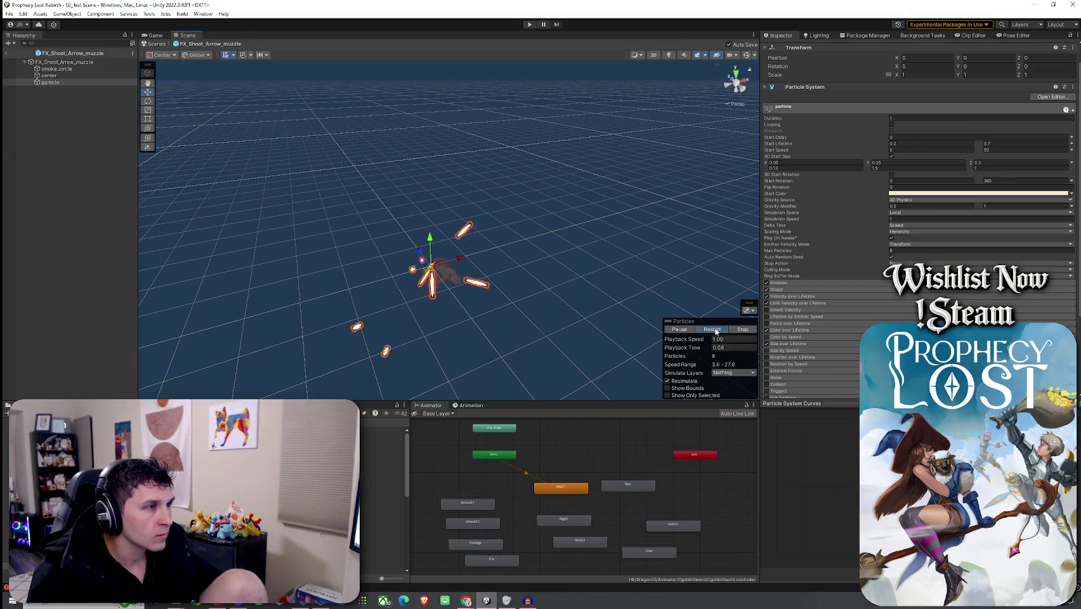
click(715, 331)
click(715, 330)
- Set the second-row 3D start size to 0.05/0.75/0.5 and replay the burst
click(833, 168)
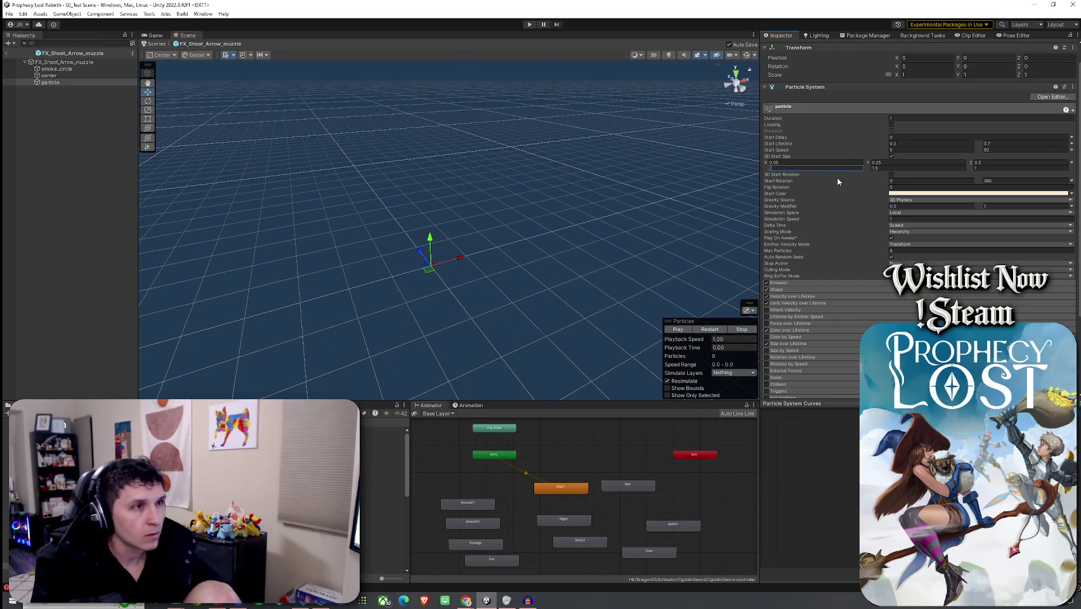
click(887, 167)
text(5)
click(992, 168)
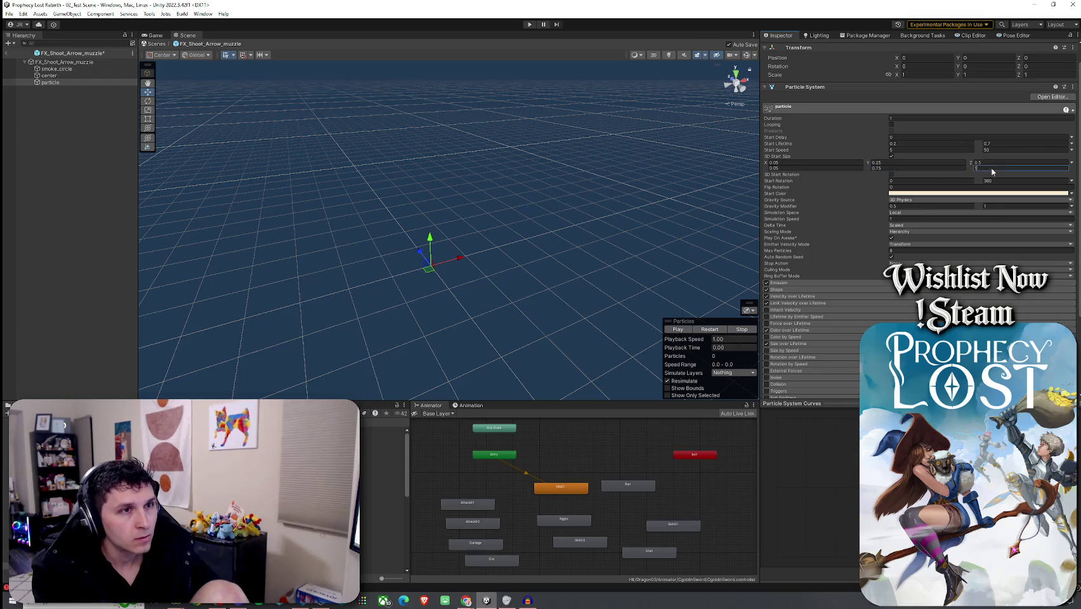
text(0.5)
key(Return)
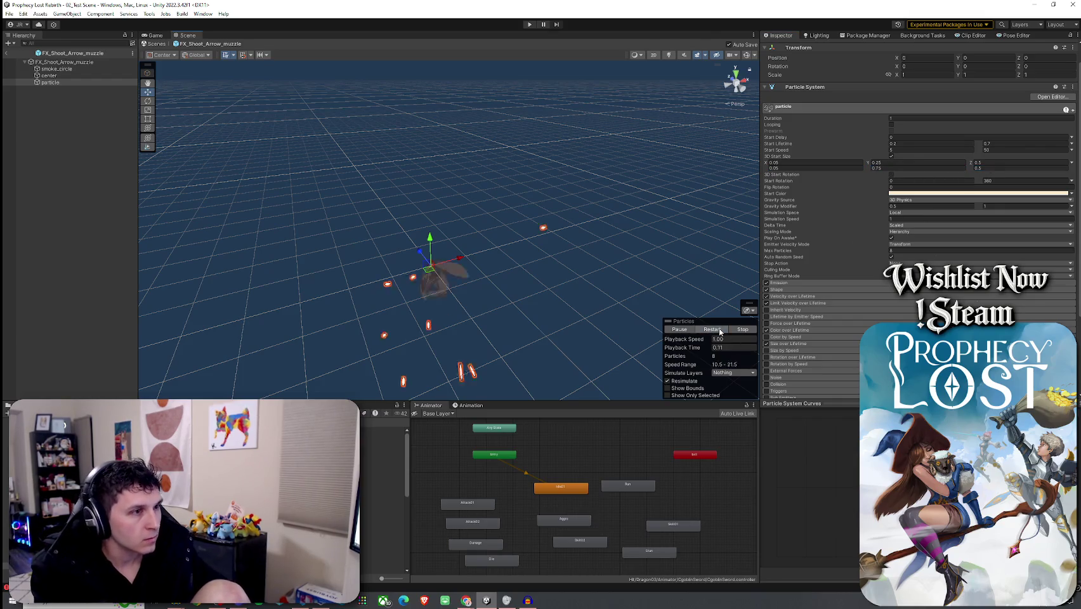
mouse_move(590, 317)
alt+mouse_down()
mouse_move(546, 321)
mouse_move(630, 327)
alt+mouse_up()
click(716, 329)
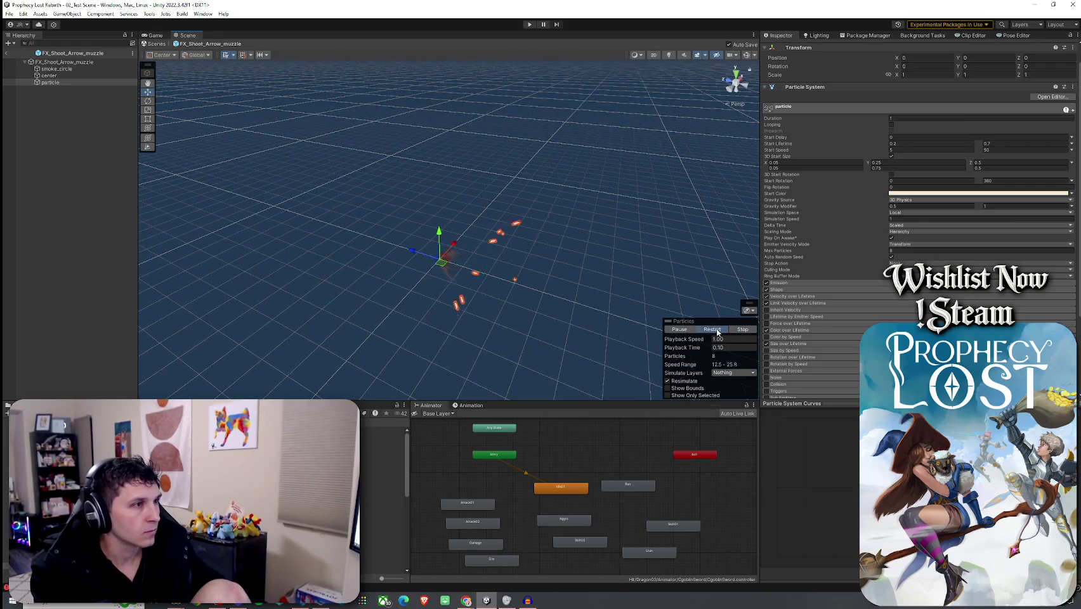
- Exit the muzzle prefab back to 02_Test Scene and save
click(87, 62)
click(92, 82)
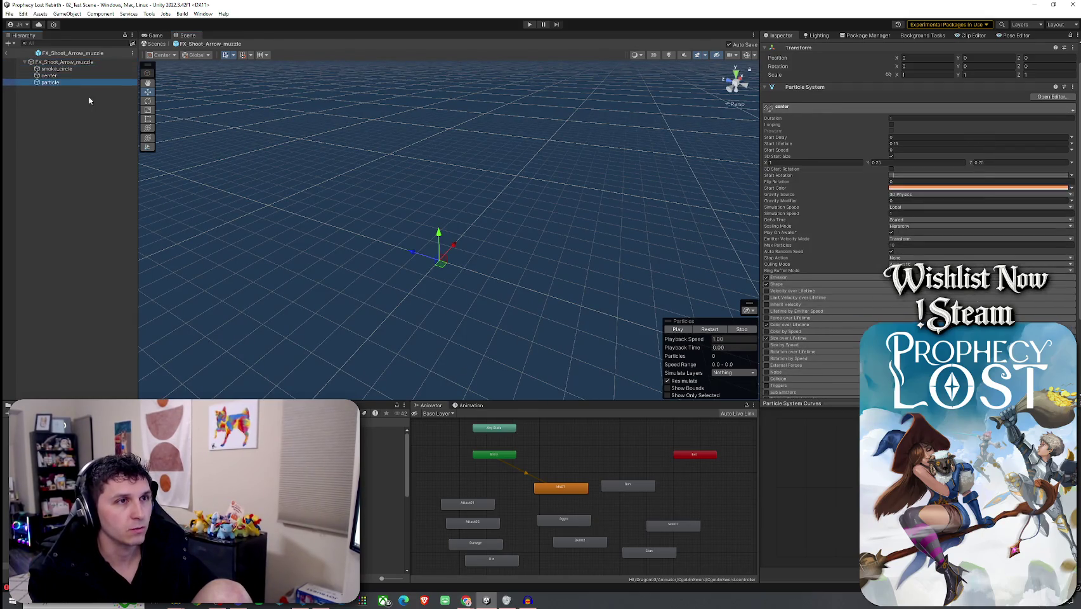
click(8, 51)
click(9, 13)
click(23, 58)
click(380, 457)
- Open the FX_Shoot_Arrow_hit prefab and cut its start size from 1 to 0.1
click(380, 444)
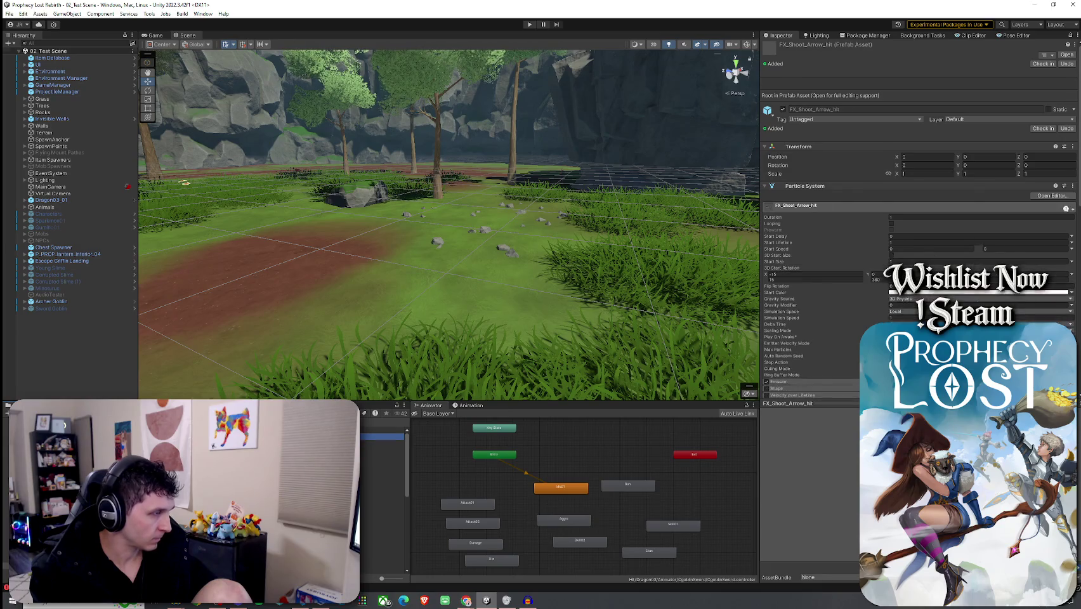
double_click(380, 436)
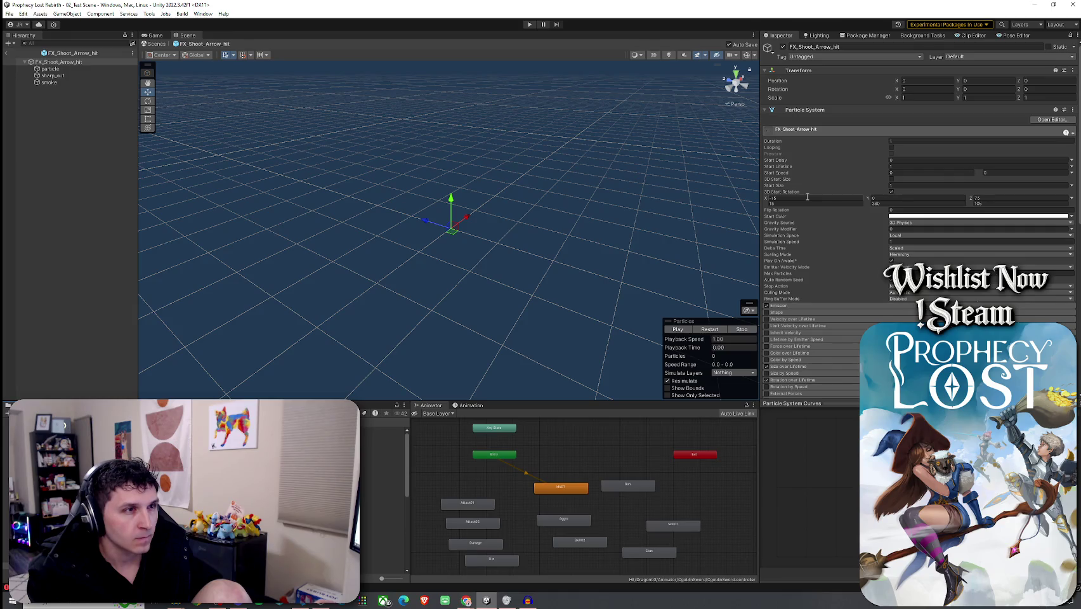
click(787, 188)
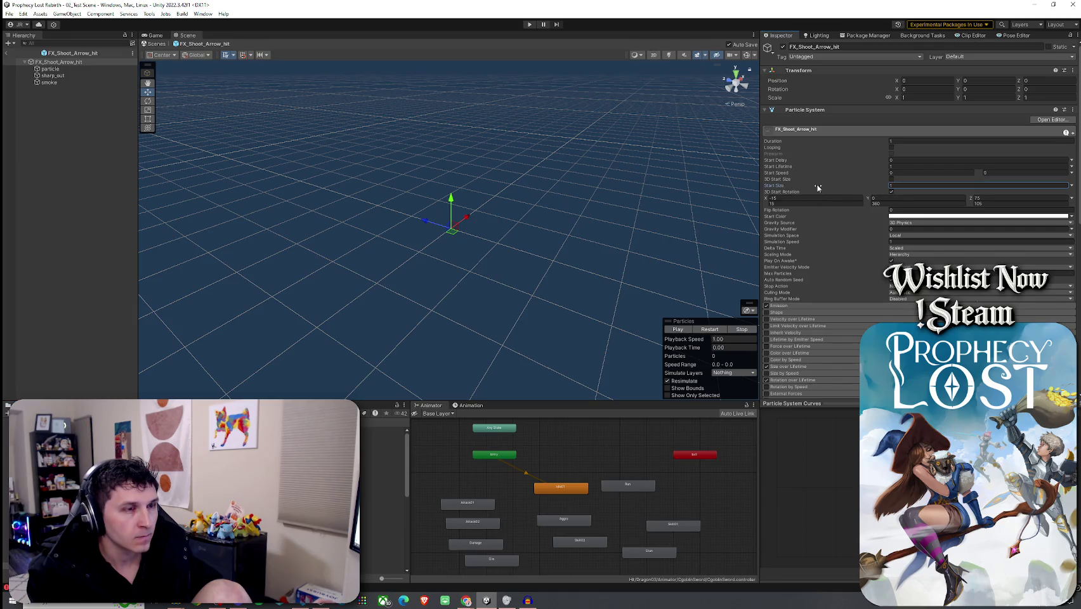
click(695, 332)
click(906, 186)
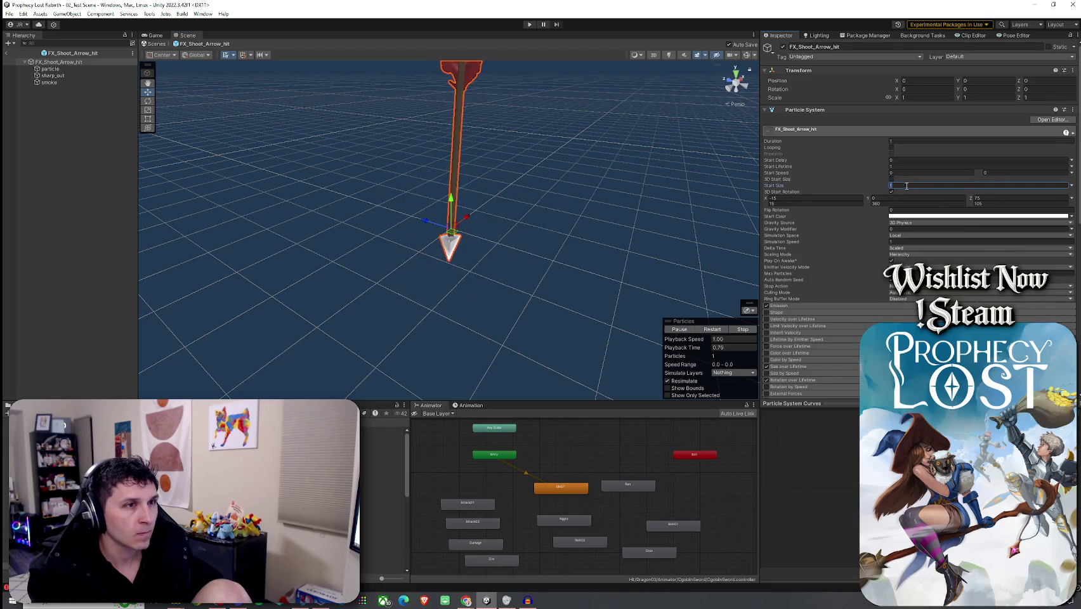
text(0.1)
click(711, 330)
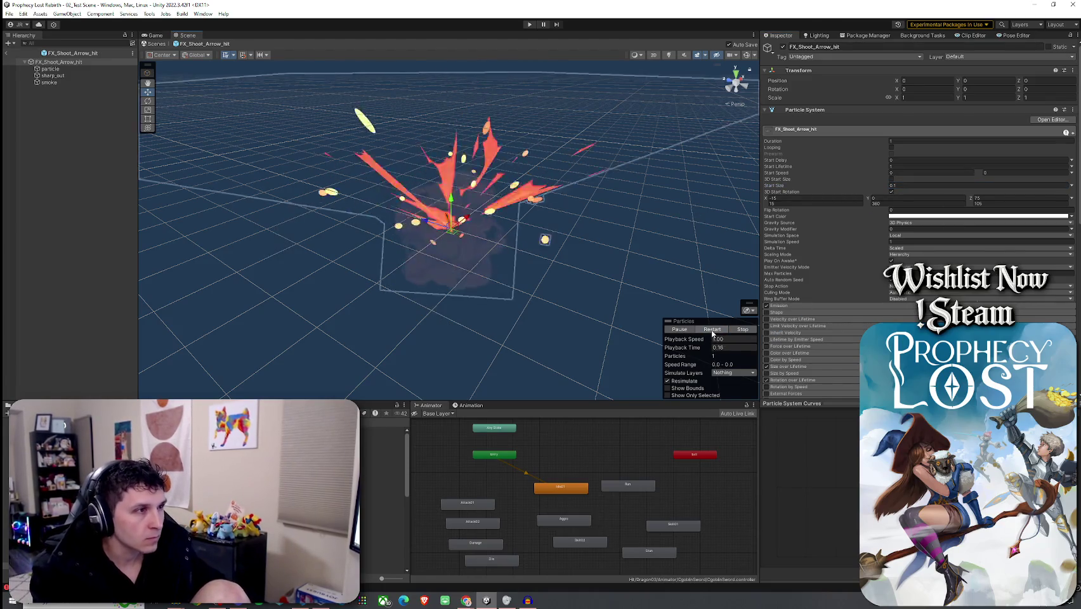
click(711, 330)
click(711, 329)
click(711, 330)
click(712, 330)
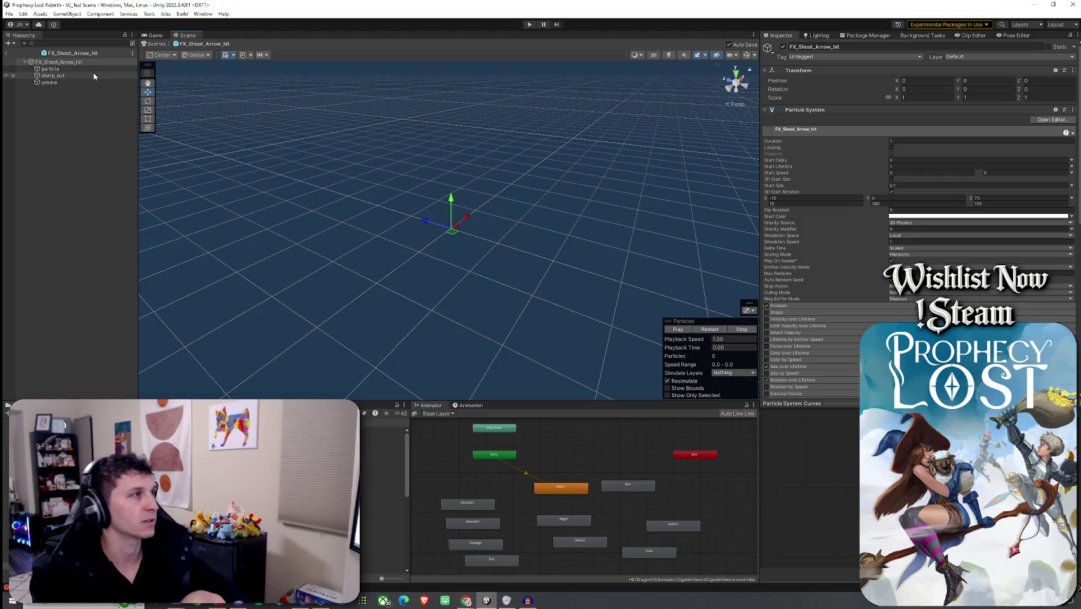
- Set the particle child's first-row 3D start size to 0.05/0.25/0.5
click(51, 69)
click(825, 184)
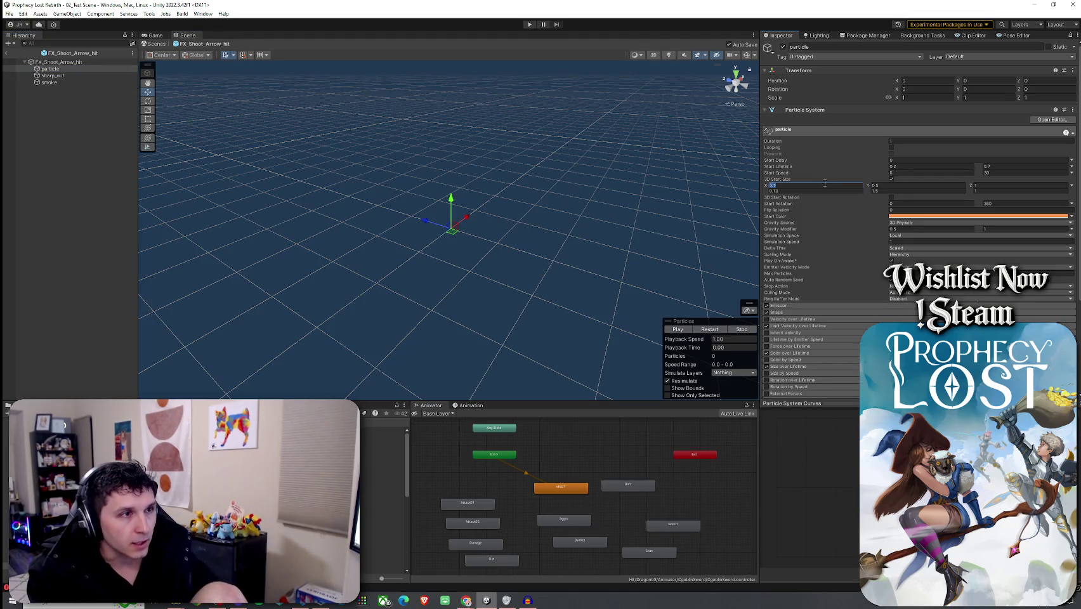
click(710, 329)
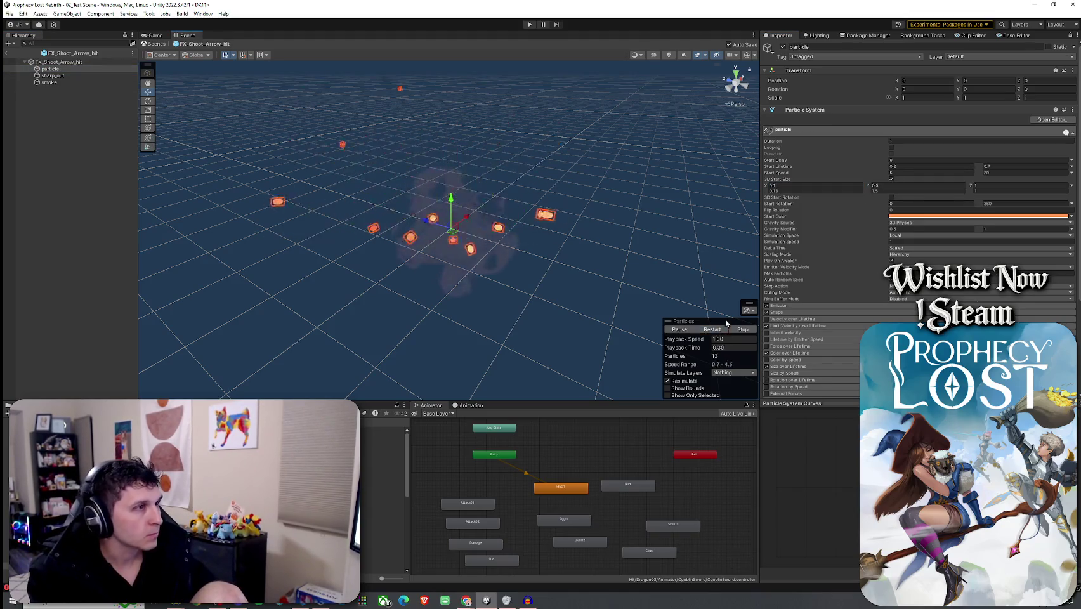
click(830, 184)
text(0.05)
click(896, 185)
click(987, 185)
- Set its second-row 3D start size to 0.067/0.75/0.5 and preview the hit particles
click(827, 189)
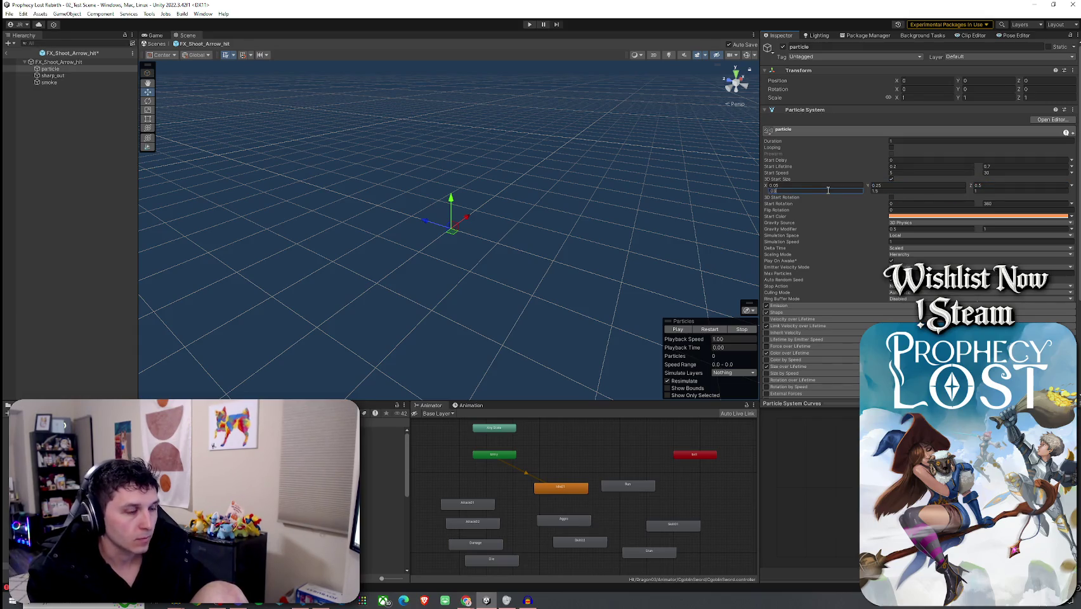
click(888, 189)
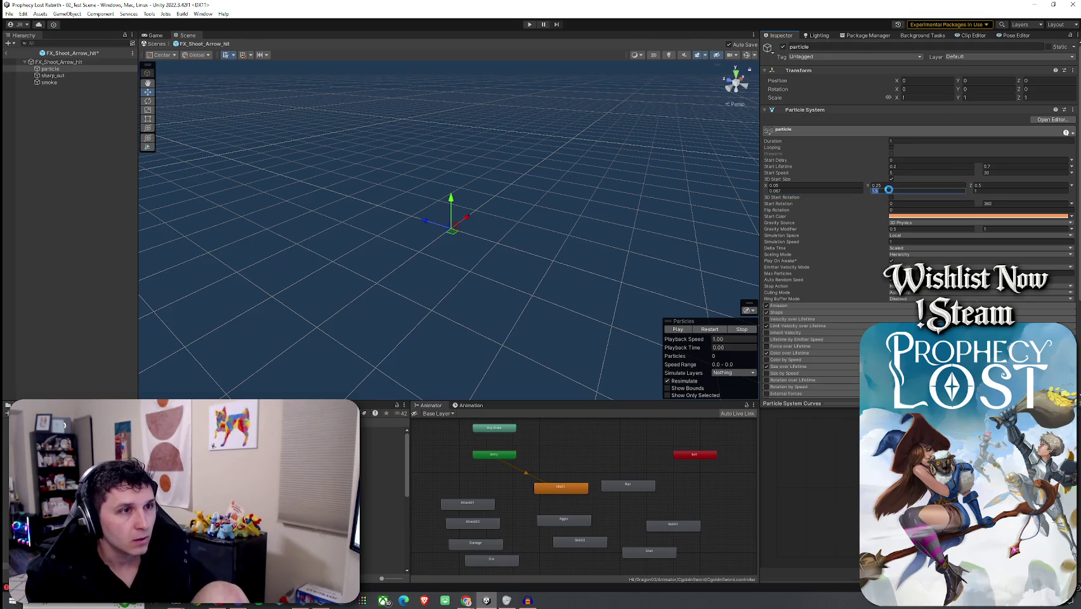
click(981, 191)
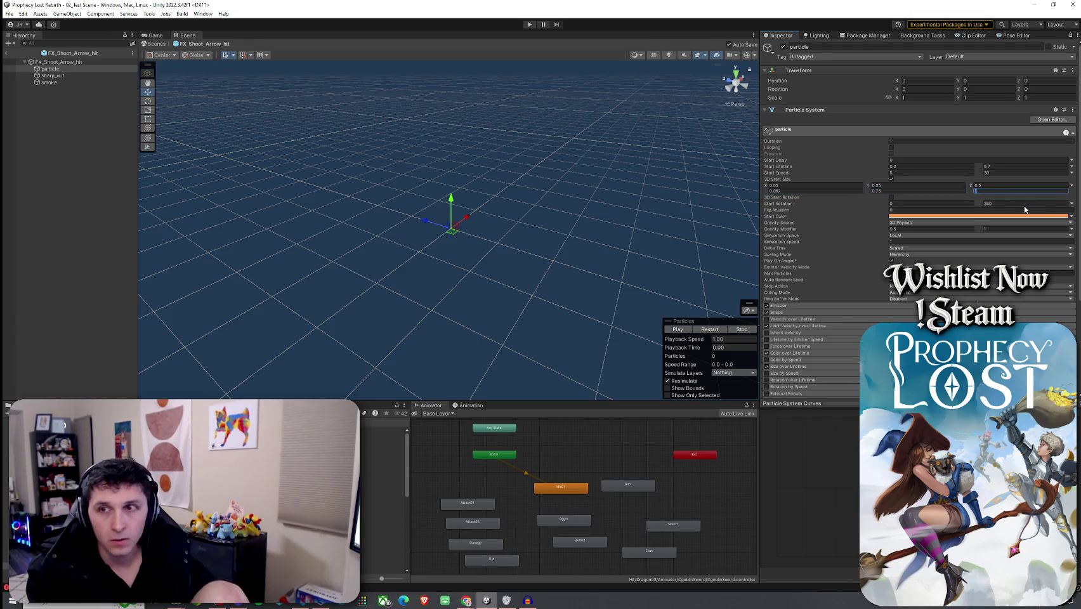
text(0.5)
click(711, 331)
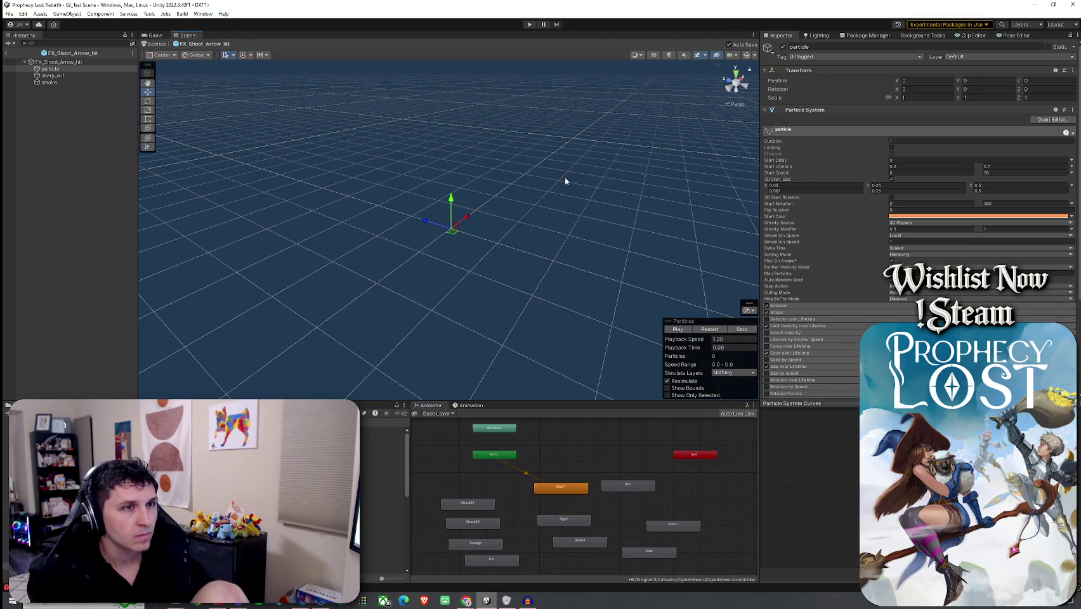
click(53, 75)
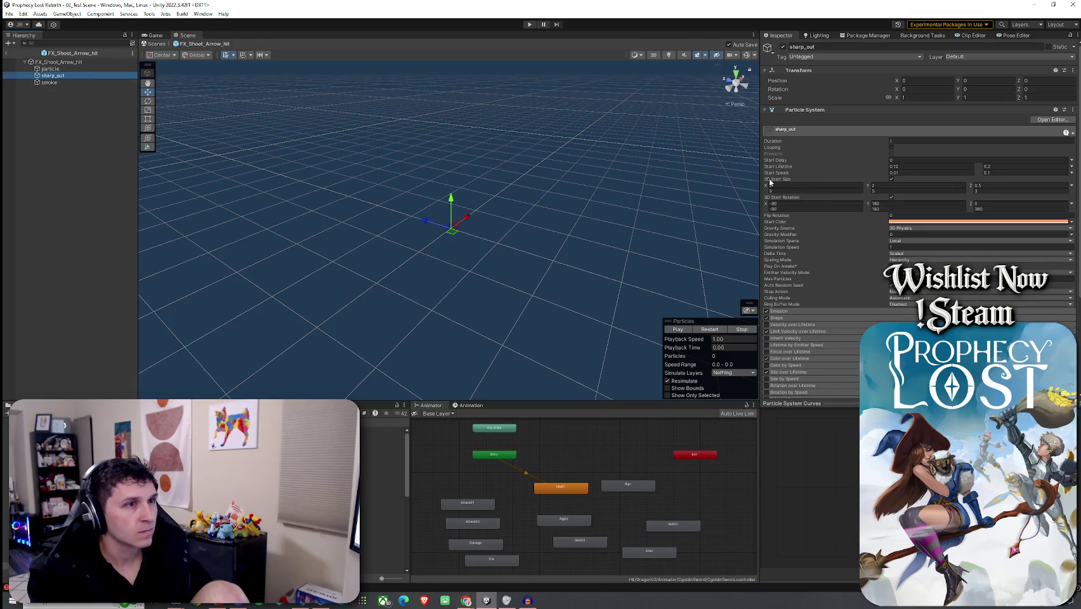
- Make a first pass at resizing sharp_out's 3D start size fields and preview it
click(831, 185)
text(11)
click(986, 186)
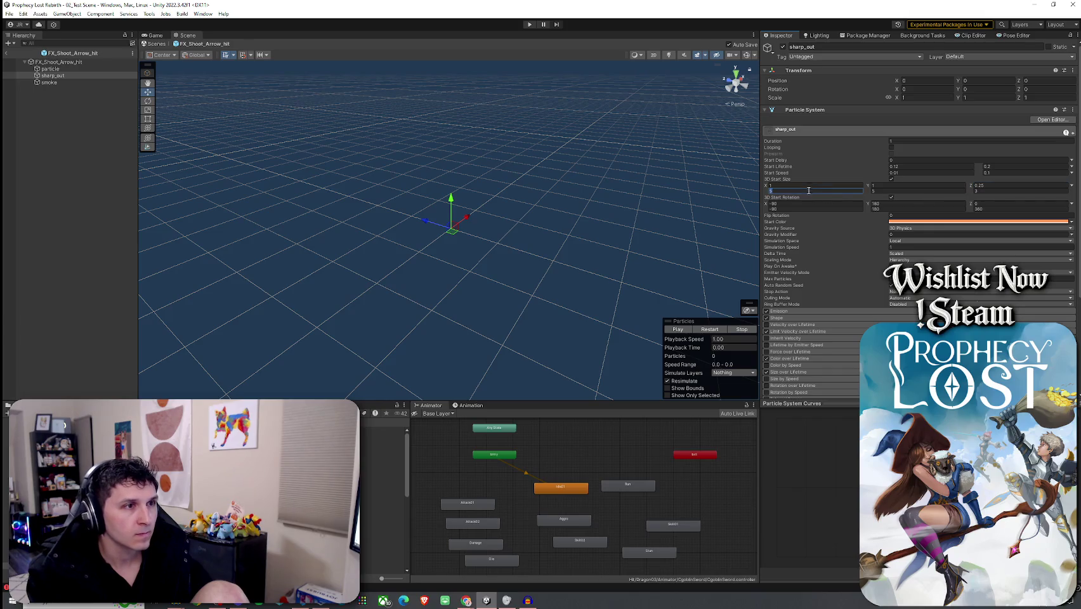
text(.5)
click(876, 190)
text(2.5)
click(991, 191)
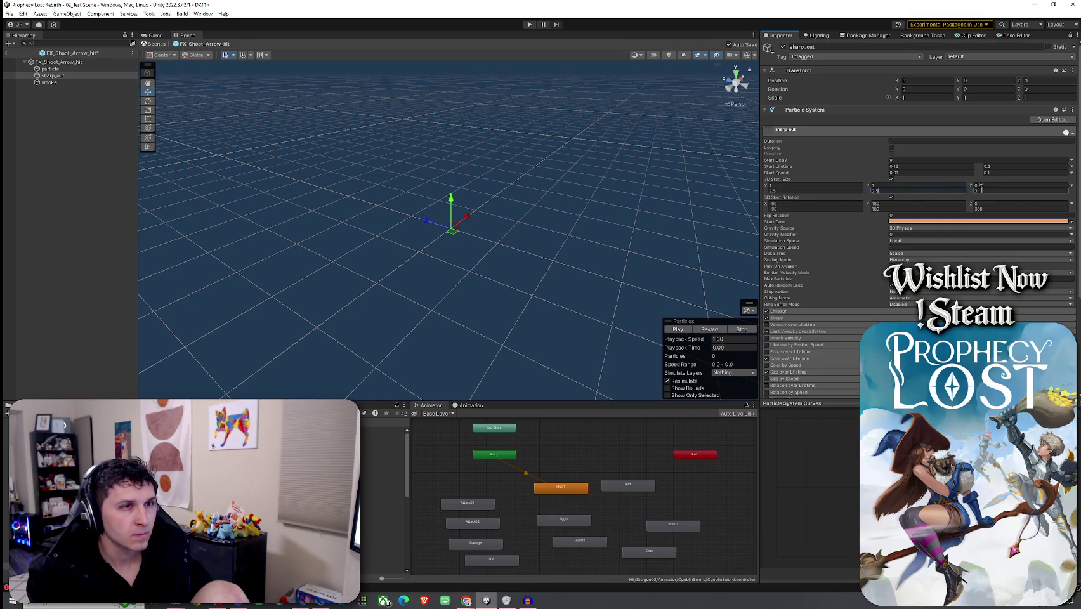
click(709, 329)
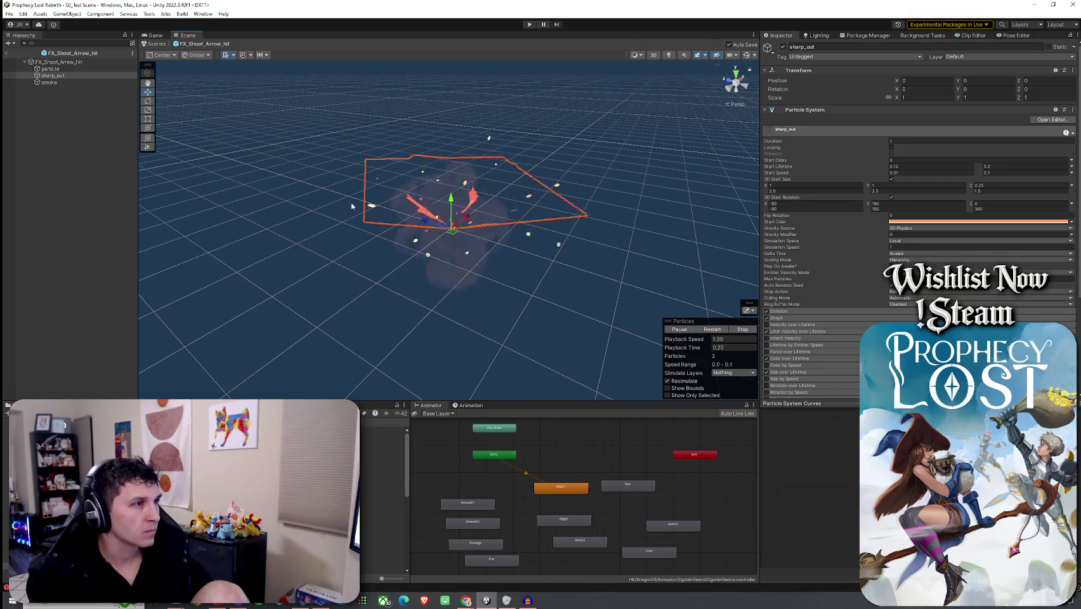
- Set the smoke child's 3D start size to 1/1/0.5 and preview it
click(79, 81)
click(831, 186)
text(1)
click(897, 186)
text(1)
double_click(993, 185)
text(0.5)
click(710, 331)
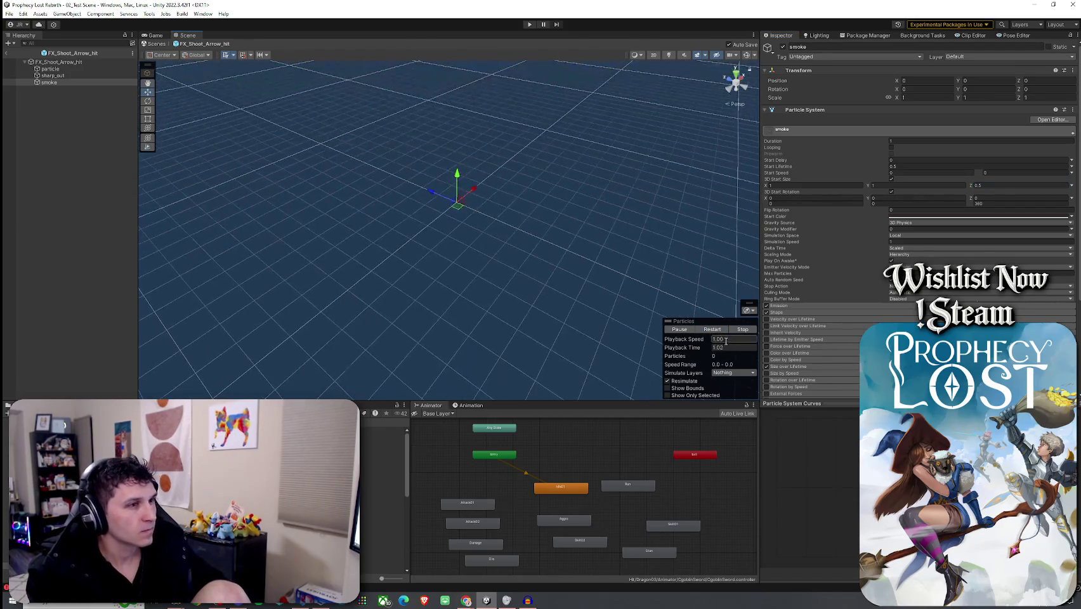
mouse_move(610, 307)
mouse_down()
mouse_move(545, 270)
mouse_move(558, 277)
mouse_up()
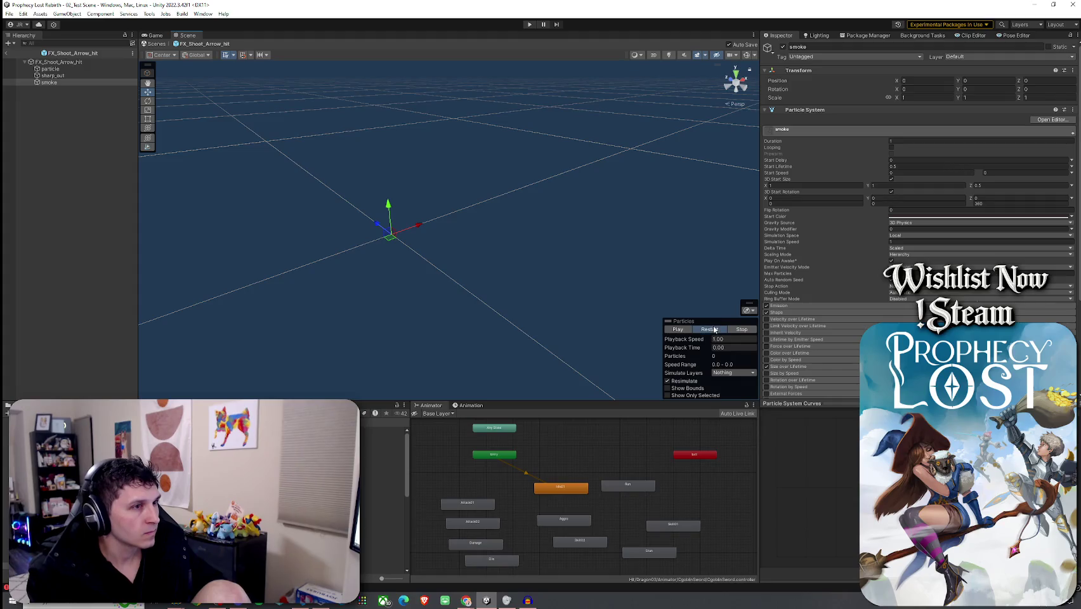
click(710, 329)
key(f)
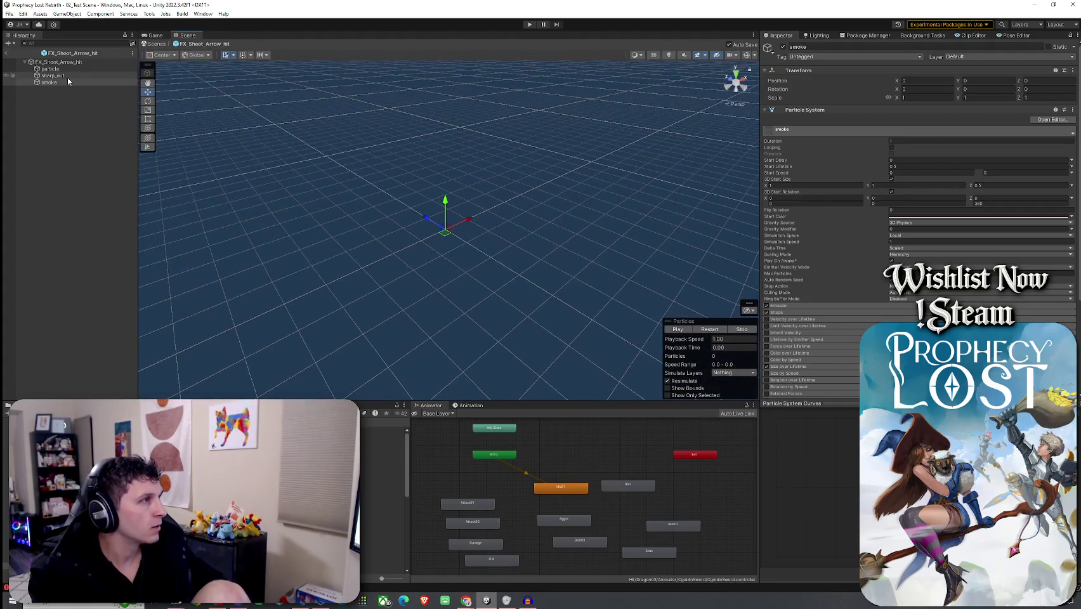
- Refine sharp_out's 3D start size Z to 0.08 and 0.75, replay the burst, and save the prefab
click(67, 76)
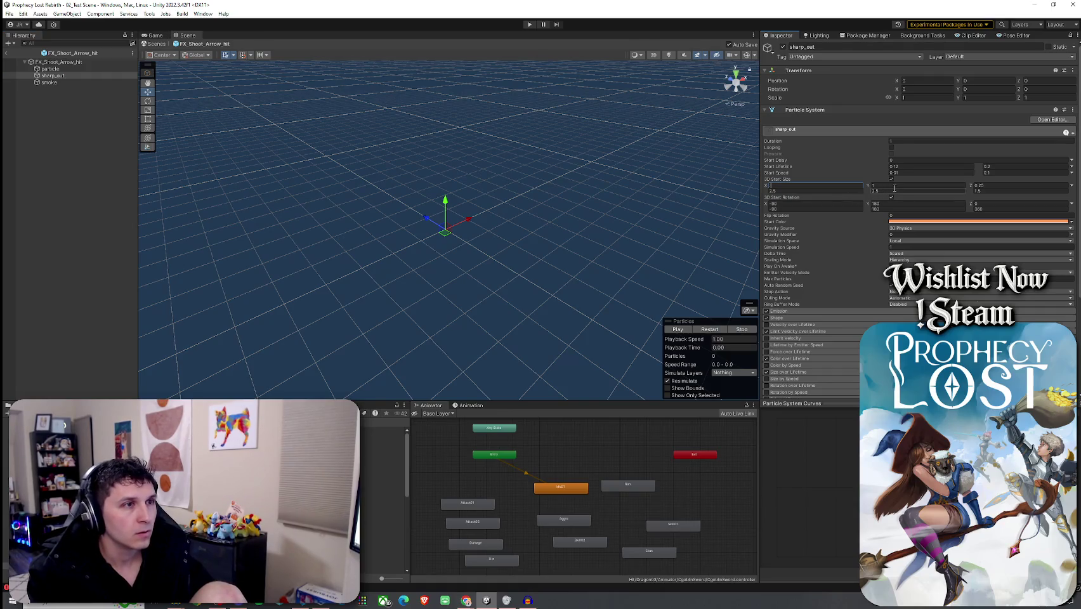
text(4)
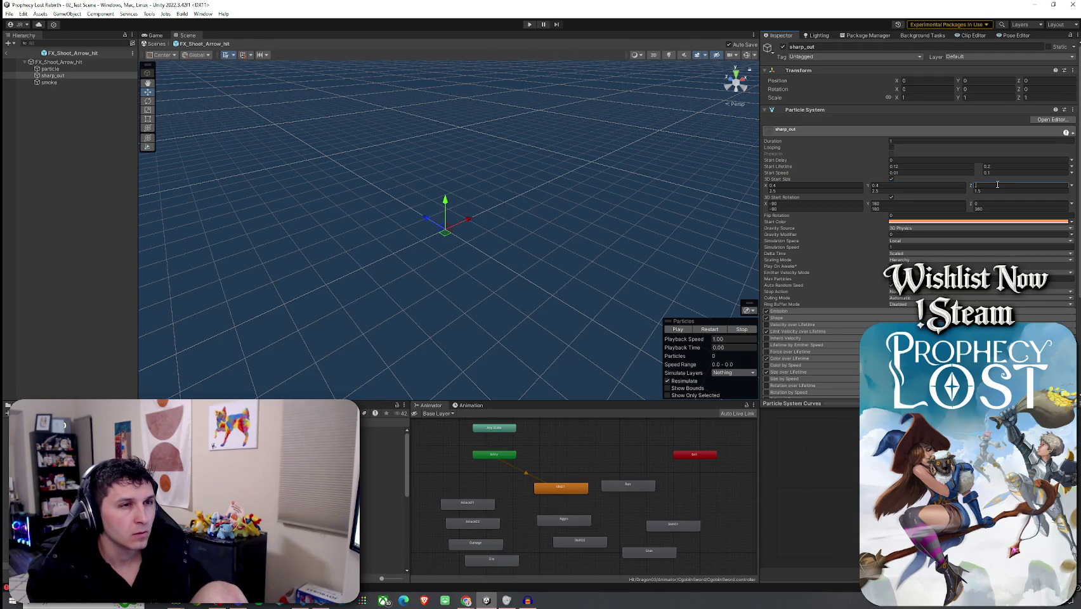
key(Tab)
text(1)
key(Tab)
text(1)
key(Tab)
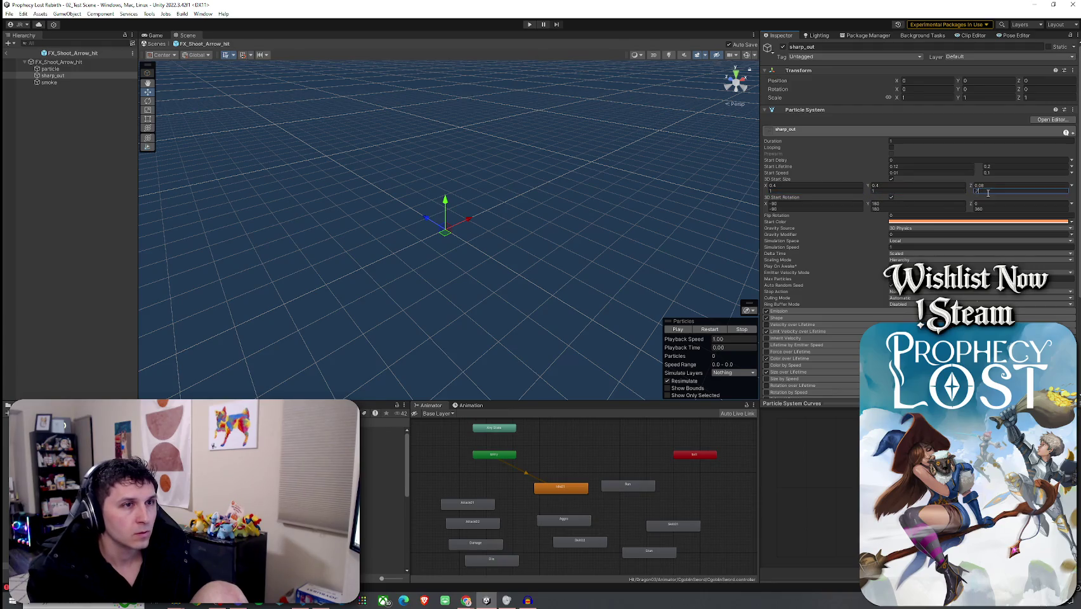
key(Return)
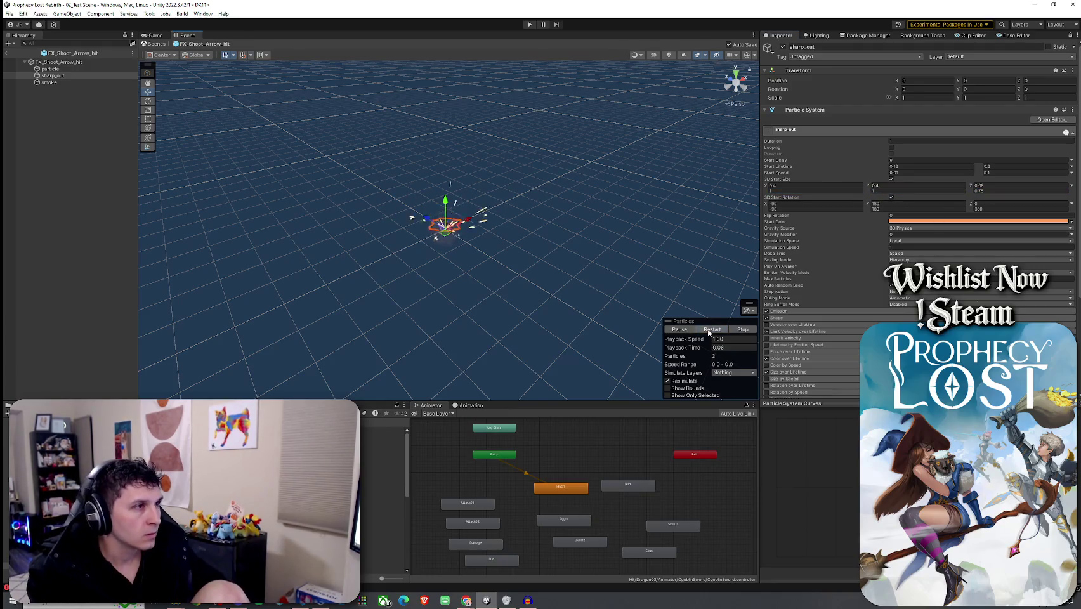
click(712, 330)
drag(571, 286, 634, 289)
click(711, 329)
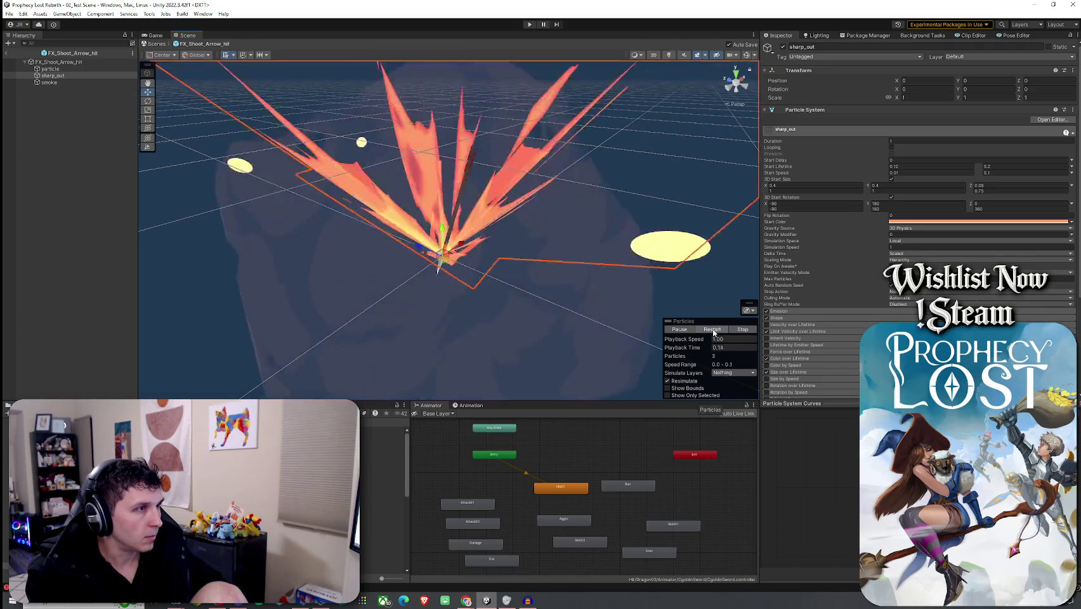
click(9, 14)
click(146, 39)
- Return to 02_Test Scene and review the Archer Goblin's Inspector settings
click(10, 14)
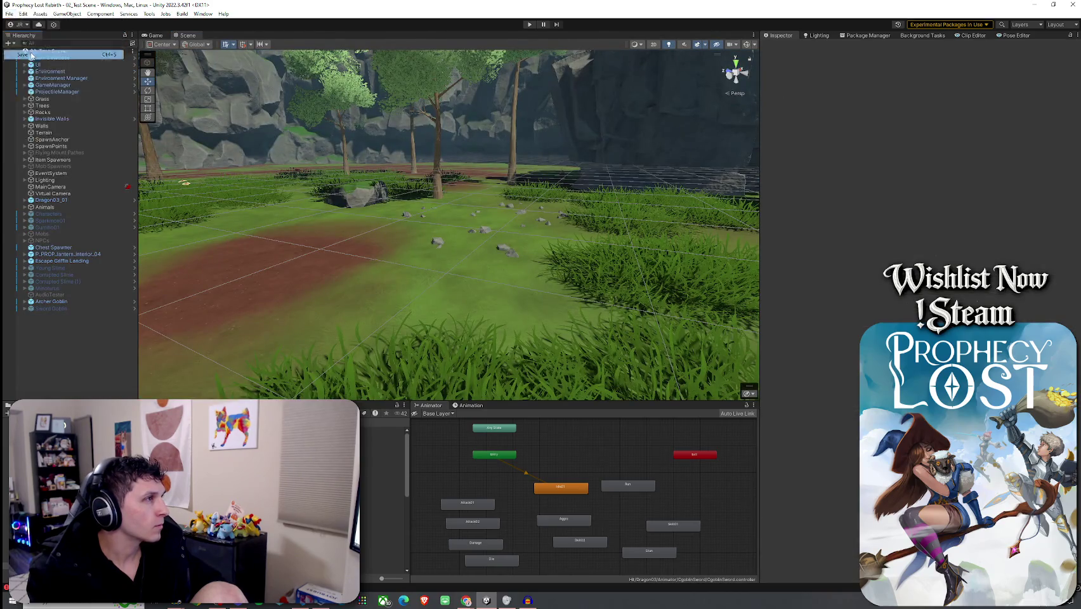
double_click(61, 303)
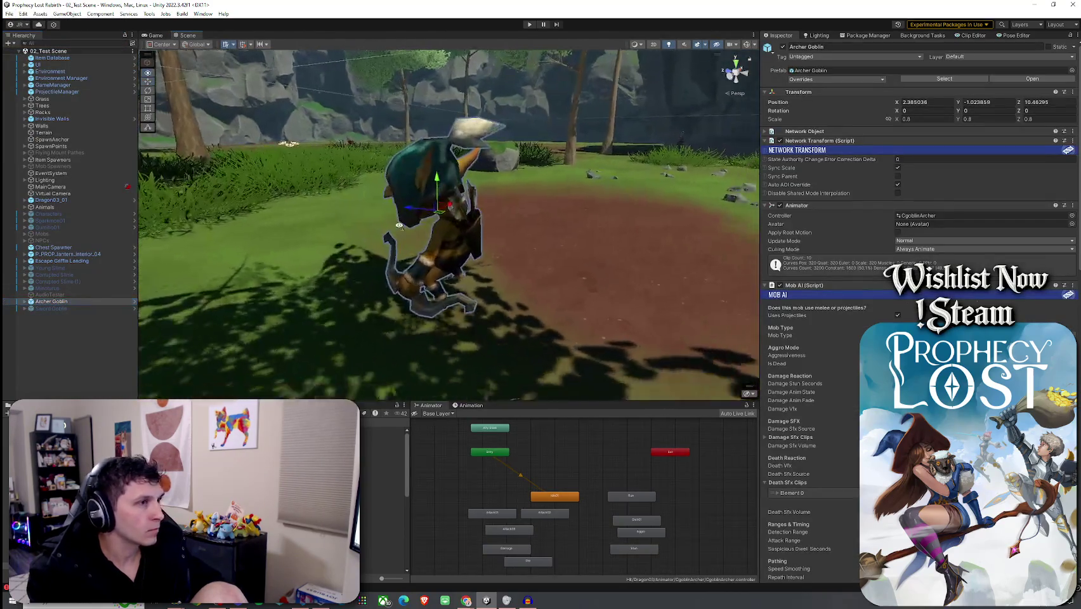
scroll(848, 351, down, 15)
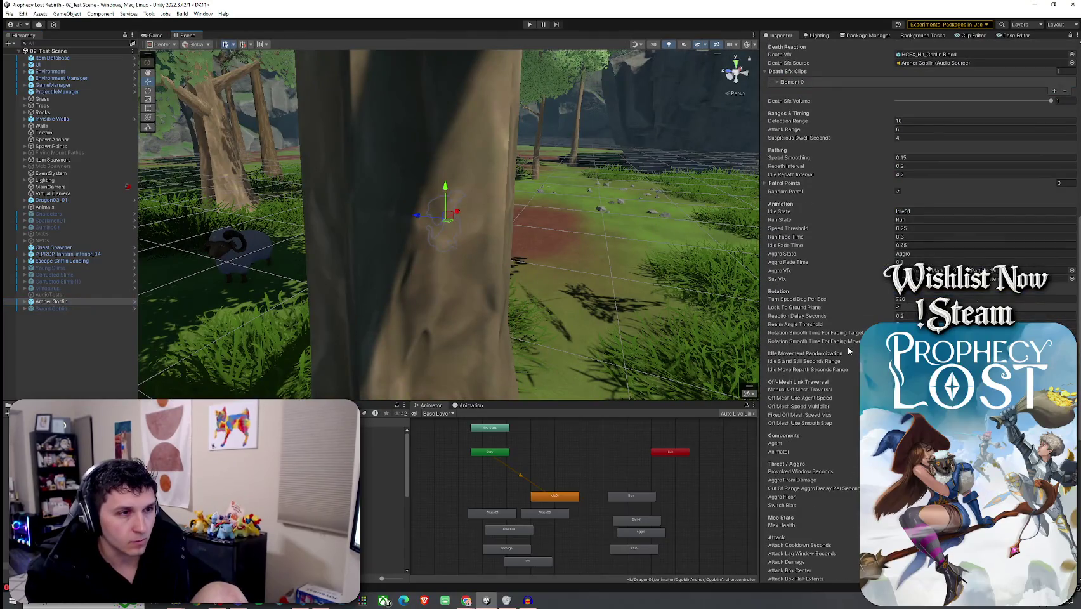
scroll(848, 347, down, 5)
scroll(848, 348, down, 4)
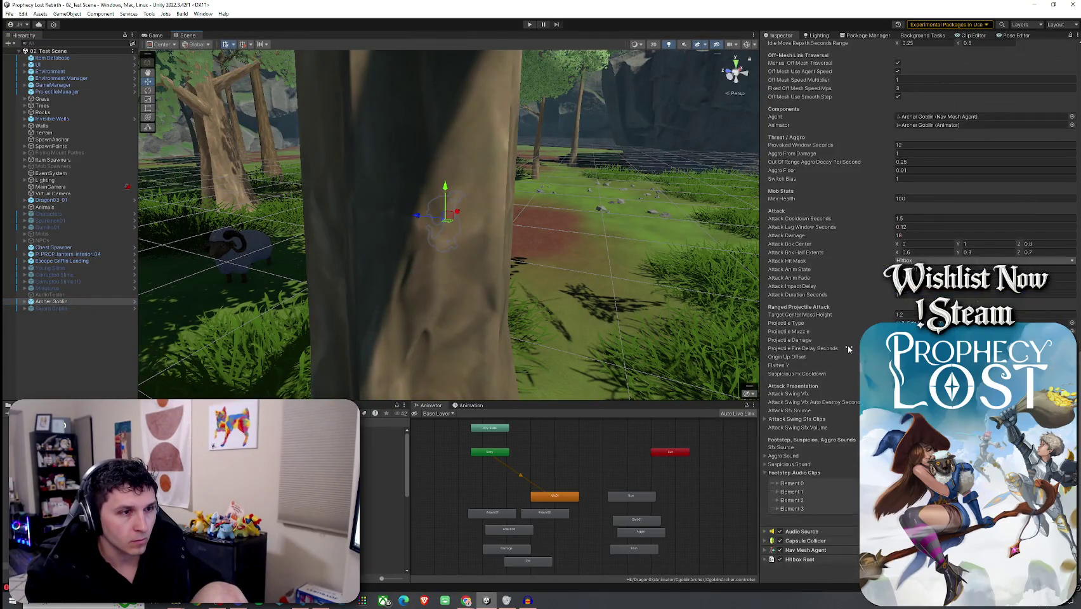
drag(482, 273, 471, 275)
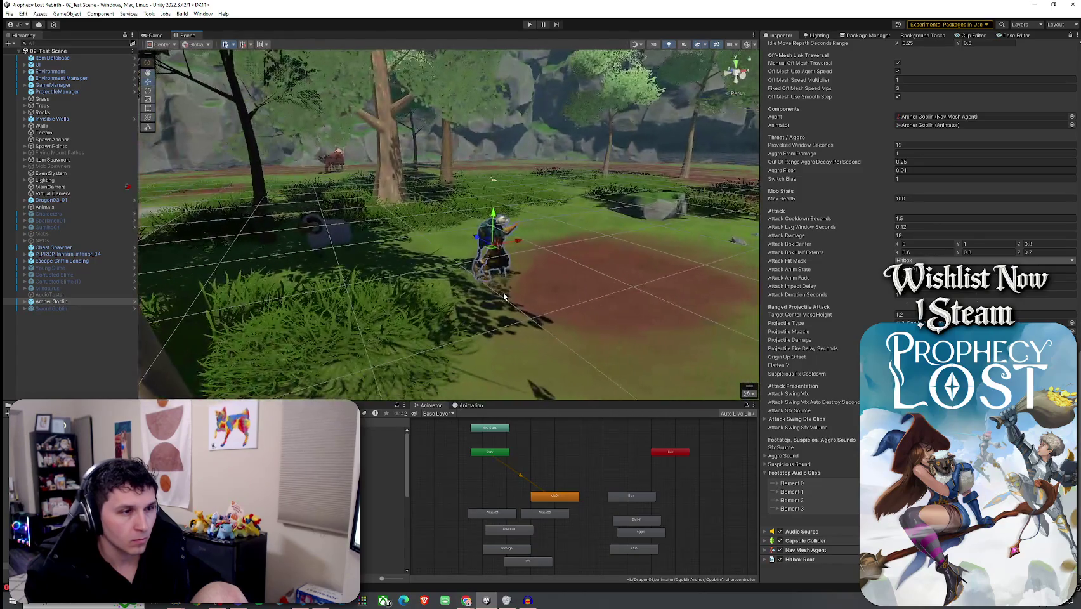
- Save and enter play mode to reach the Prophecy Lost title screen
click(9, 14)
click(157, 46)
click(530, 24)
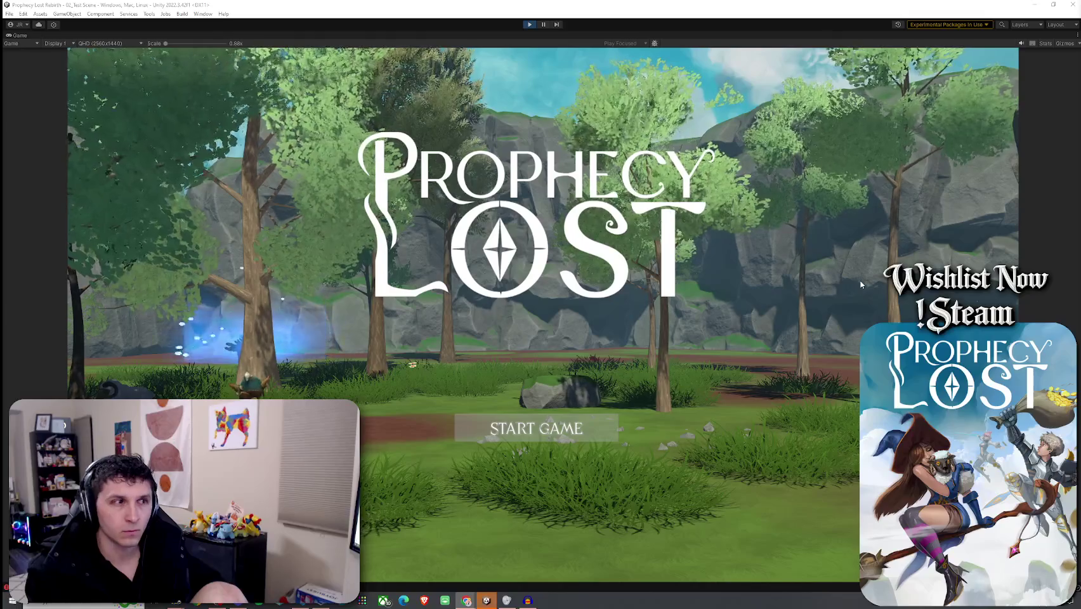
- Start a game, pick up the floating shield, and attack the archer goblin
click(520, 428)
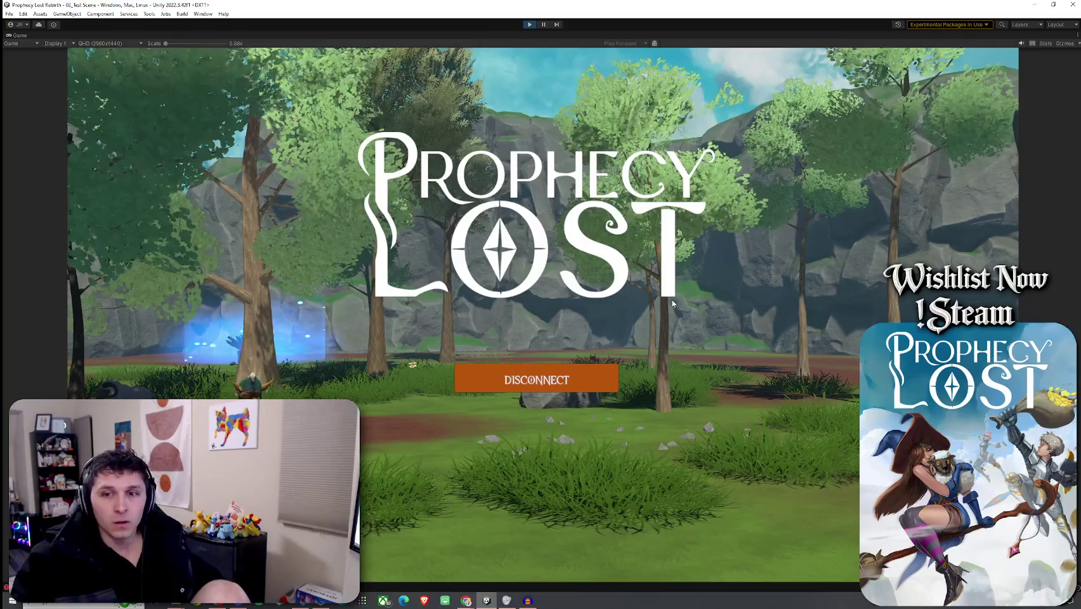
key(w)
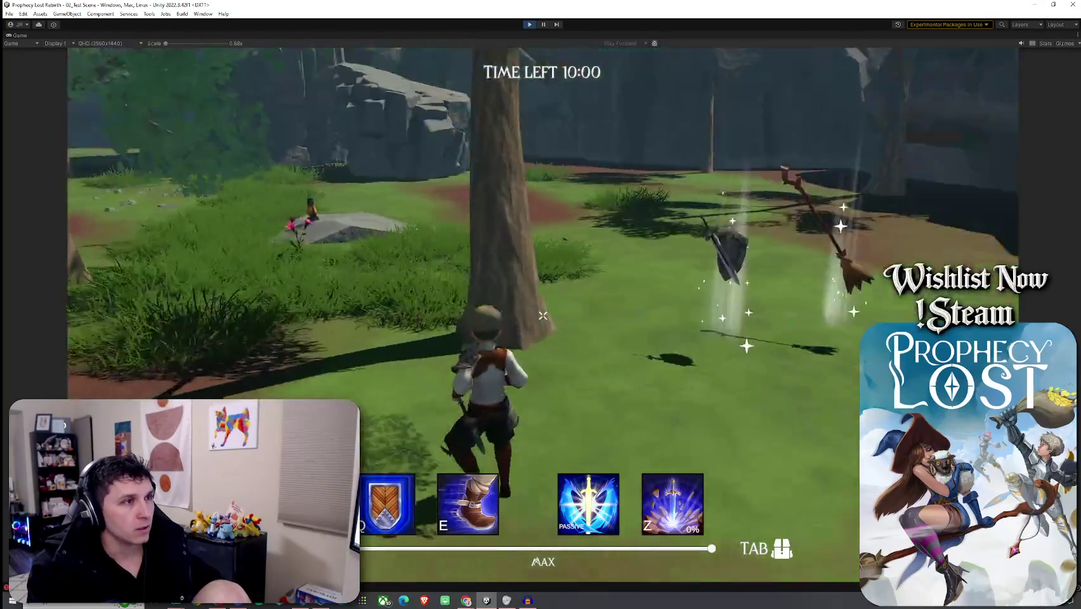
key(Tab)
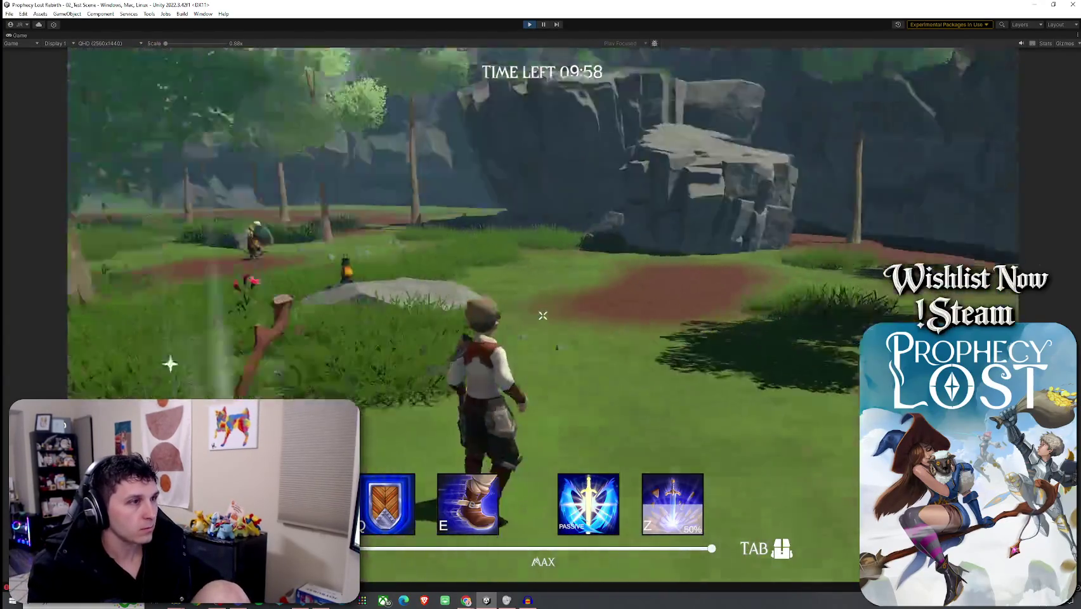
key(Tab)
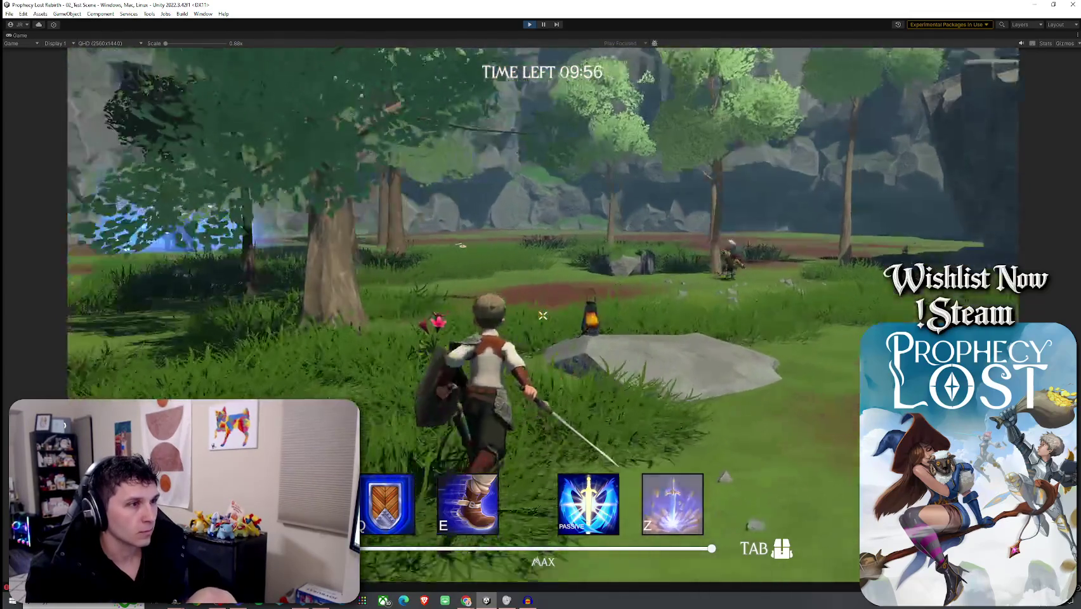
key(w)
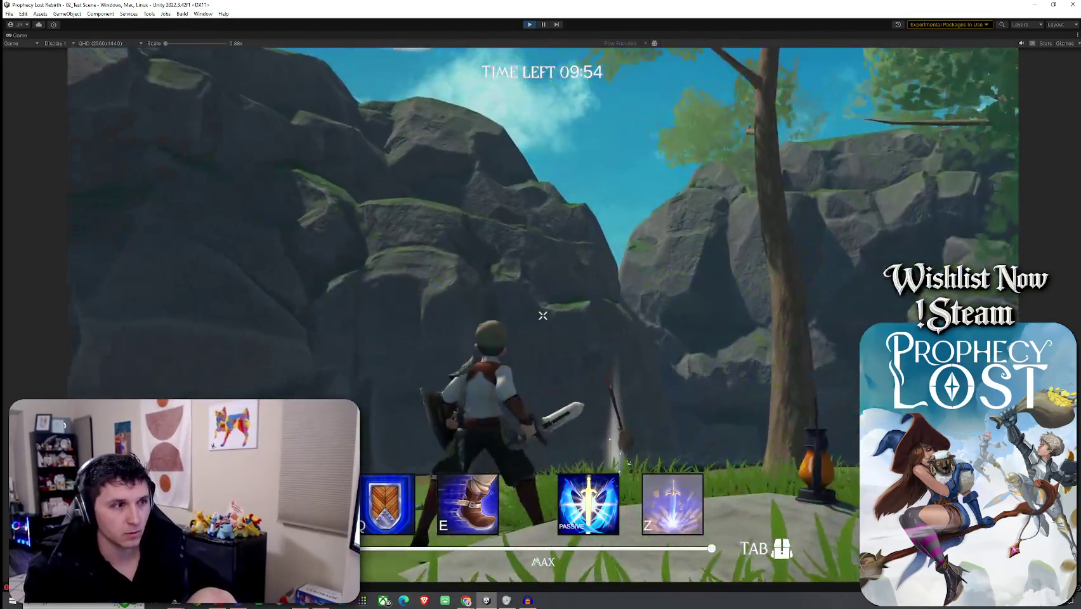
key(w)
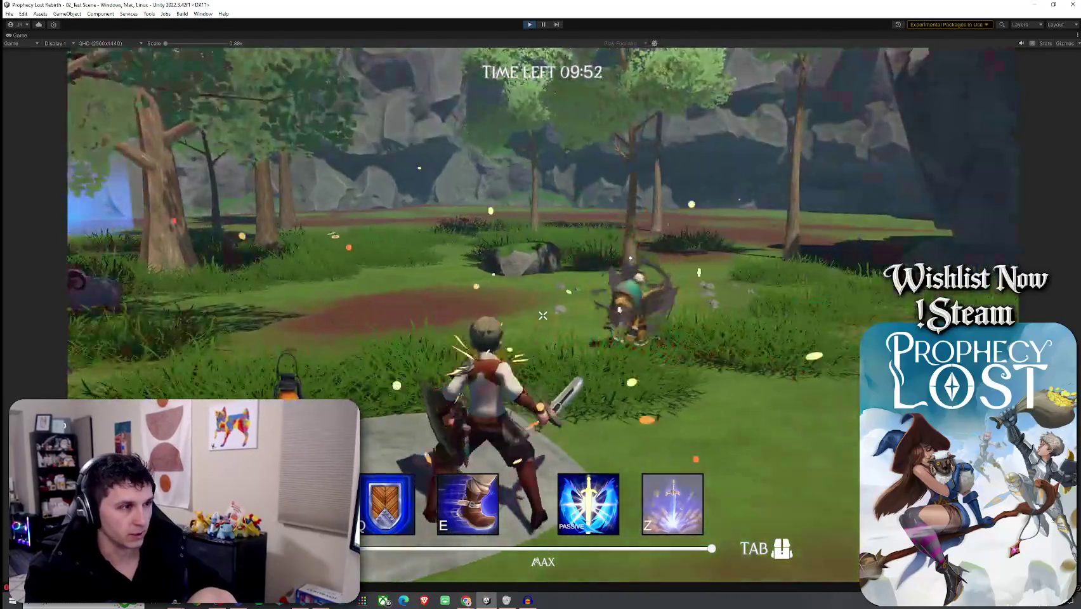
key(w)
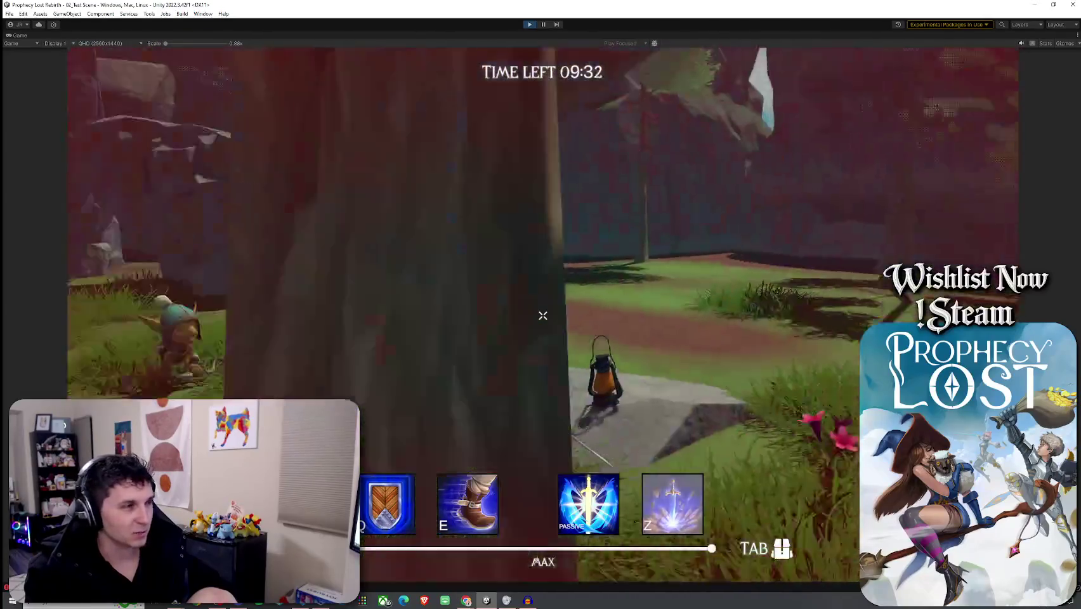
- Chase down and defeat another goblin, then stop the play-test with Ctrl+P
key(w)
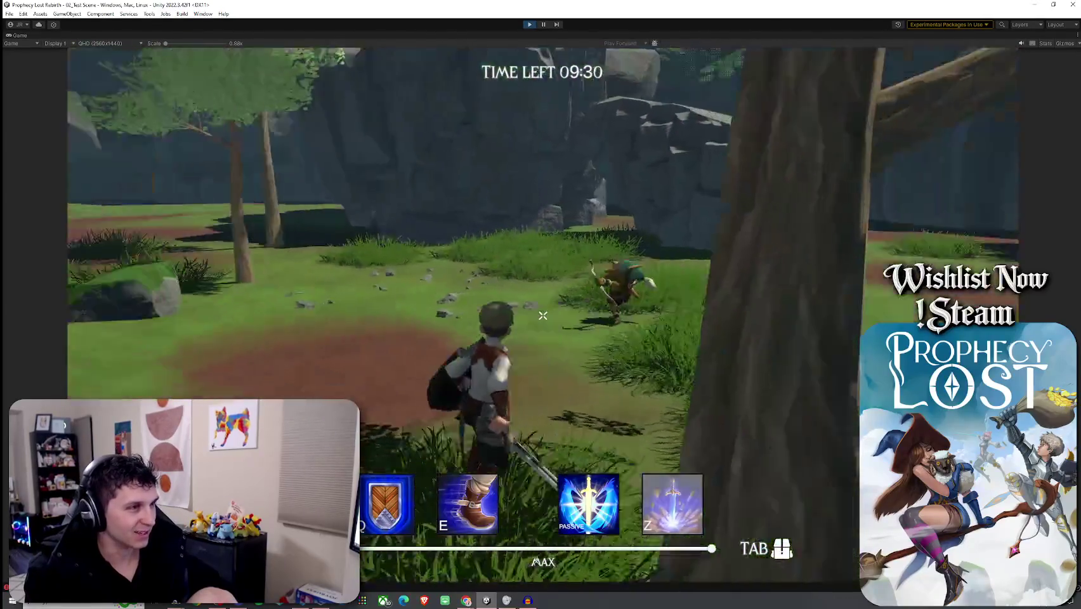
key(w)
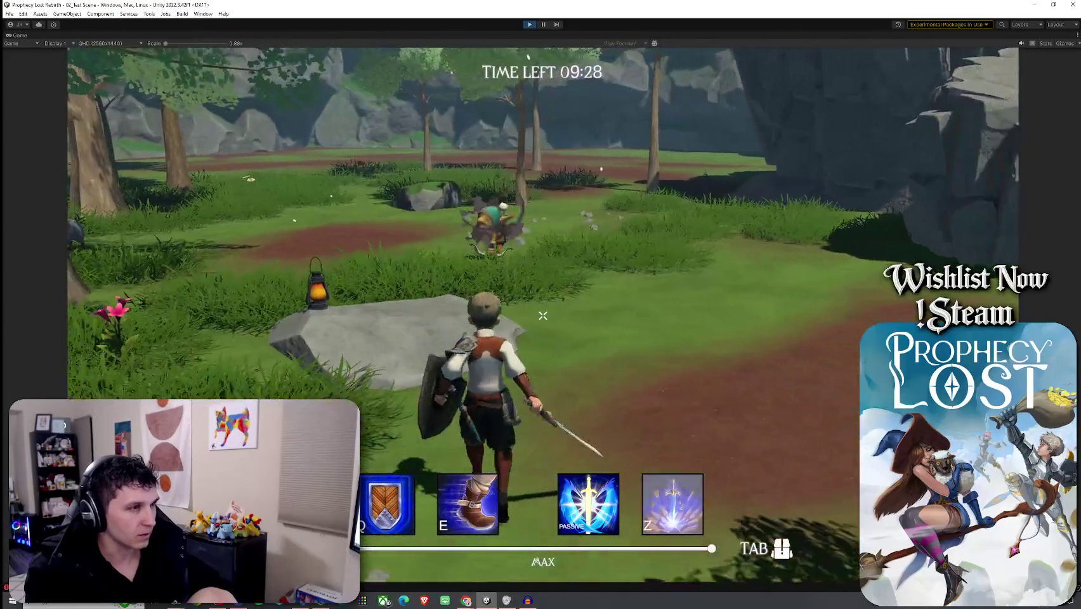
key(w)
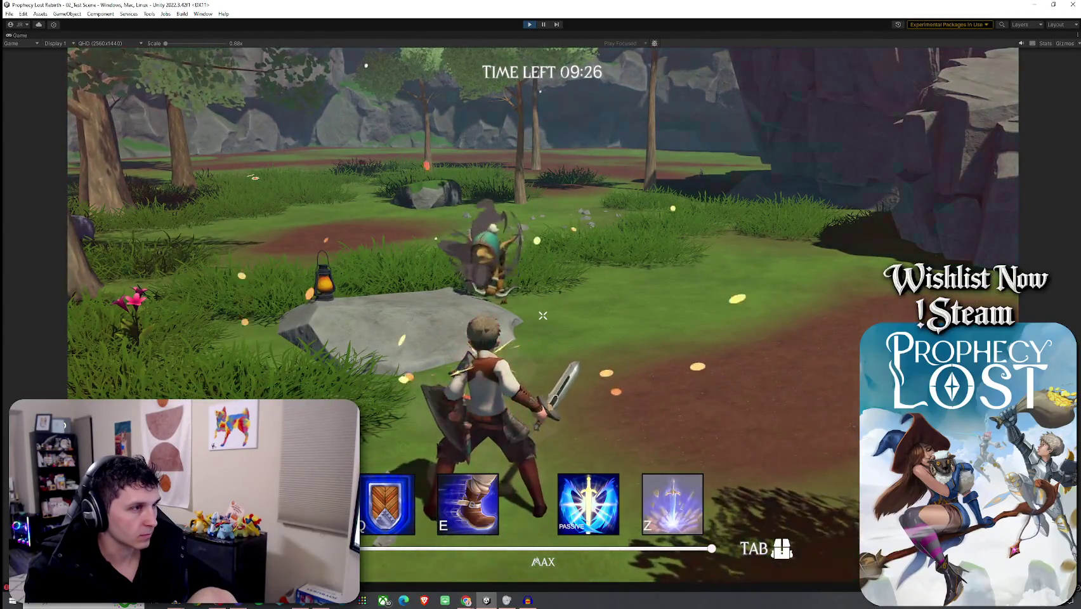
key(w)
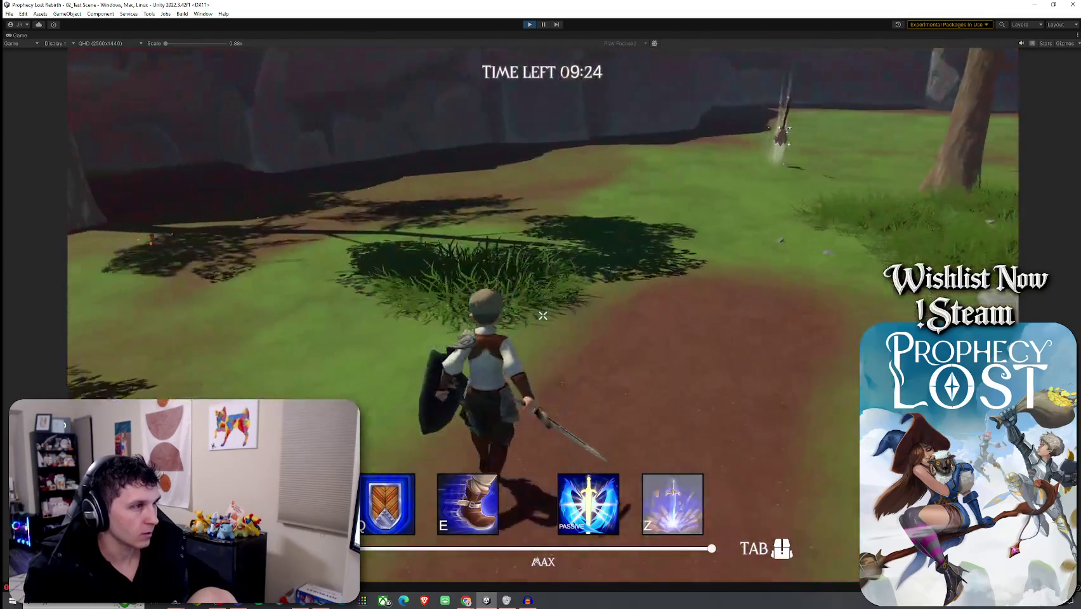
key(w)
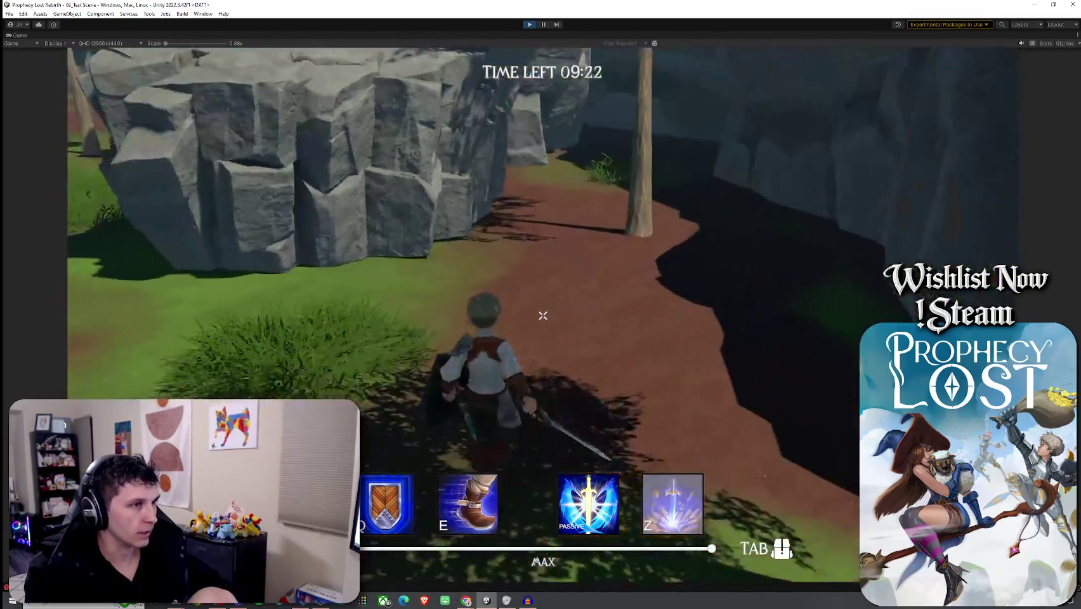
key(w)
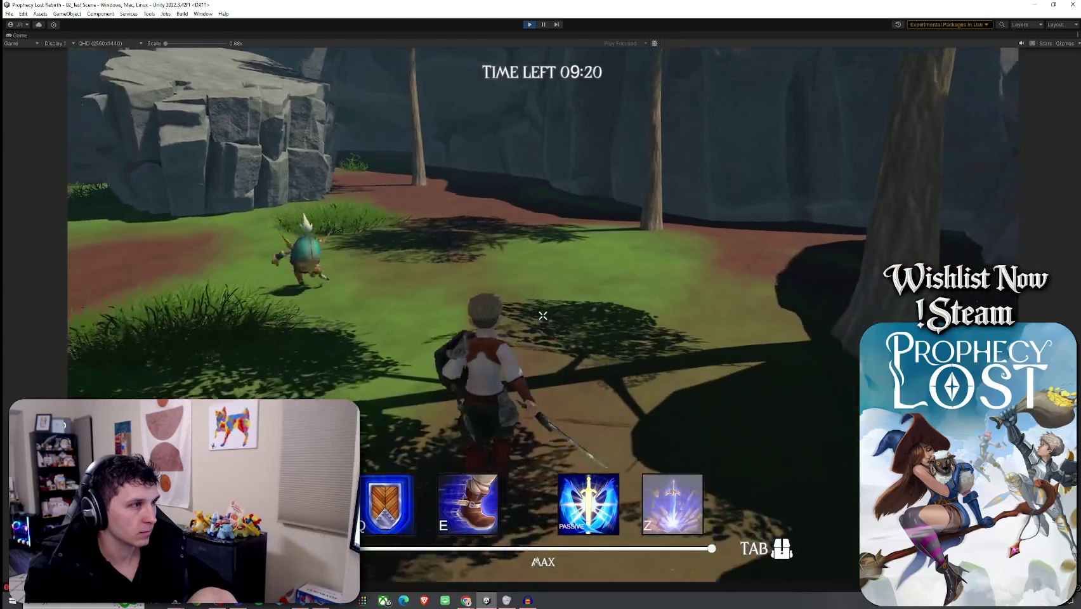
click(542, 315)
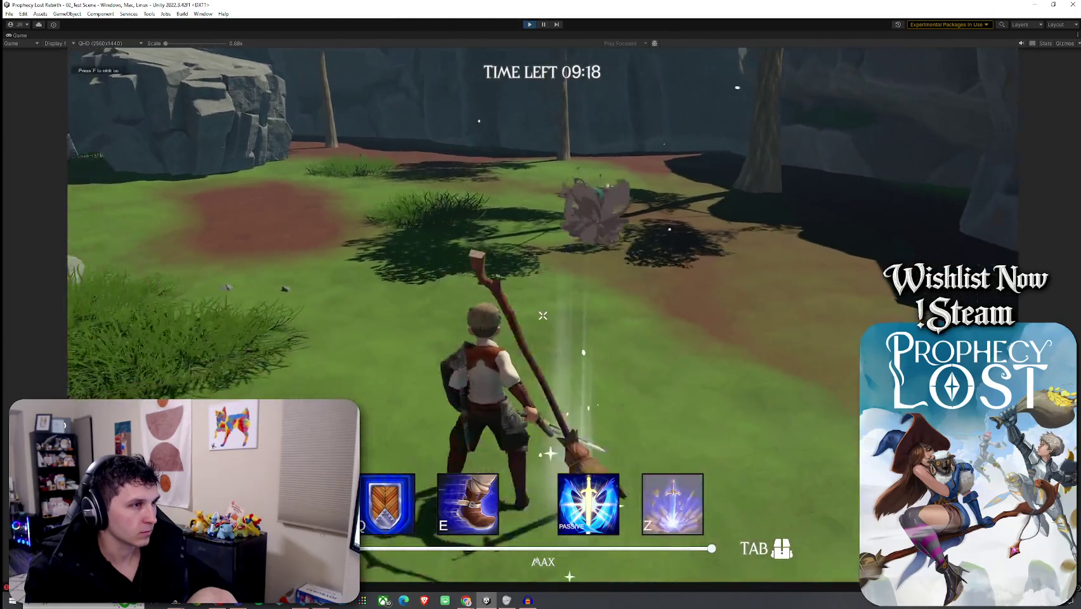
key(ctrl+p)
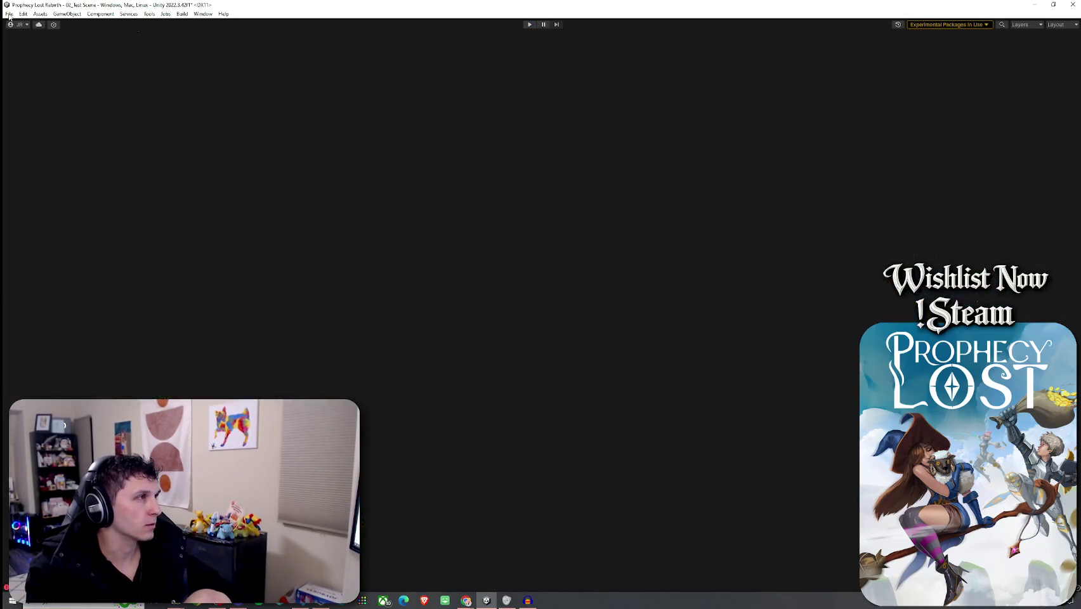
click(10, 14)
- Save 02_Test Scene and start Build And Run, moving the progress dialog aside
click(10, 14)
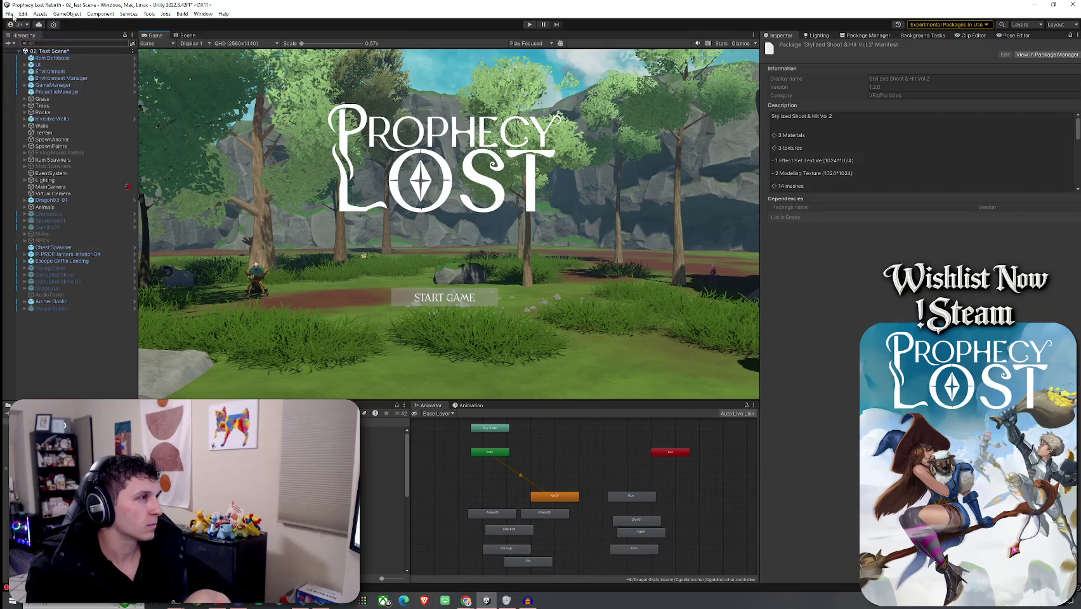
click(10, 14)
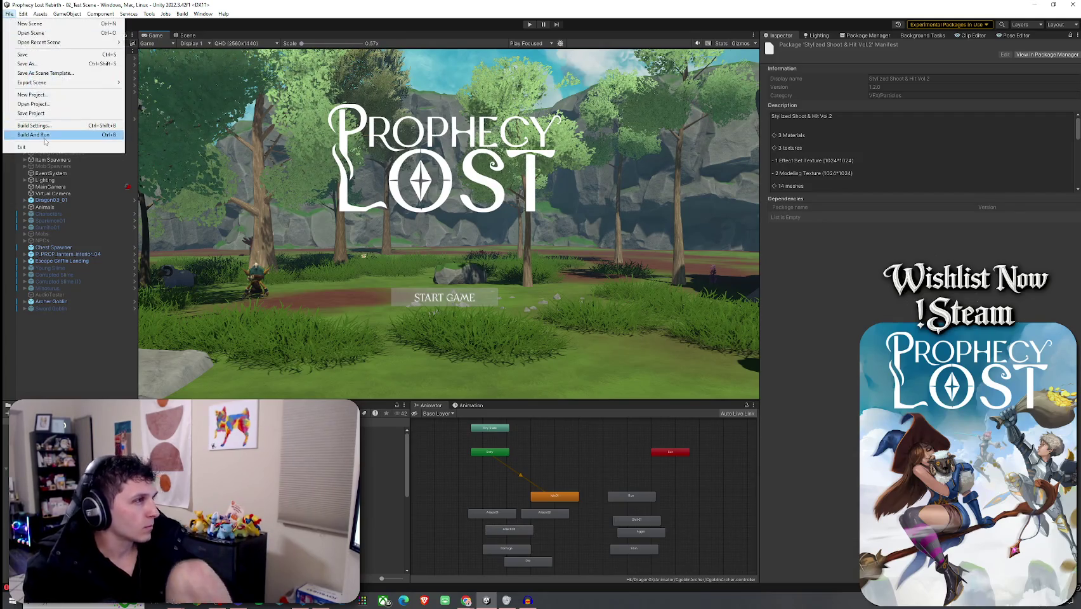
click(26, 50)
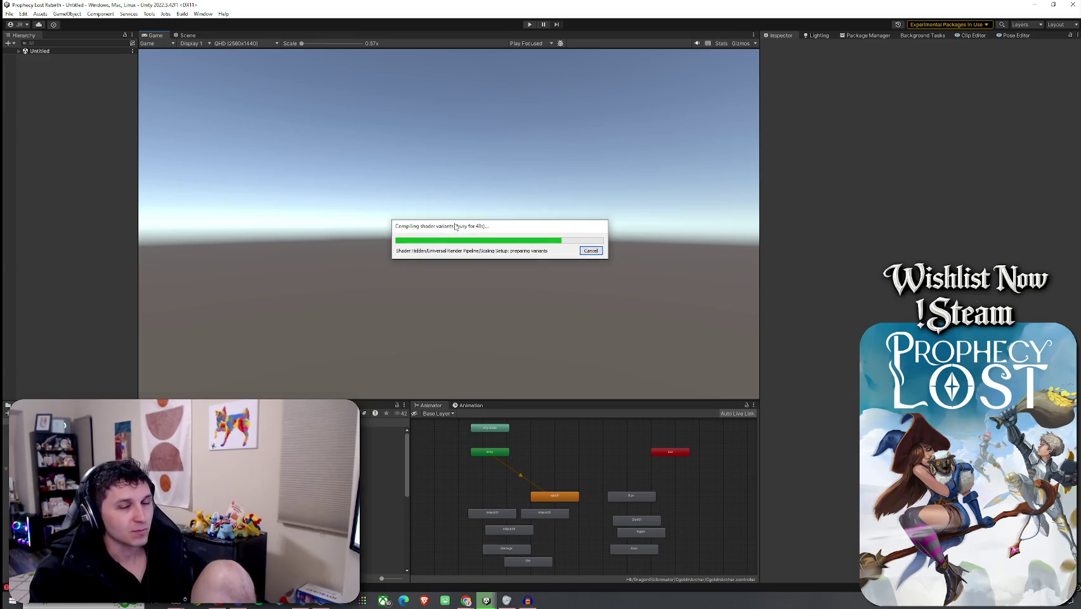
drag(524, 228, 497, 222)
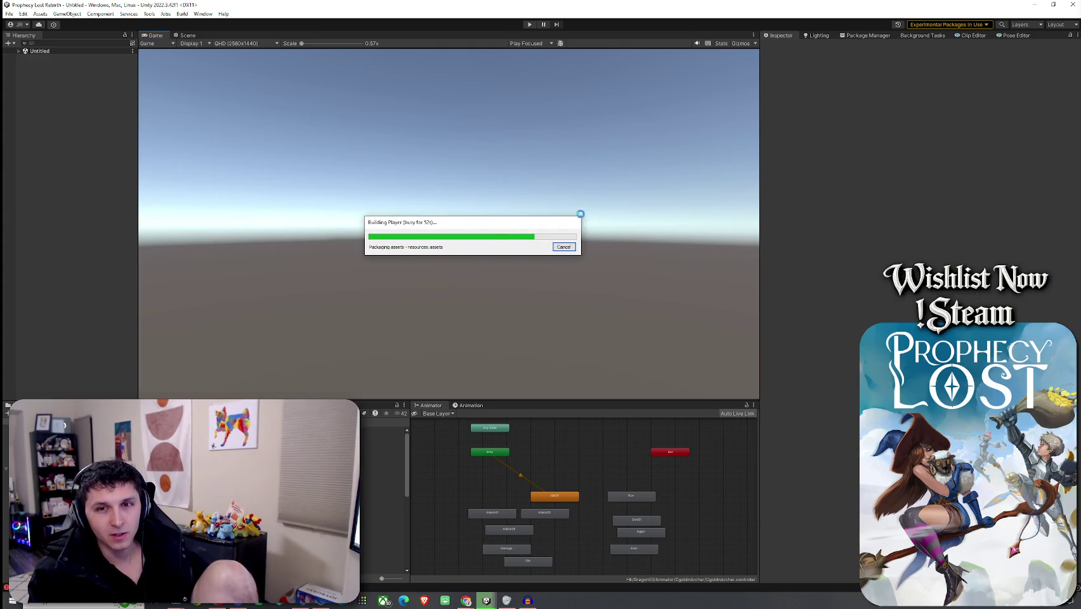
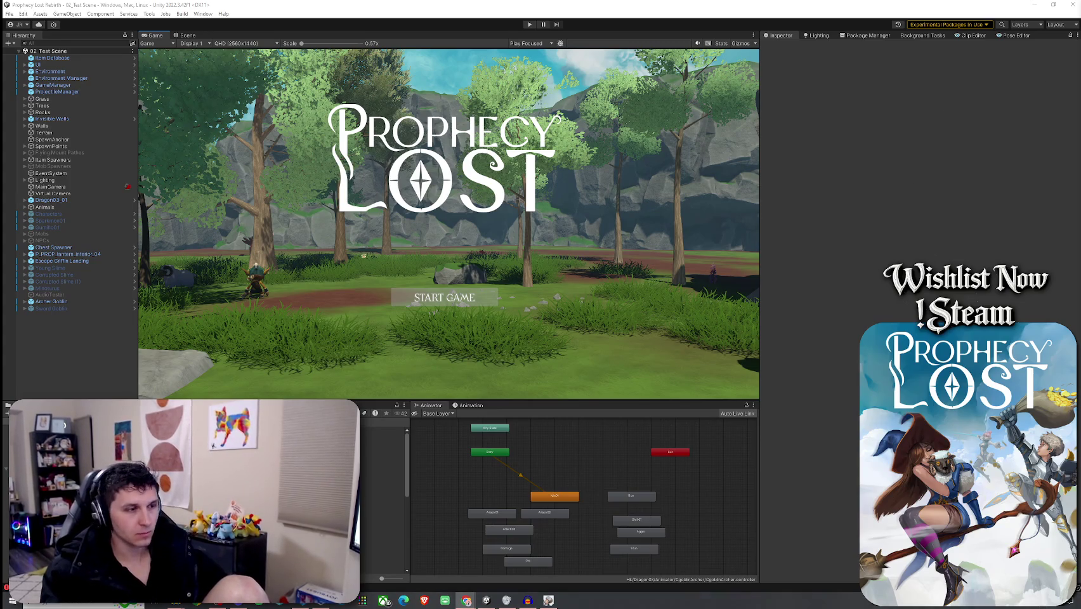
- Switch to the running built game, maximize its window, and open the world map
click(550, 601)
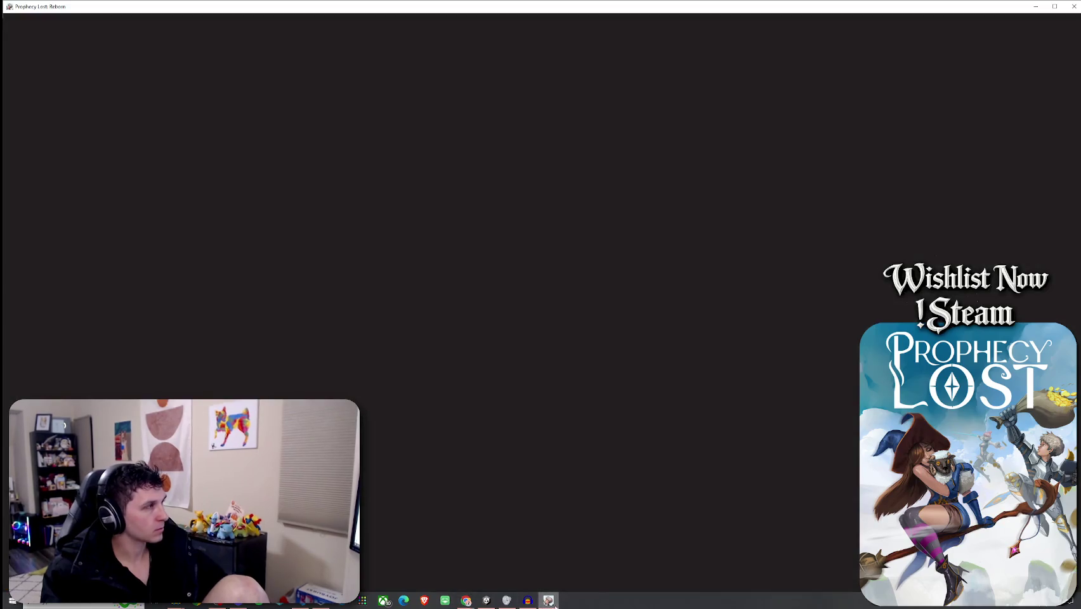
click(1055, 9)
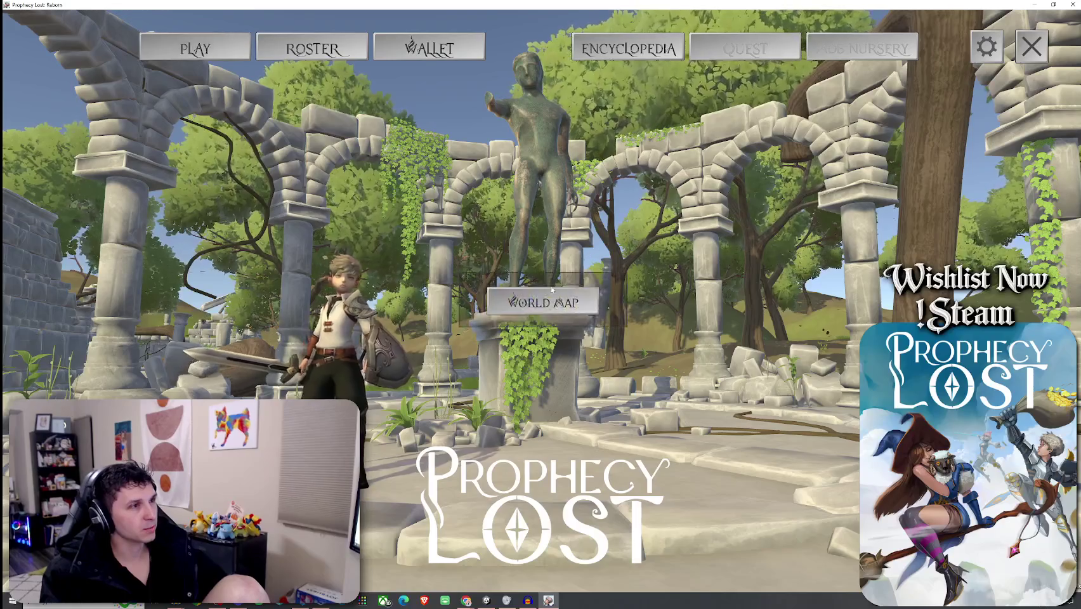
click(551, 291)
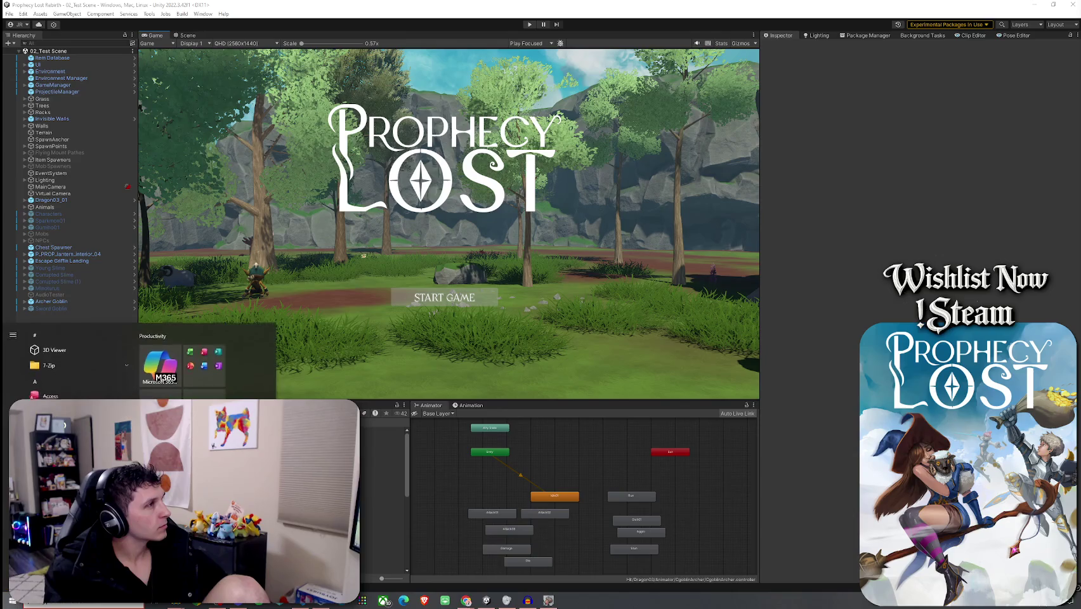
- Tick 02_Test Scene in Build Settings so it is included in the build
click(9, 14)
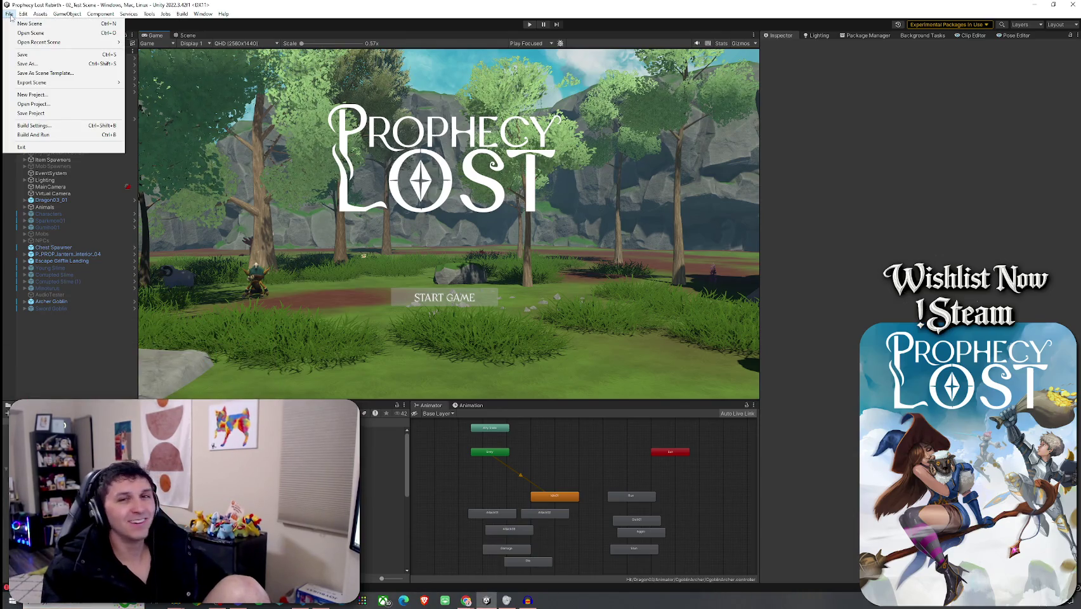
click(9, 14)
click(10, 14)
click(40, 129)
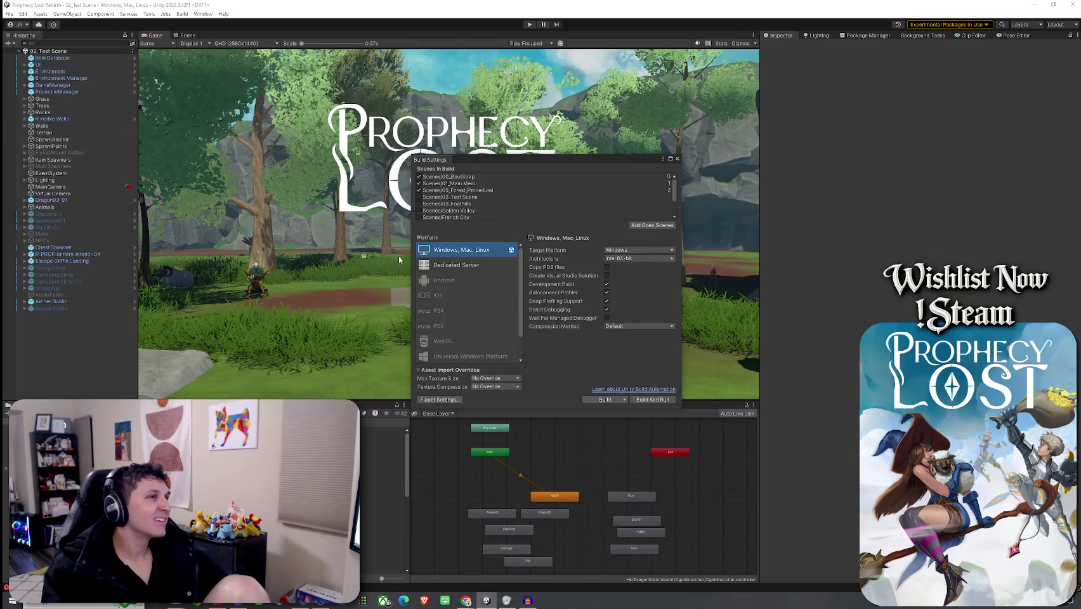
click(419, 196)
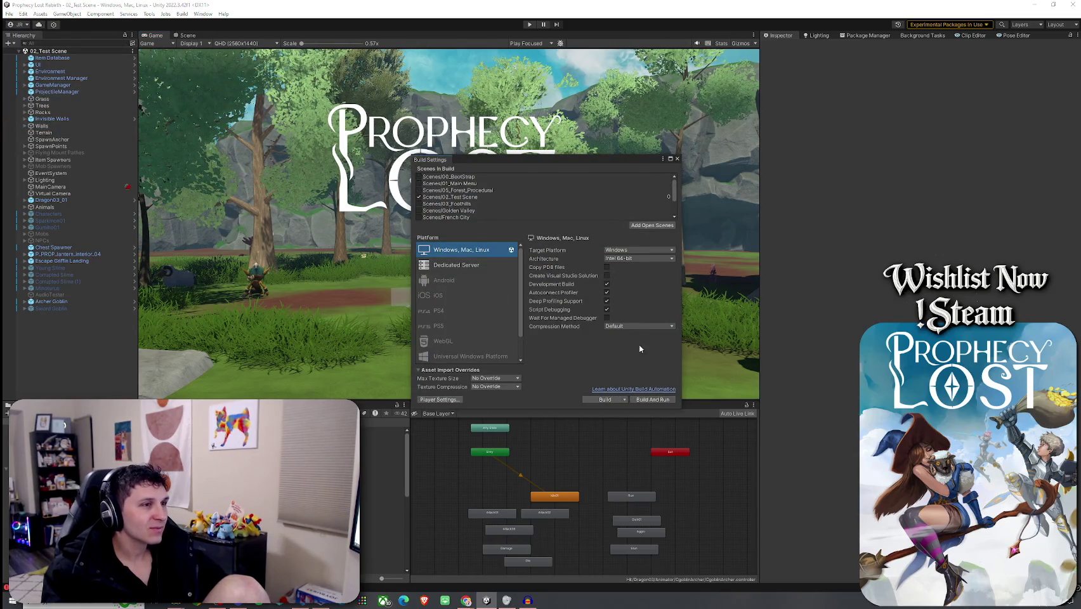
click(677, 159)
- Save the scene and enable Tools > Always Play From Scene 0
click(10, 13)
click(22, 54)
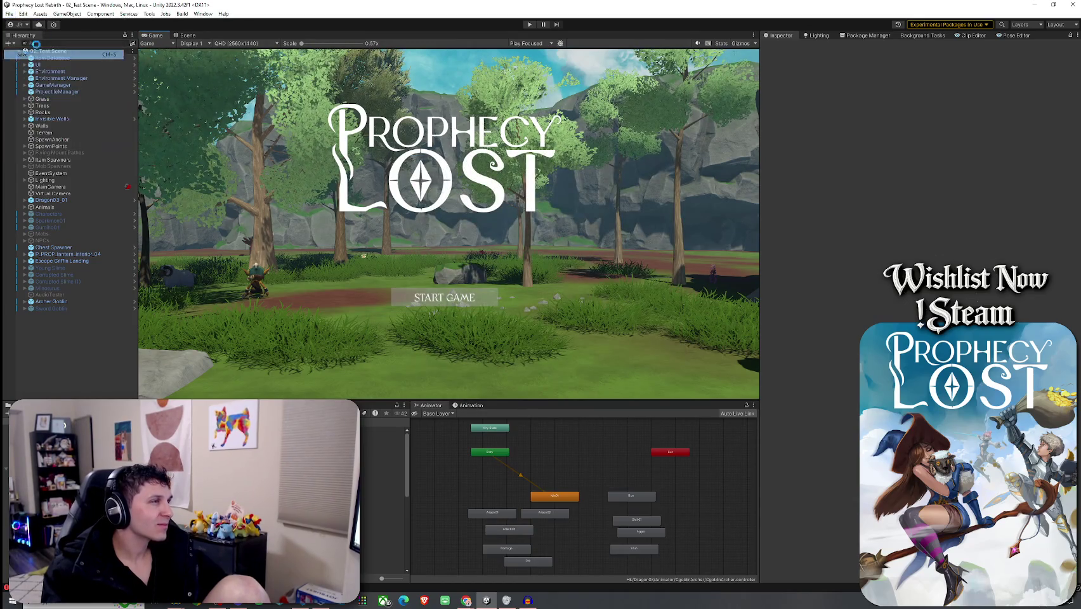
click(187, 14)
mouse_move(152, 14)
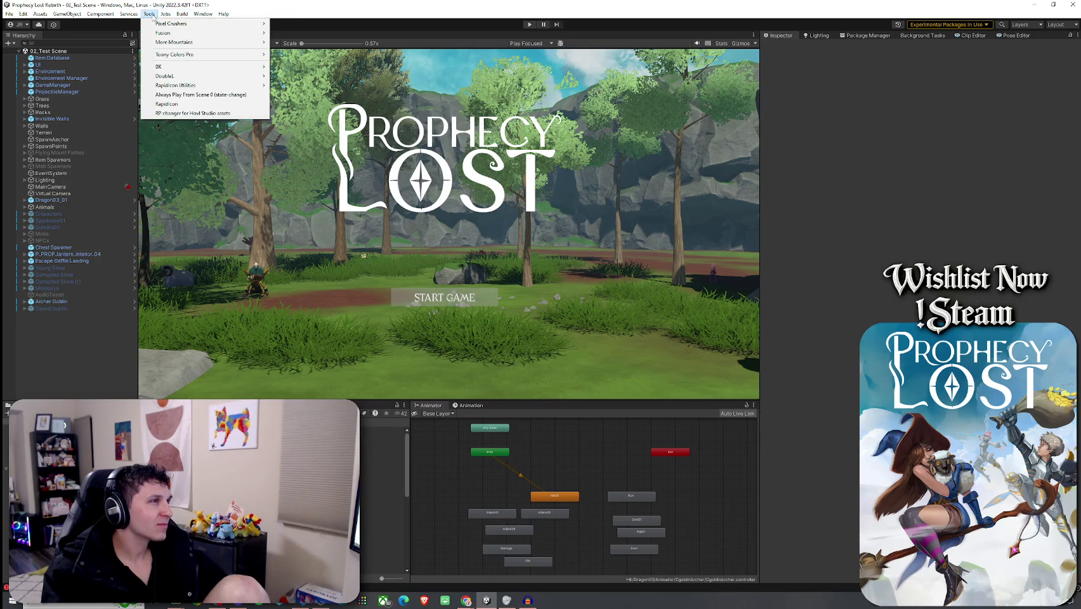
click(196, 94)
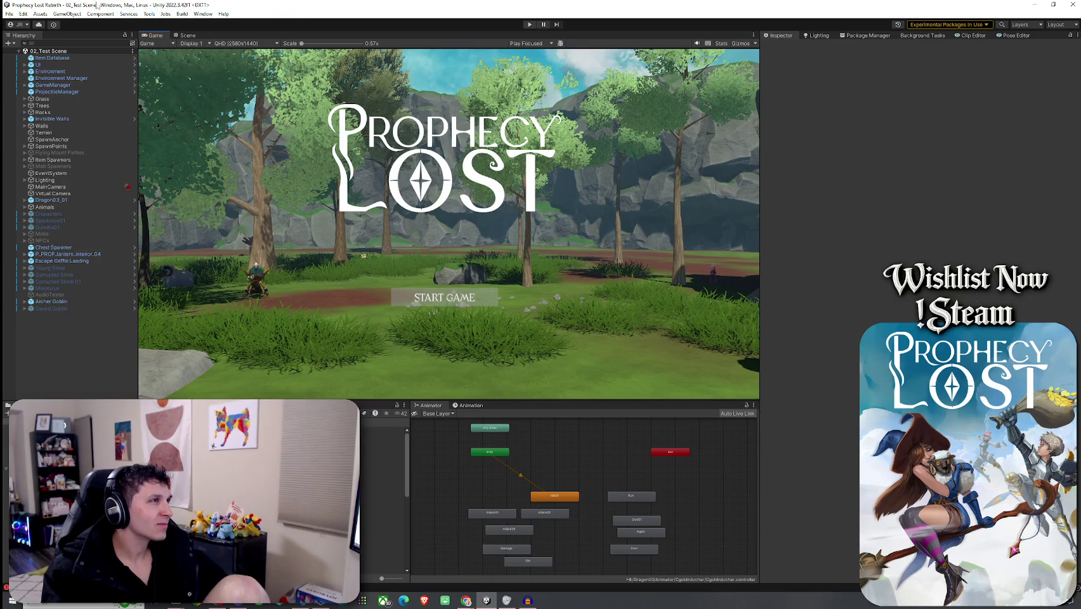
- Select GameManager in the Hierarchy to show its settings in the Inspector
click(9, 14)
click(22, 54)
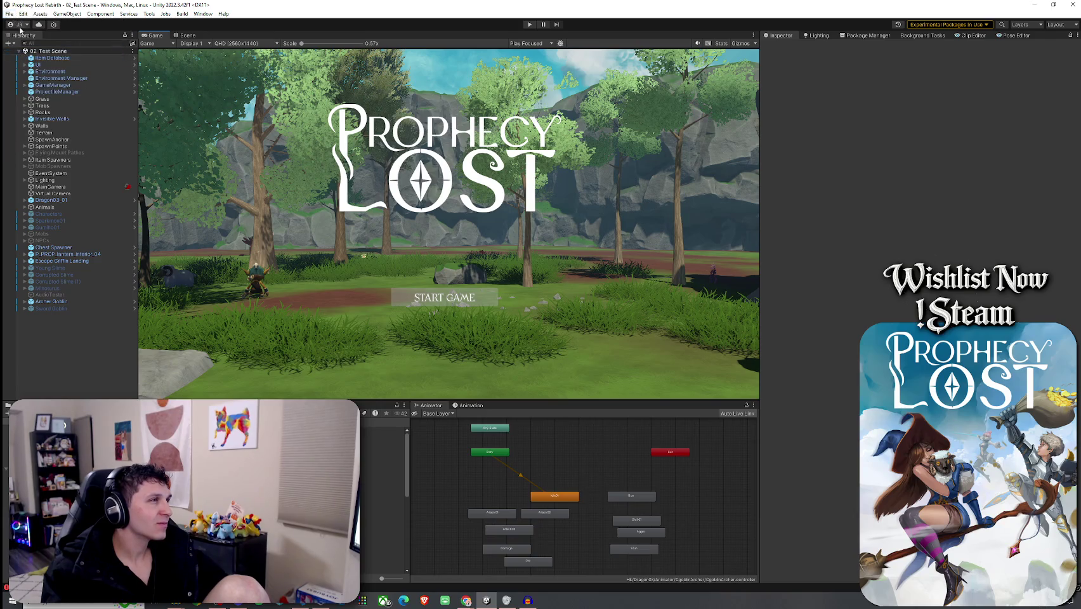
click(72, 85)
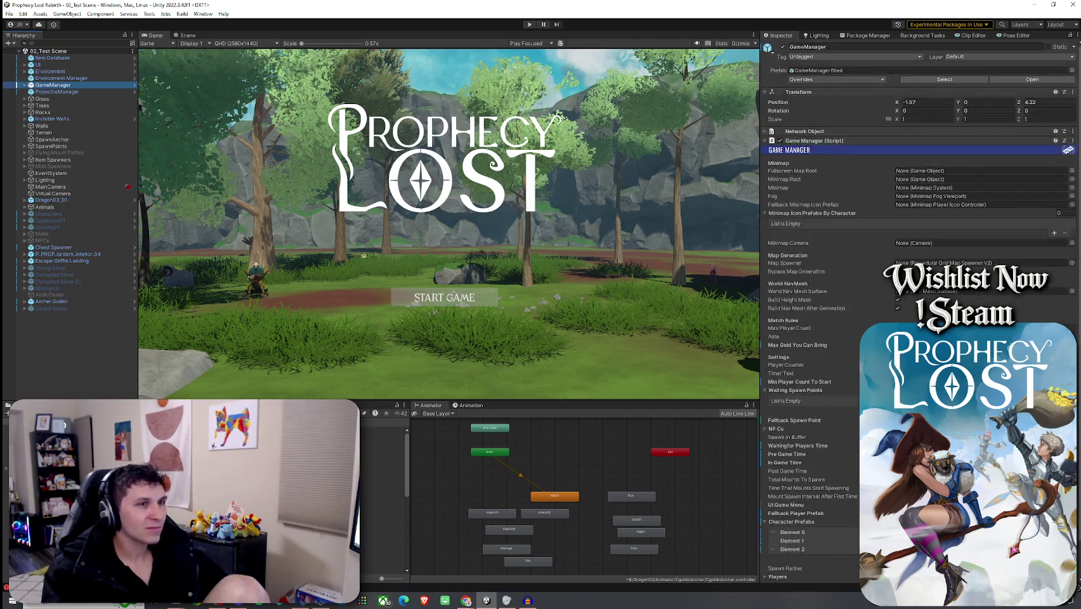
- Edit GameManager's Min Player Count To Start, then run File > Build And Run
scroll(833, 374, down, 2)
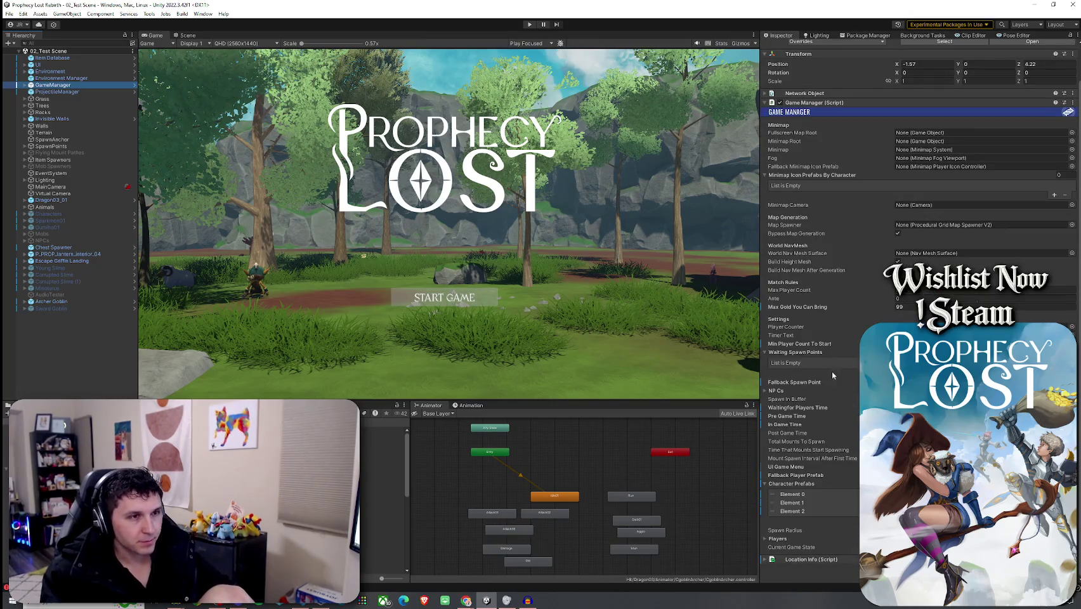
click(907, 343)
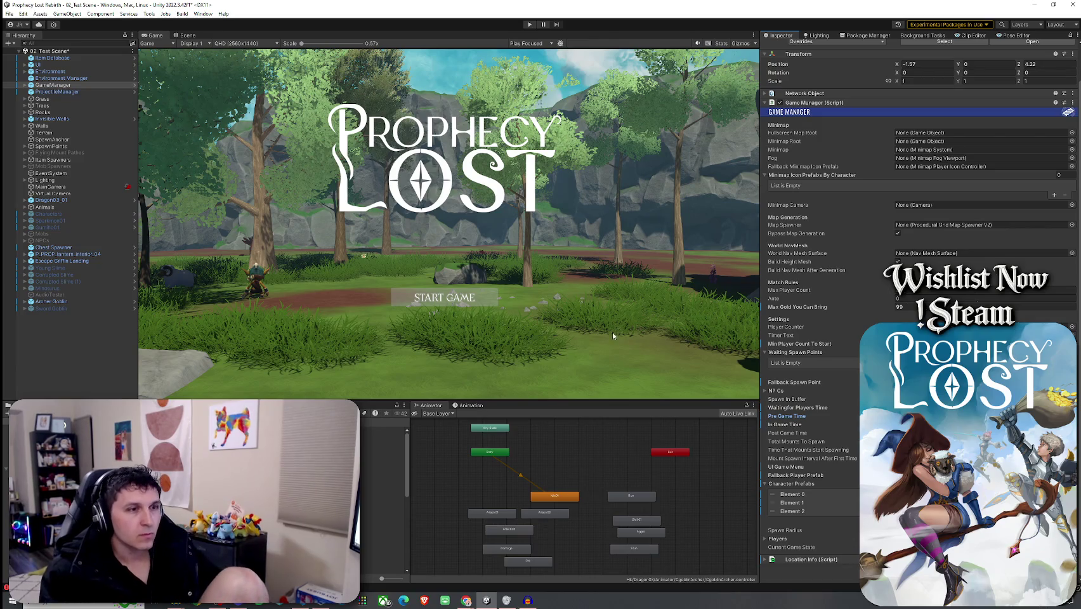
click(9, 13)
click(9, 13)
click(9, 13)
click(52, 147)
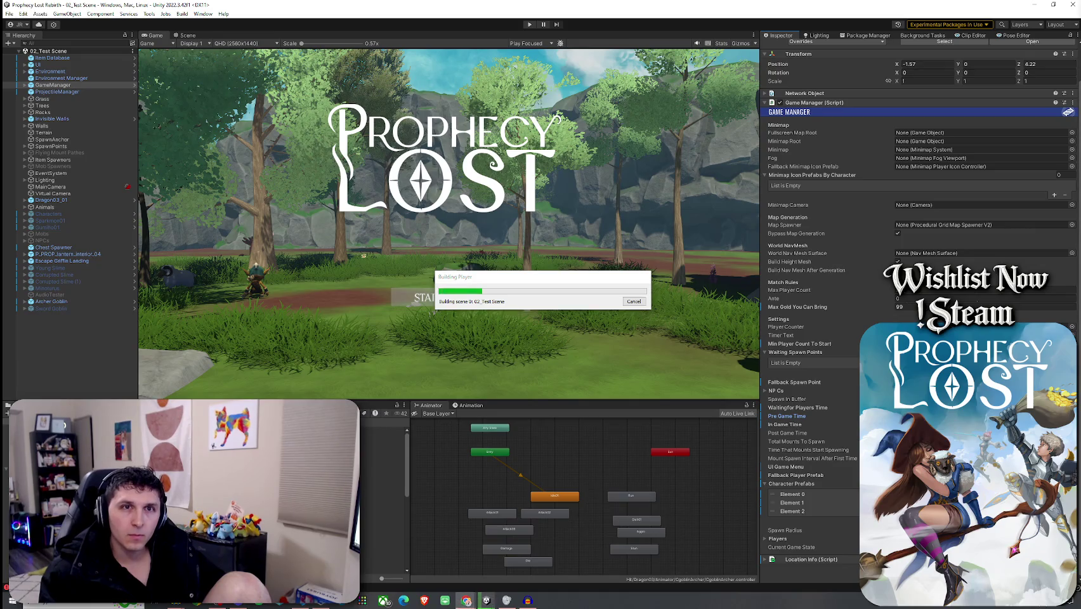
- Move the Wordle window on-screen, dismiss the badges popup, and submit ADIEU
click(1046, 90)
drag(1047, 90, 760, 70)
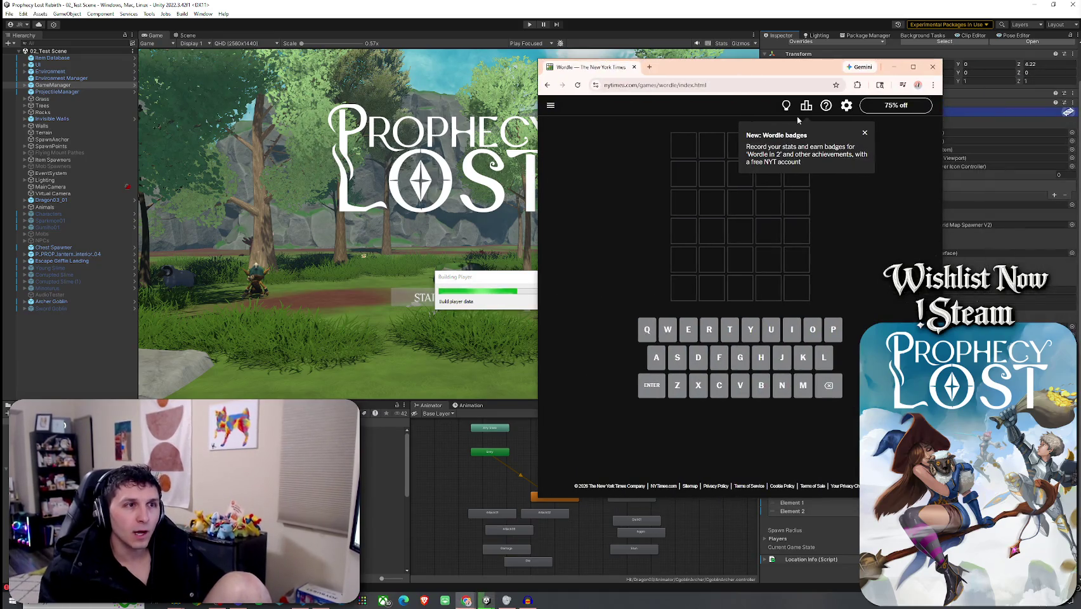
click(864, 134)
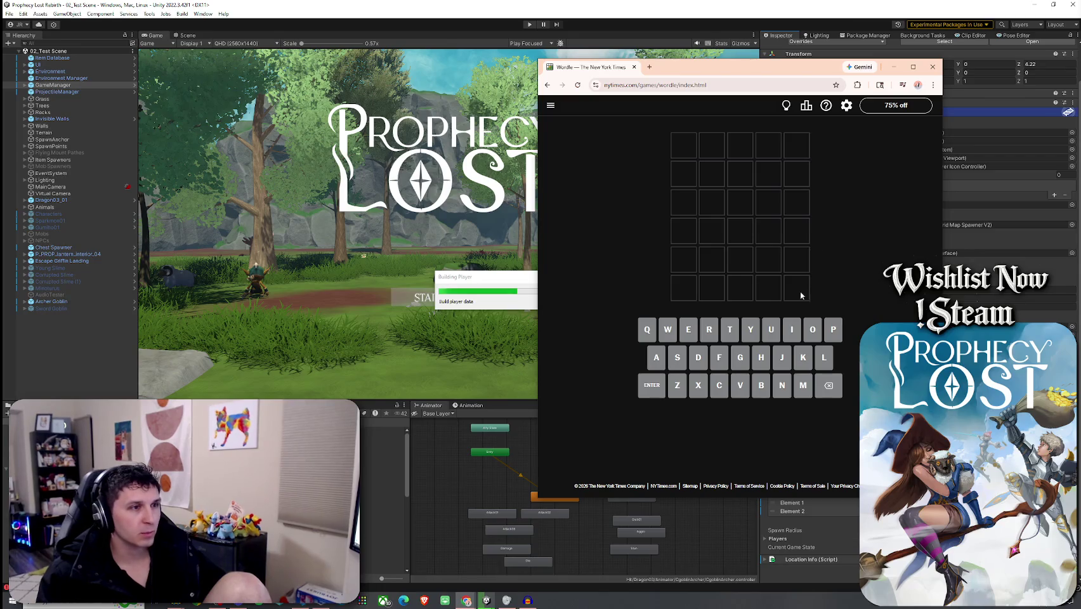
text(adie)
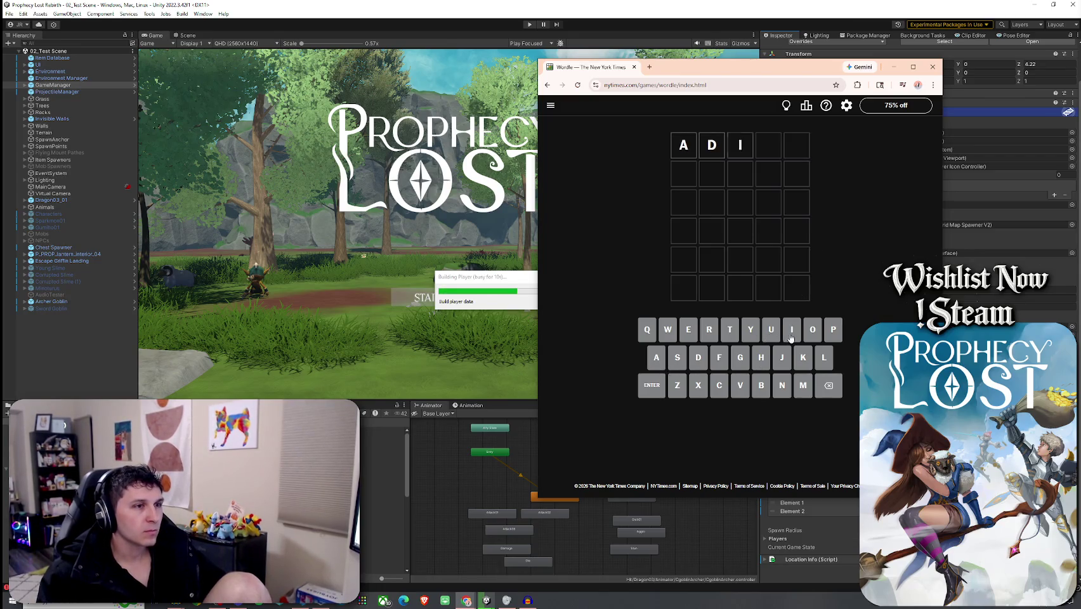
click(766, 336)
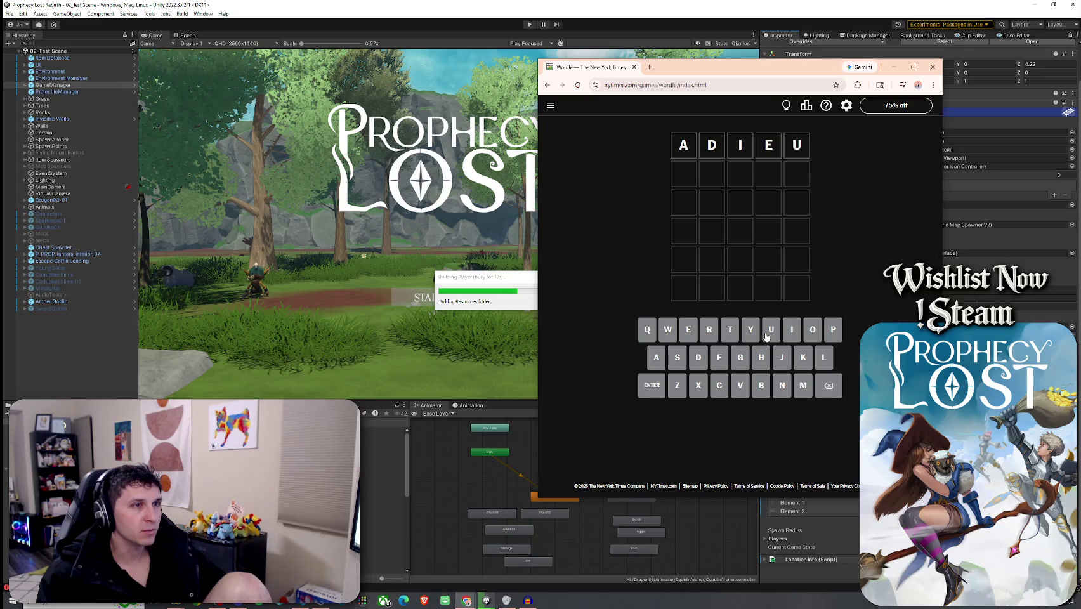
click(651, 385)
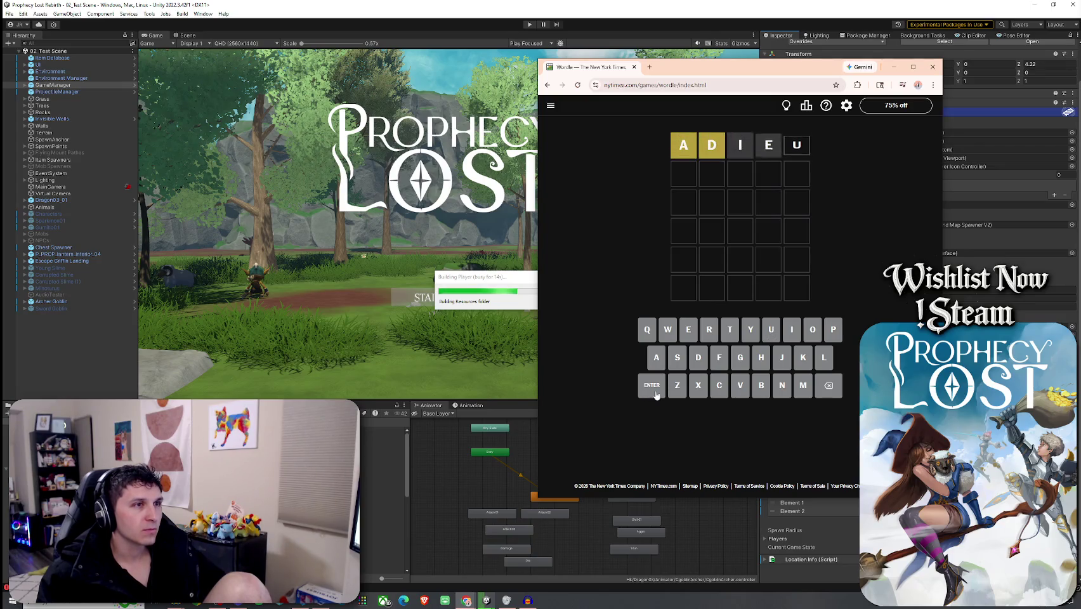
- Try second-row letters D, A, U and L, erasing between attempts
click(698, 357)
click(660, 360)
click(773, 341)
click(829, 385)
double_click(828, 385)
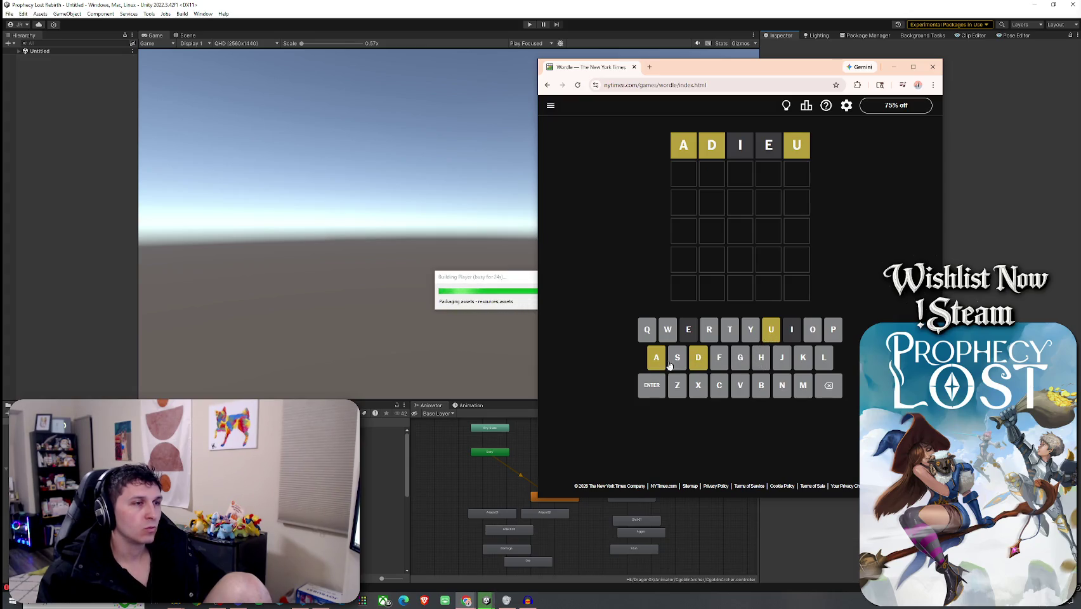
click(704, 359)
click(771, 340)
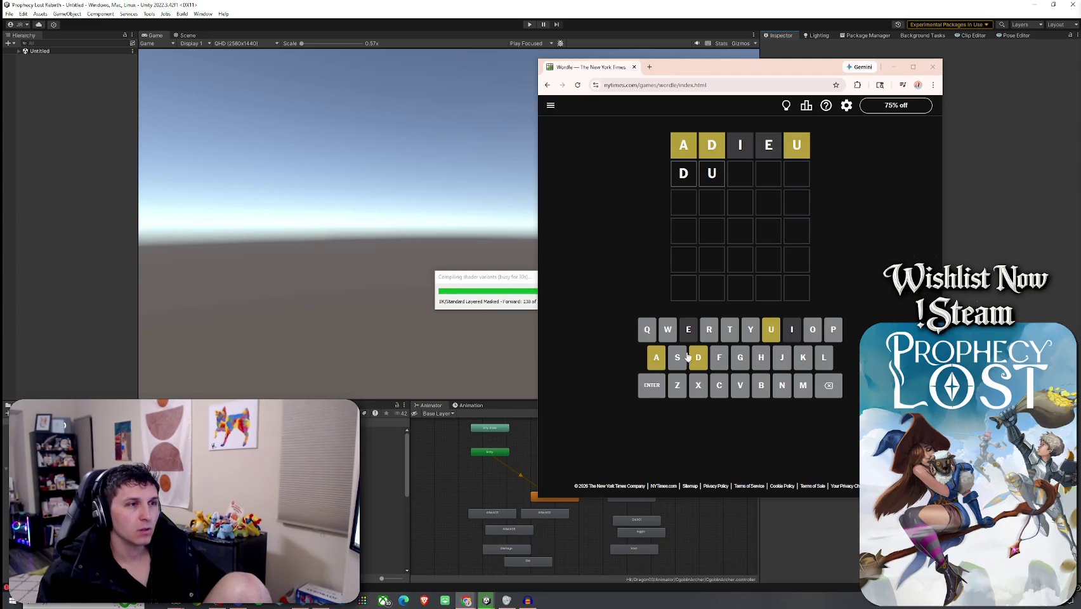
click(659, 362)
click(824, 360)
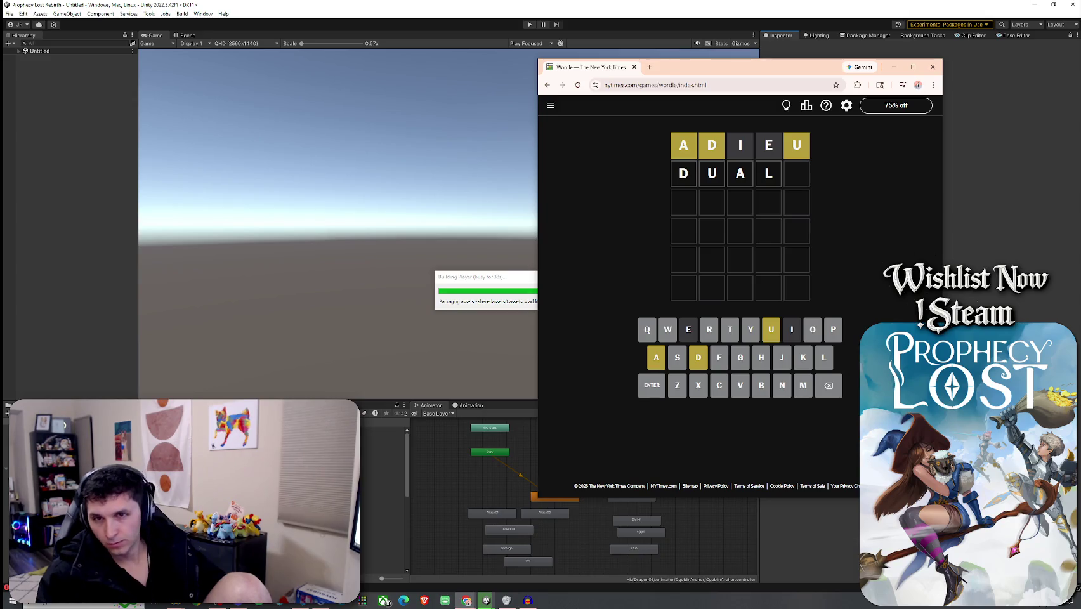
- Clear the second row and enter L, A, U, D
click(829, 386)
click(829, 385)
click(829, 385)
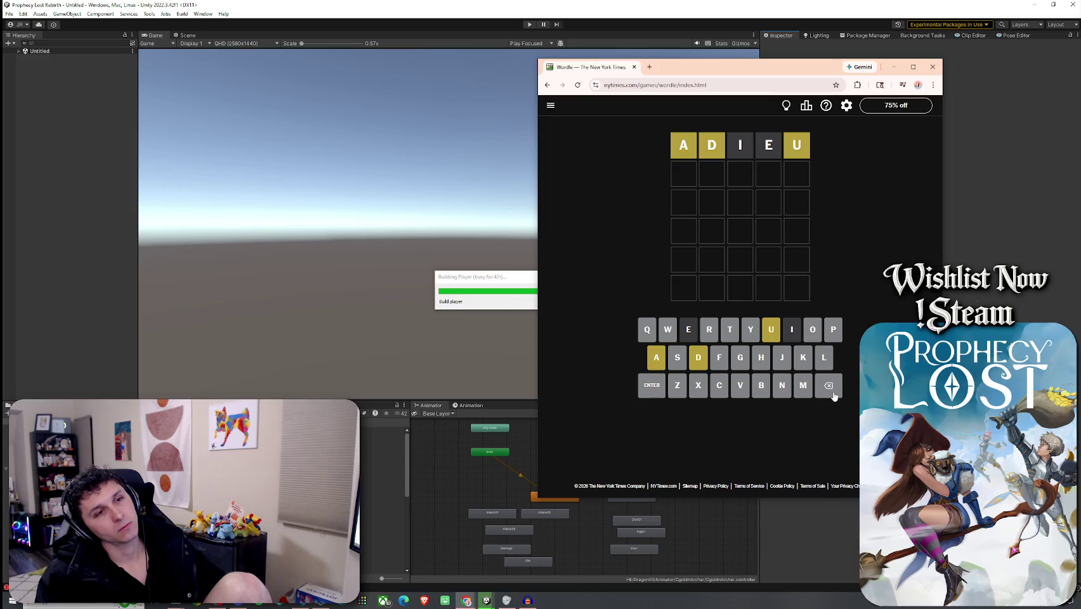
click(823, 359)
click(656, 359)
click(771, 331)
click(699, 353)
- Remove the E from the Wordle guess, move Chrome aside, and close the floating Profiler
text(e)
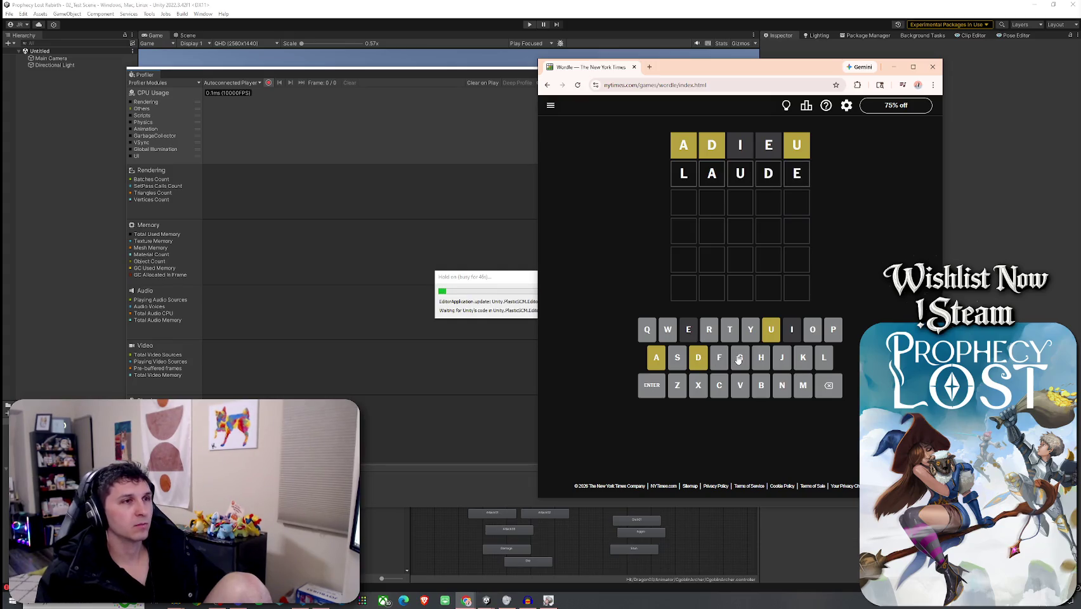
click(838, 395)
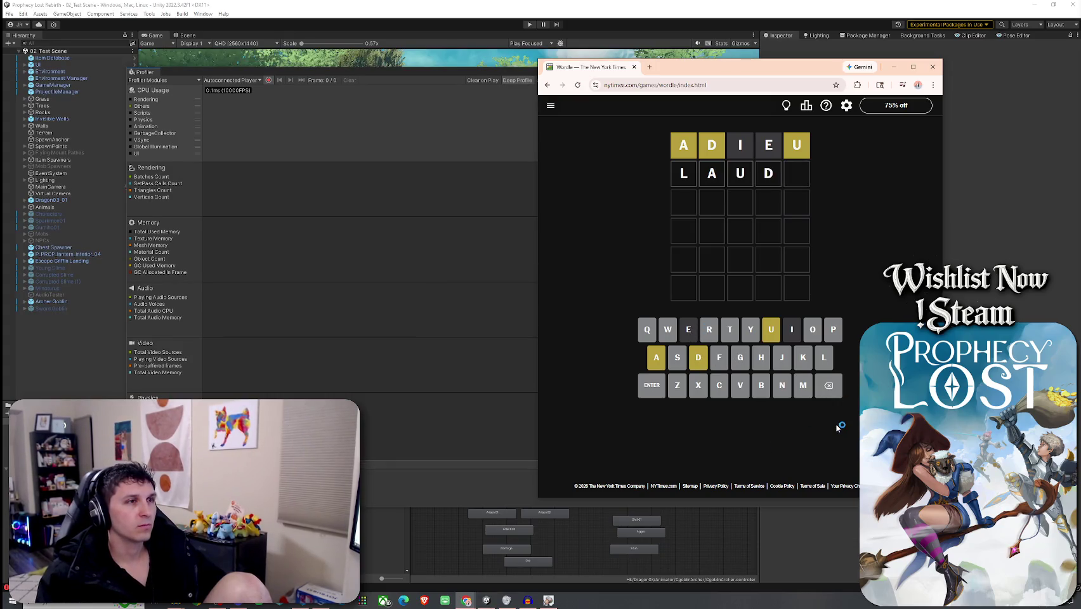
key(super+shift+Right)
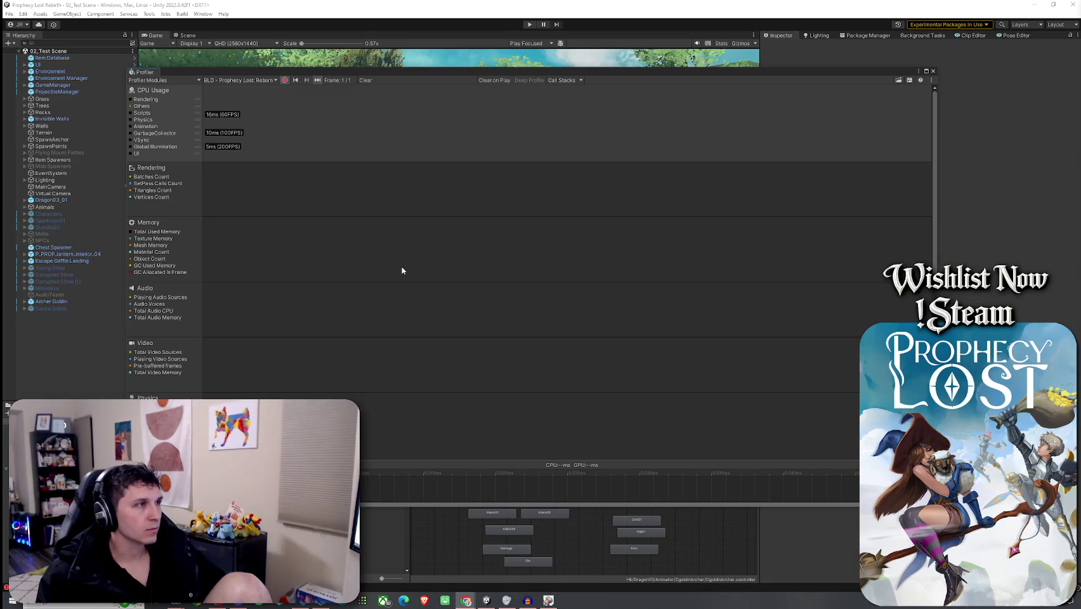
click(933, 71)
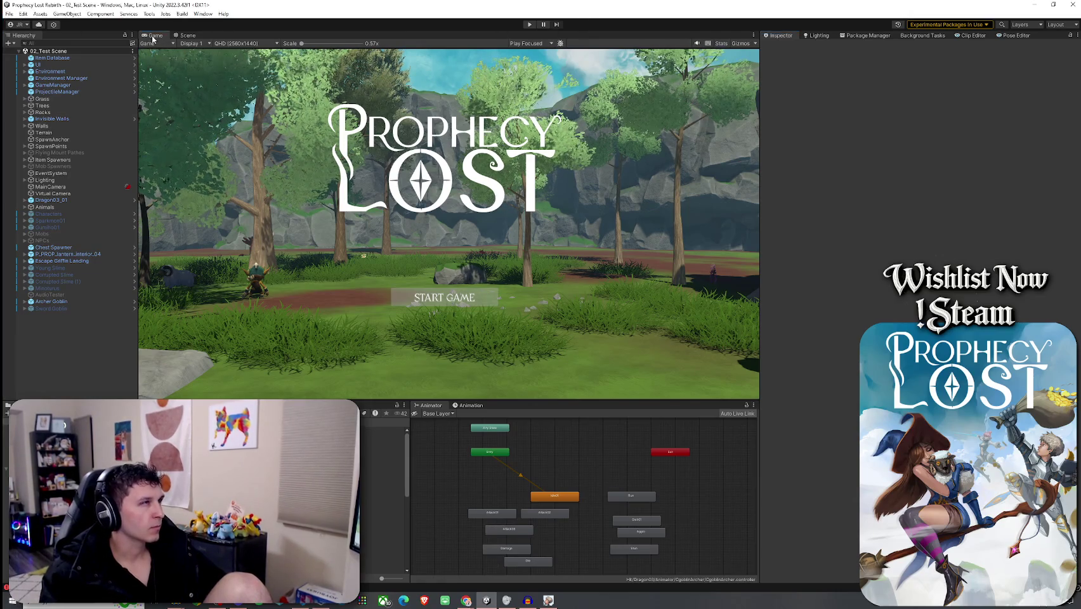
- Enter Play mode, then drag the unresponsive Prophecy Lost Reborn window aside and close it
click(530, 24)
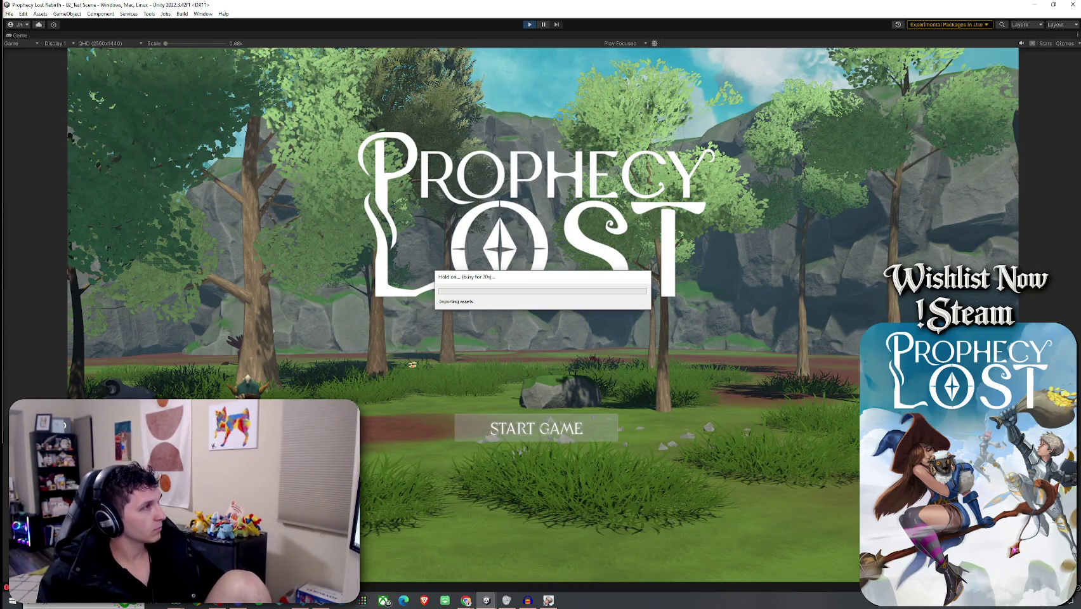
drag(524, 283, 525, 310)
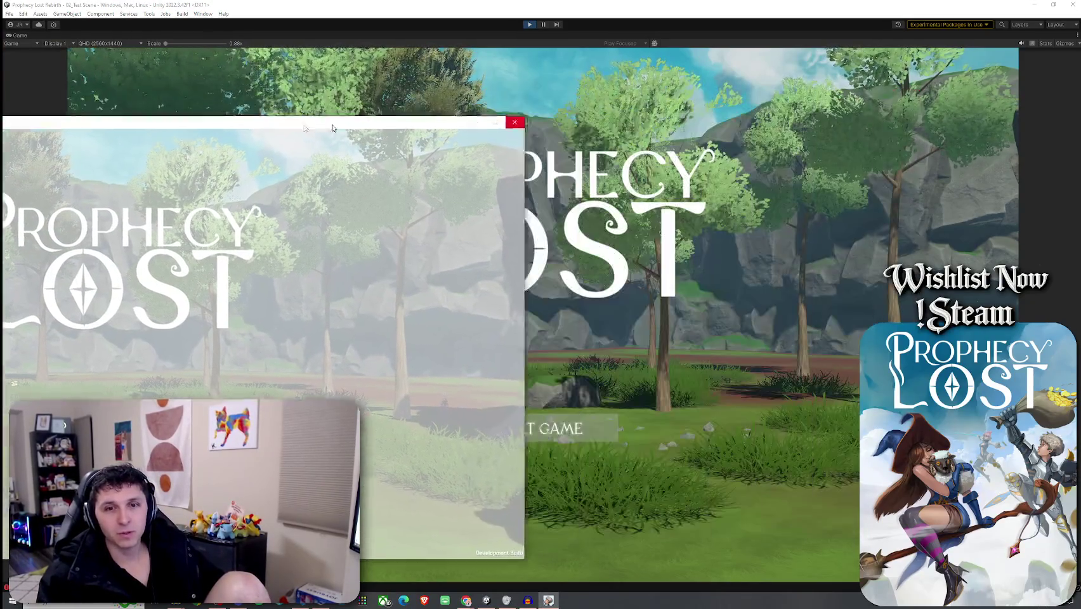
drag(333, 128, 0, 12)
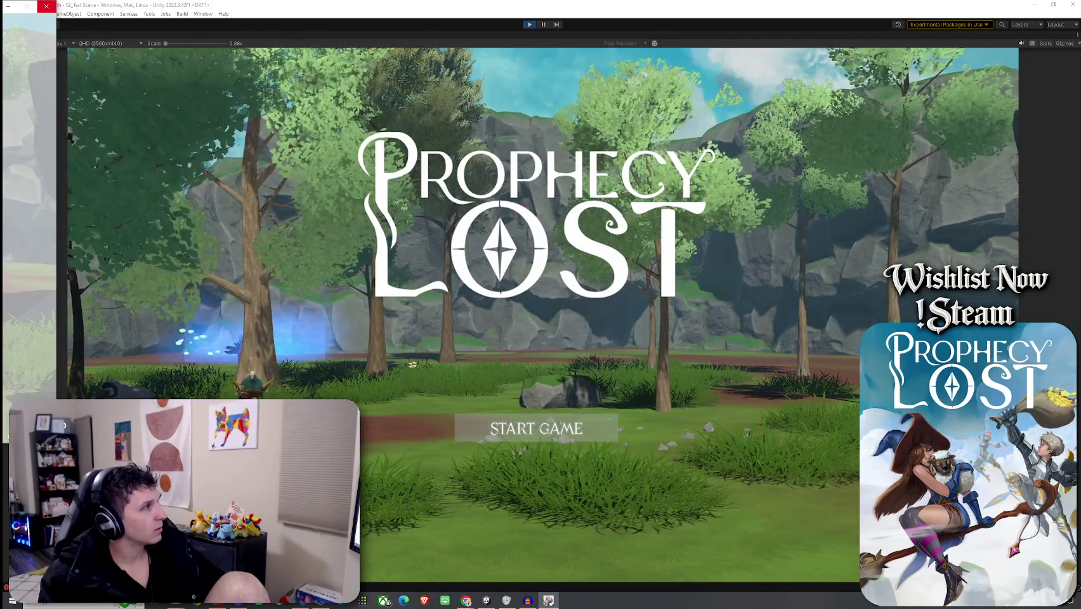
click(46, 7)
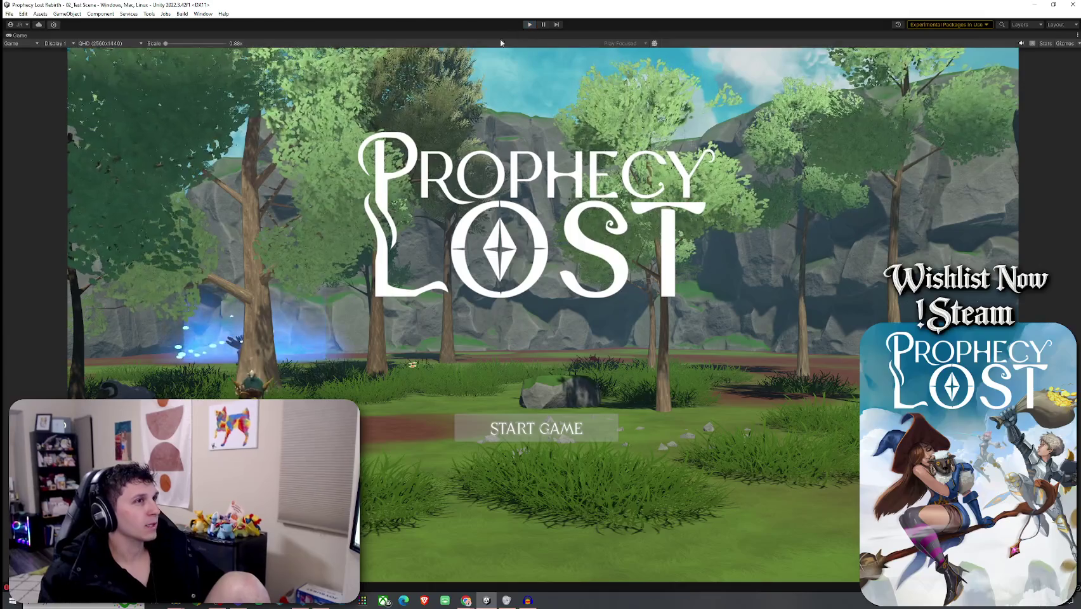
click(9, 14)
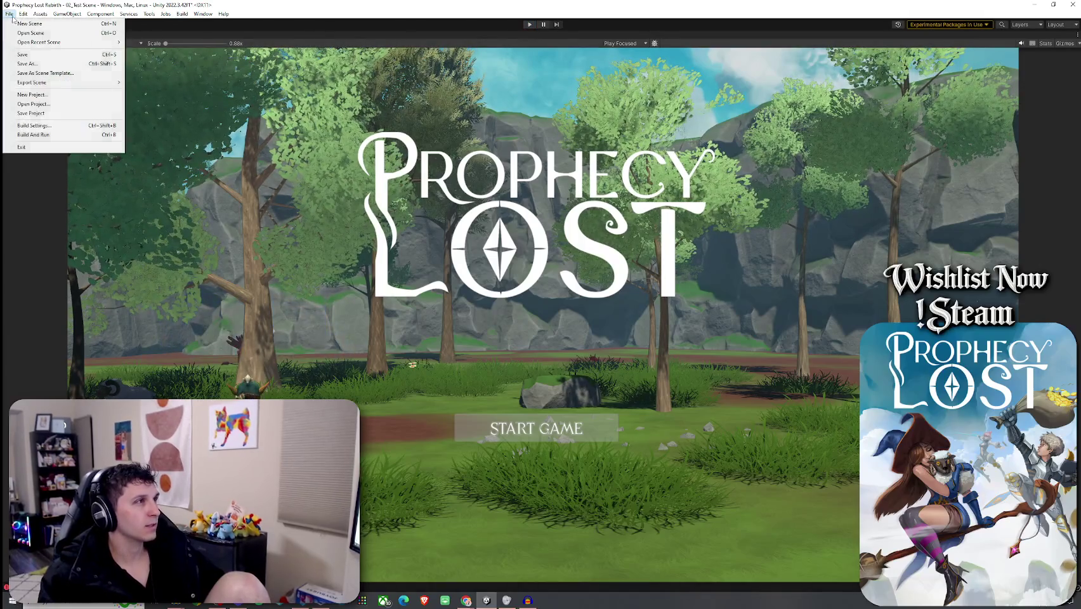
- Run Build And Run, launching the player with the Profiler autoconnected
click(50, 135)
click(538, 319)
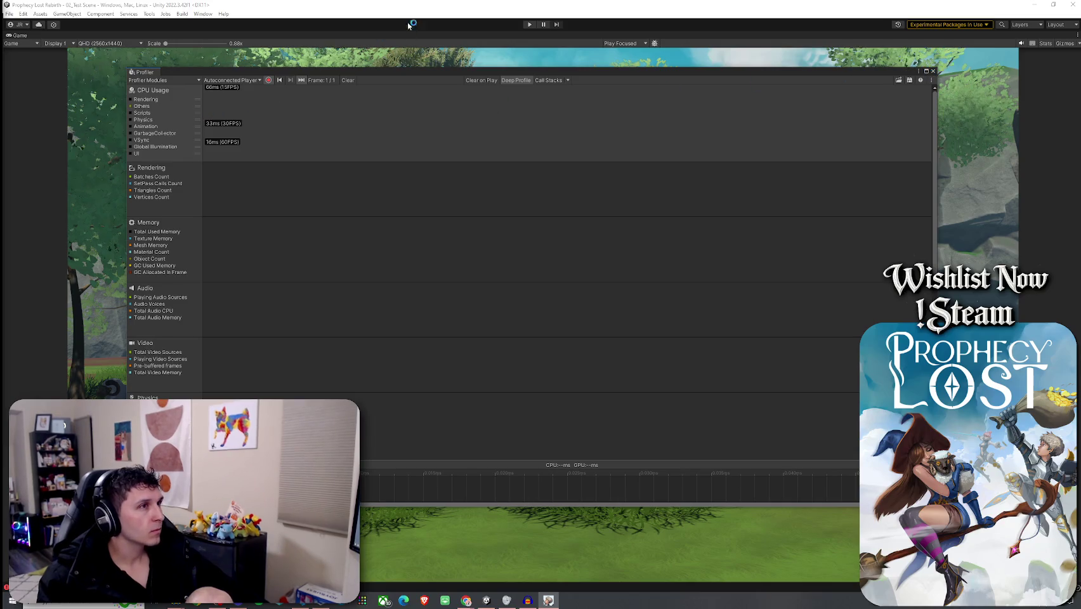
- Undock the Profiler tab into a floating window and close it with Close Tab
mouse_move(161, 73)
mouse_down()
mouse_move(458, 41)
mouse_move(95, 27)
mouse_move(17, 40)
mouse_up()
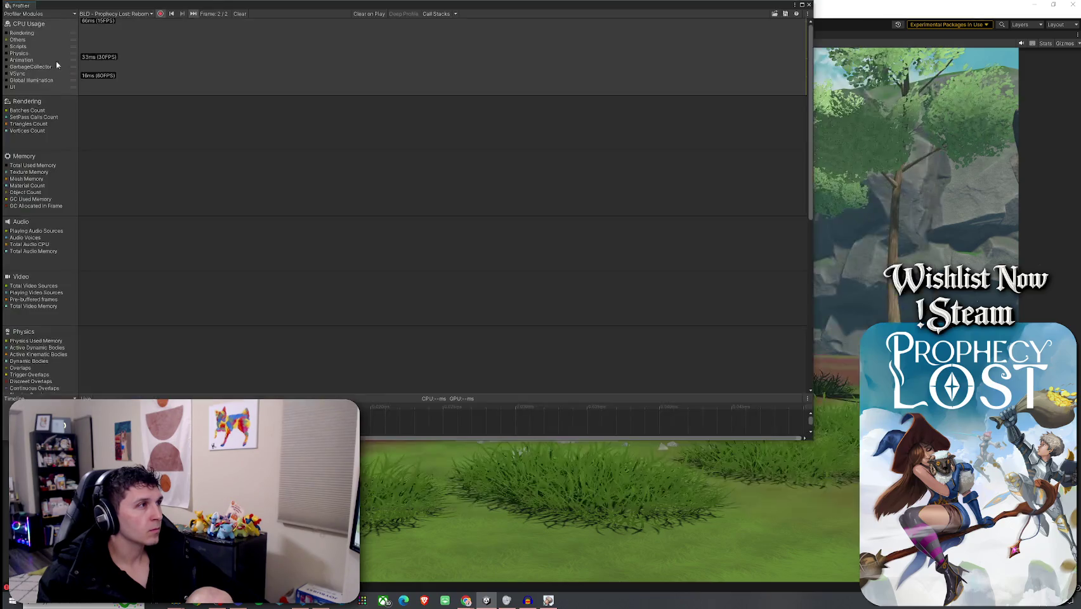
right_click(25, 9)
click(72, 73)
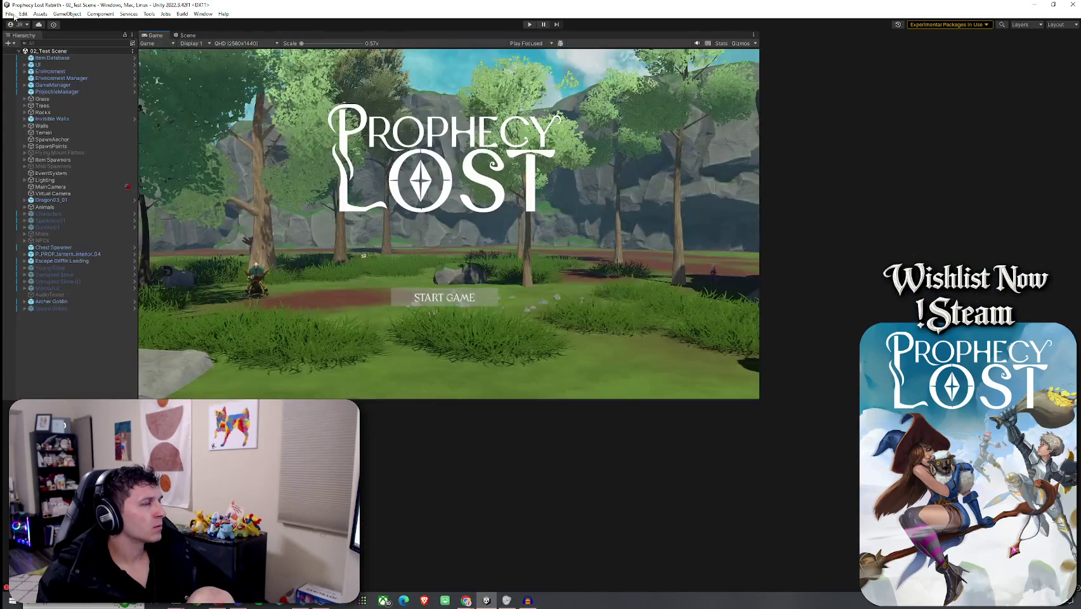
- Restore the layout, uncheck Development Build in Build Settings, and choose Clean Build
click(21, 14)
mouse_move(10, 14)
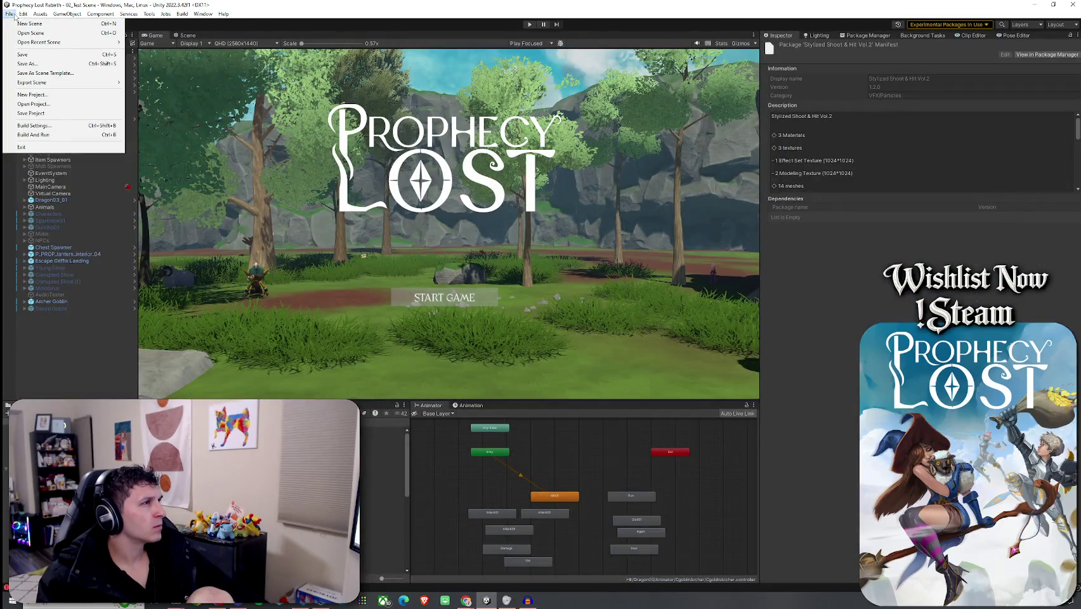
click(41, 127)
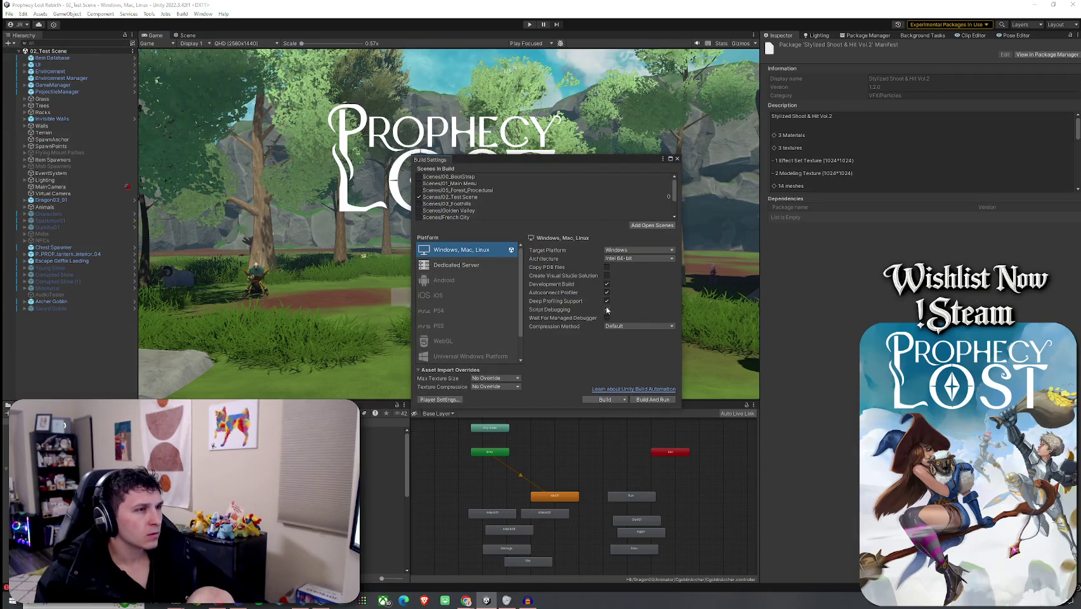
click(607, 284)
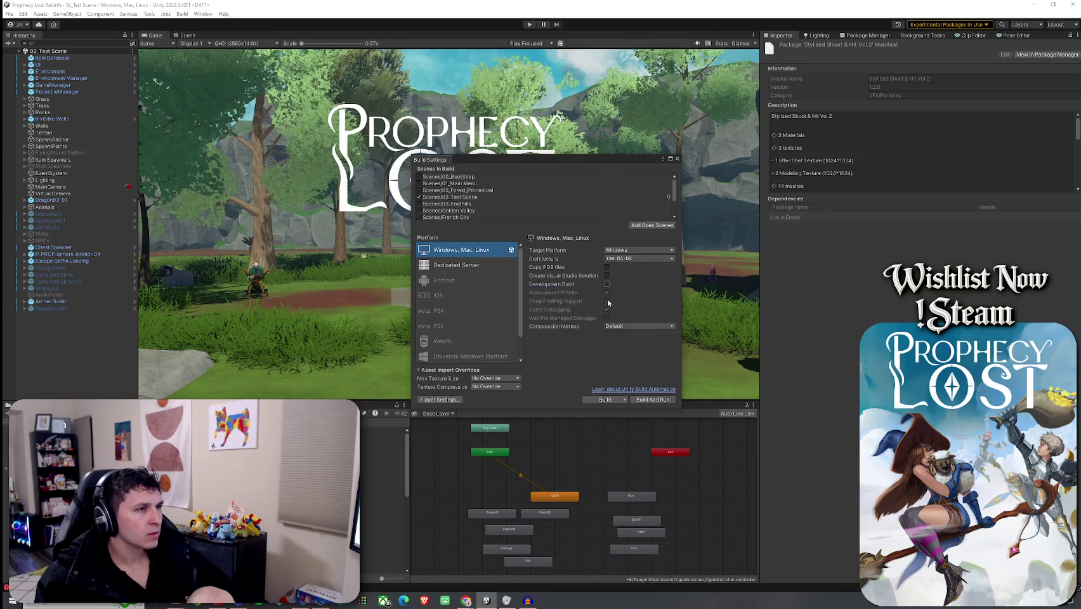
click(624, 399)
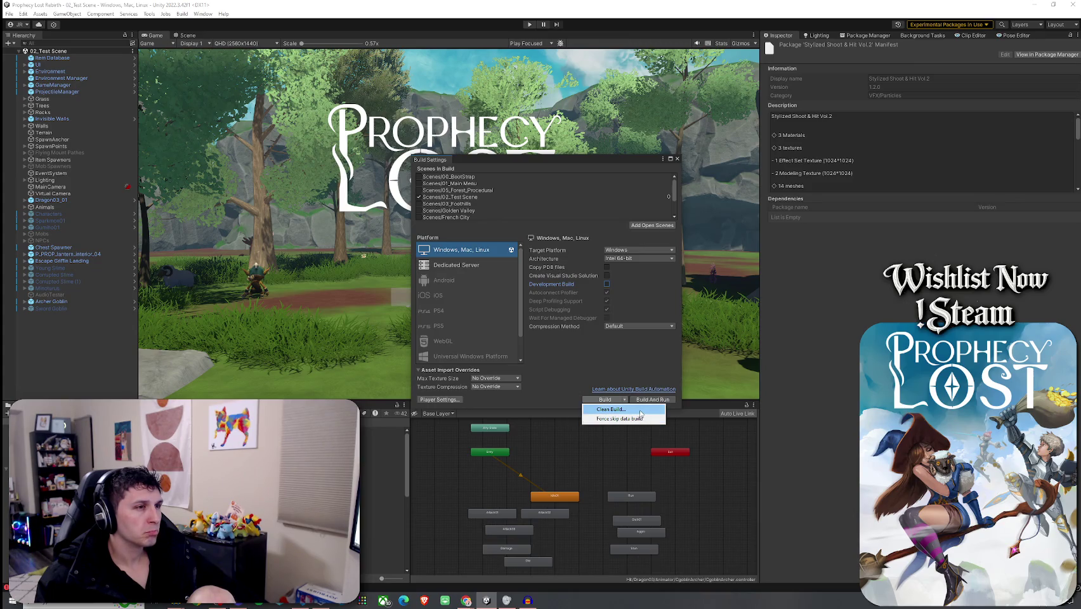
click(639, 410)
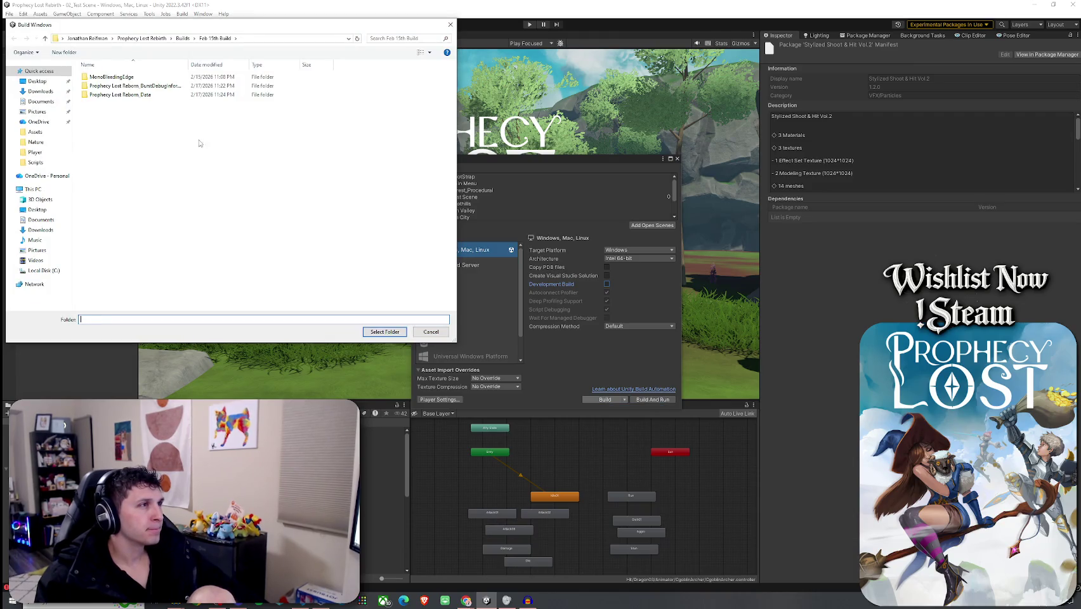
- Create a 'Feb 17th Build' folder inside Builds, build into it, and bring Wordle forward
click(182, 38)
right_click(178, 273)
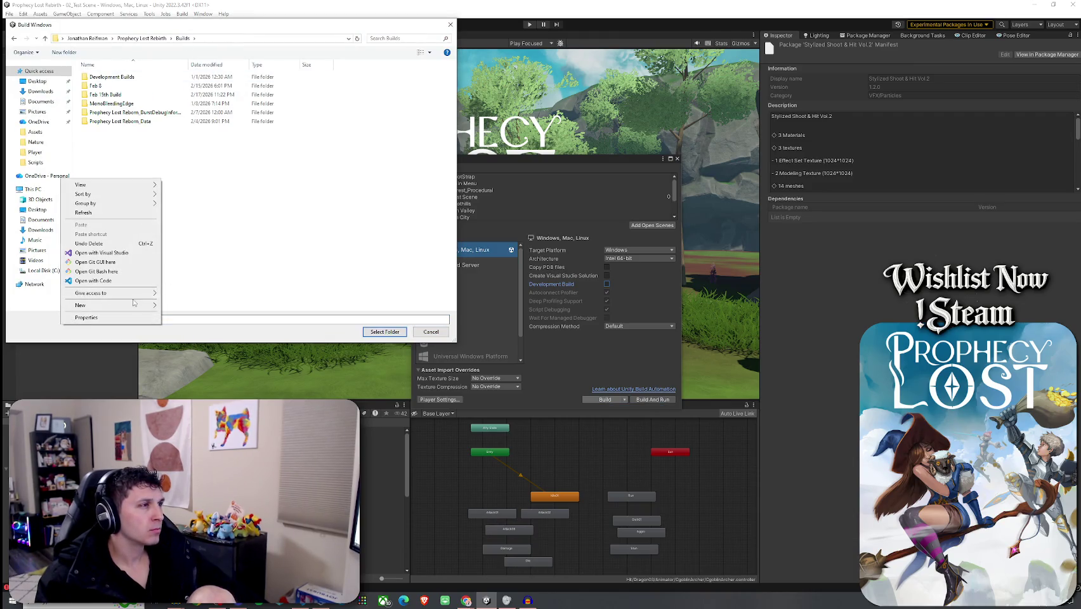
mouse_move(135, 305)
click(184, 306)
text(Feb 17)
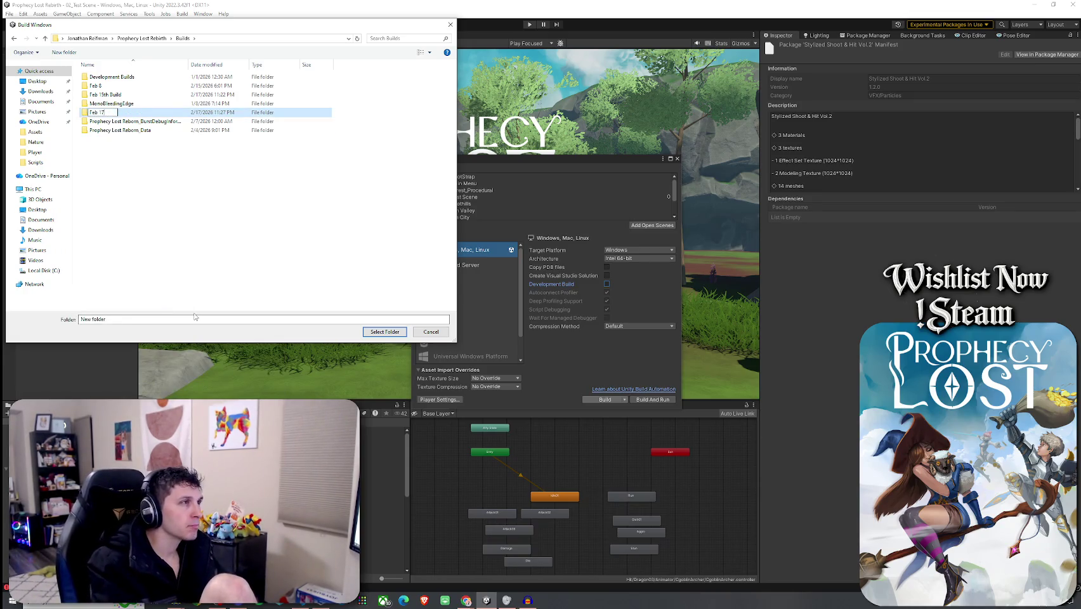
text(th Biuld)
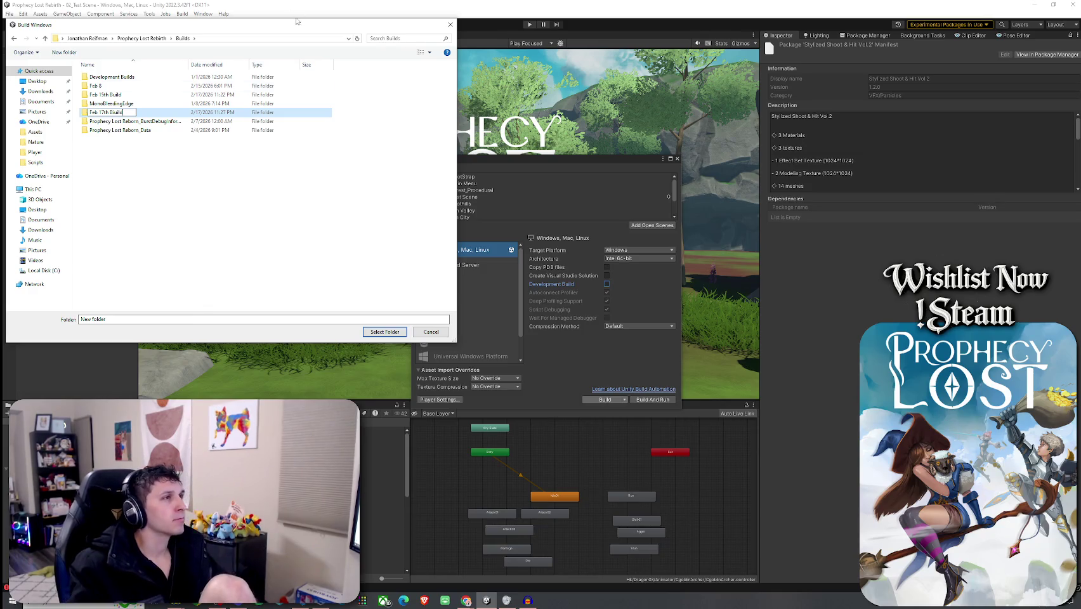
key(Return)
key(Return)
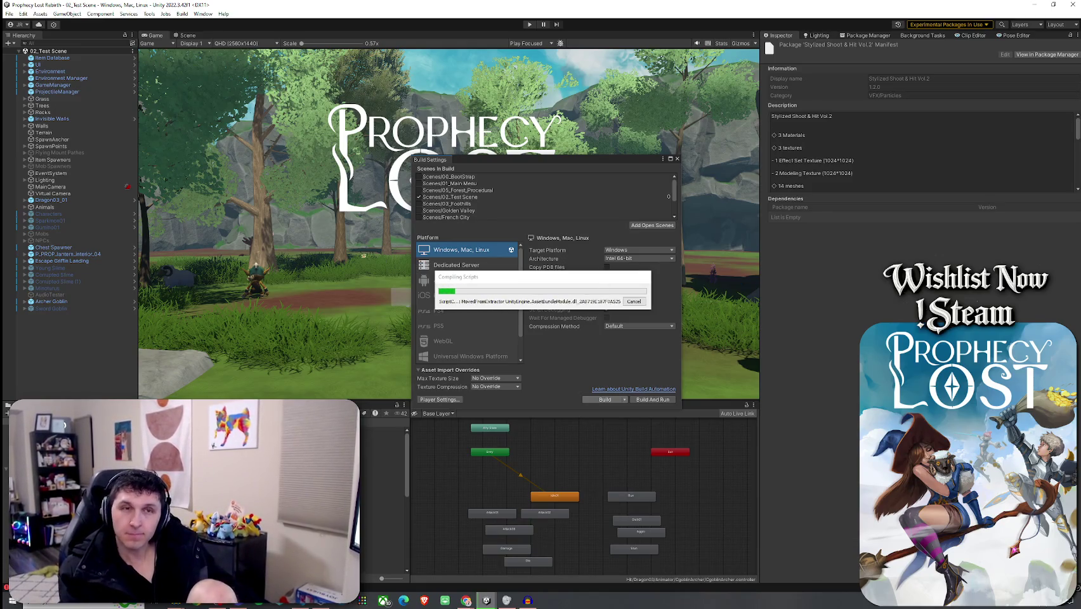
mouse_move(1080, 66)
mouse_down()
mouse_move(841, 66)
mouse_move(859, 67)
mouse_move(851, 54)
mouse_up()
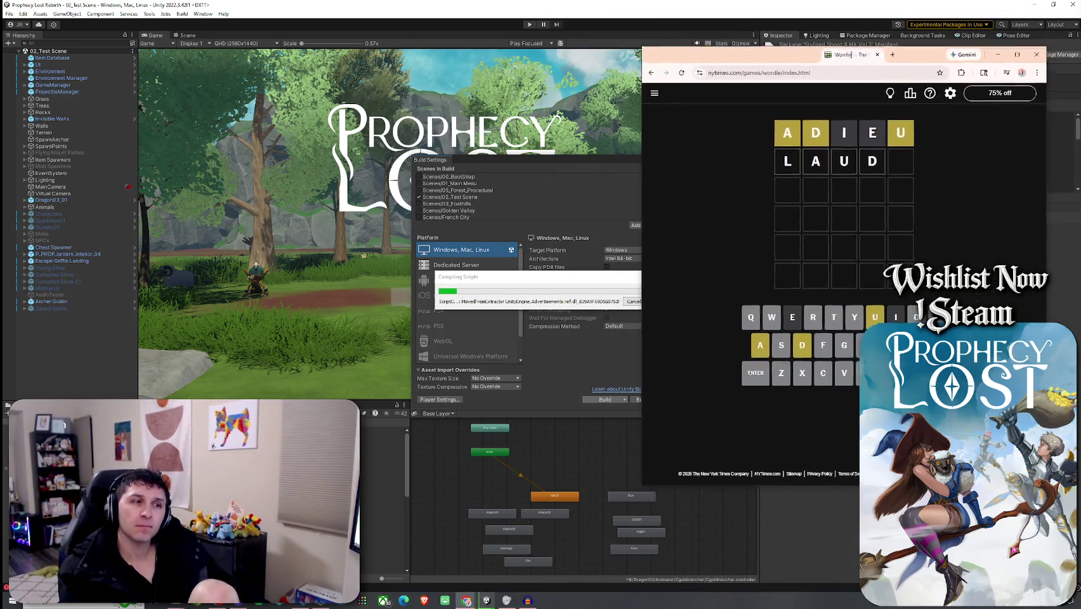
- Clear the second Wordle row, try DAUNT, then start erasing it
key(BackSpace)
key(BackSpace)
key(BackSpace)
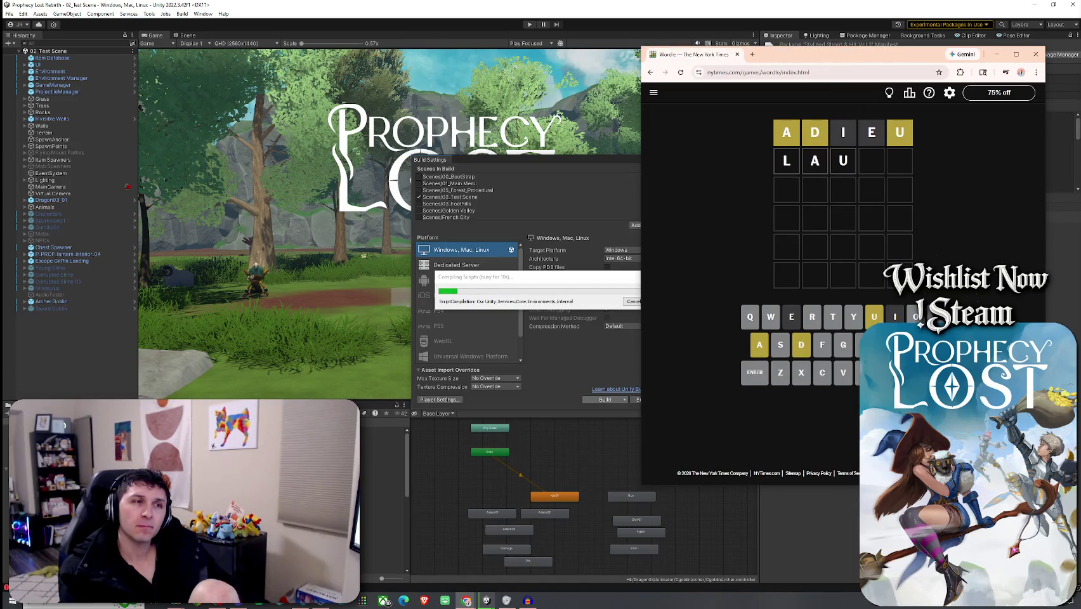
key(BackSpace)
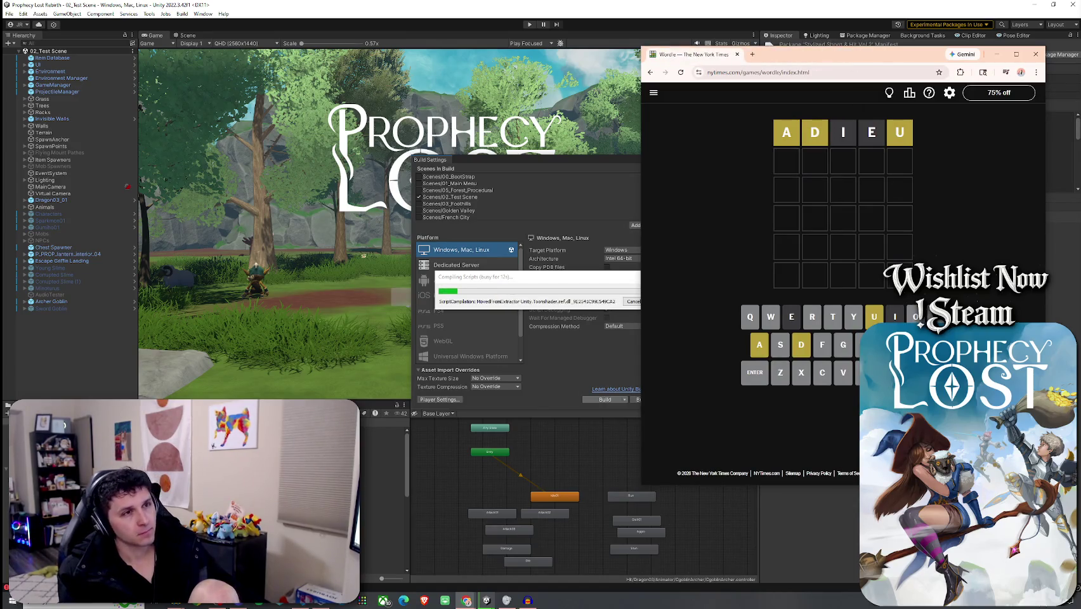
click(800, 344)
click(760, 344)
click(876, 317)
text(n)
click(829, 327)
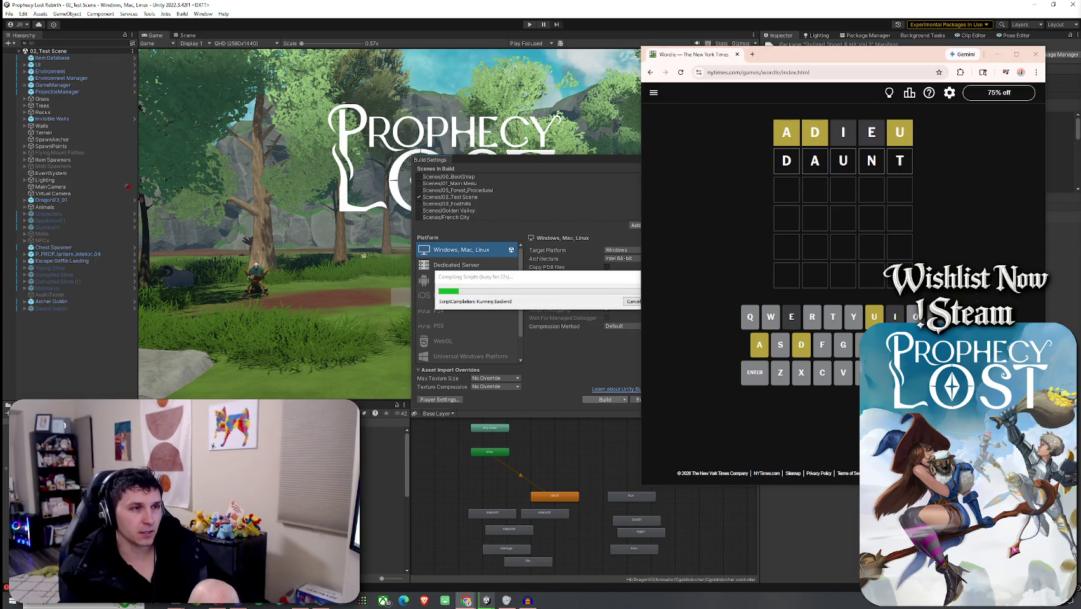
key(BackSpace)
key(BackSpace)
key(BackSpace)
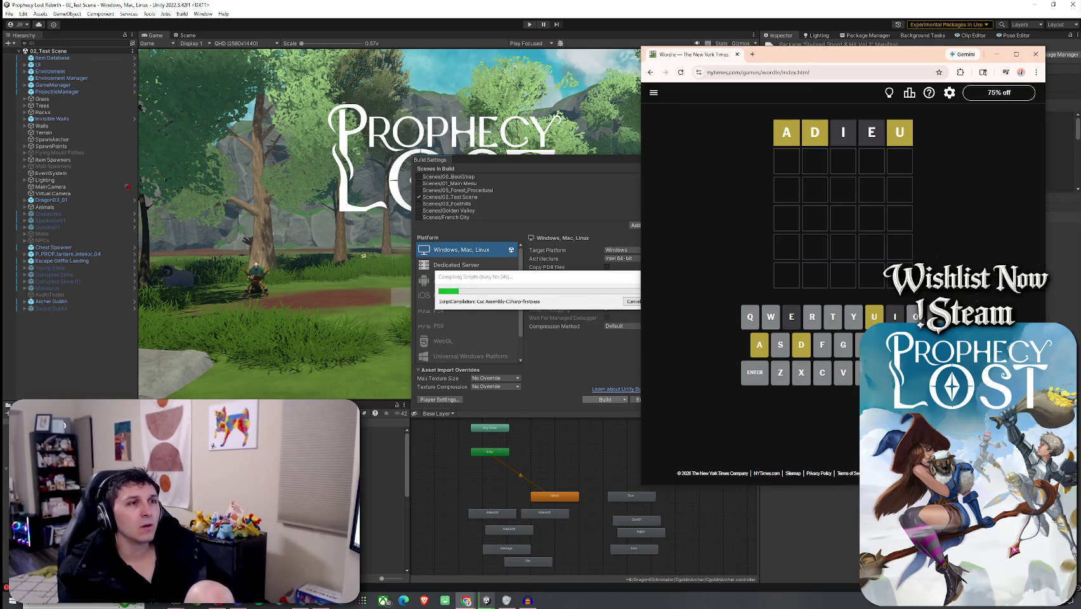
- Correct the second row letter by letter with Backspace, ending by typing DAU
text(no)
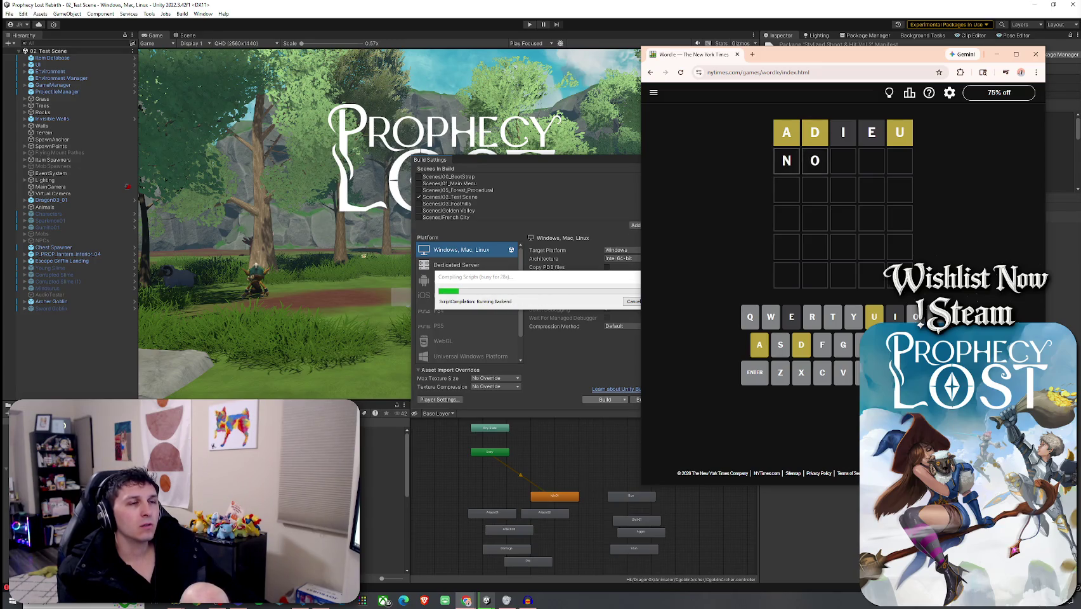
key(BackSpace)
key(BackSpace)
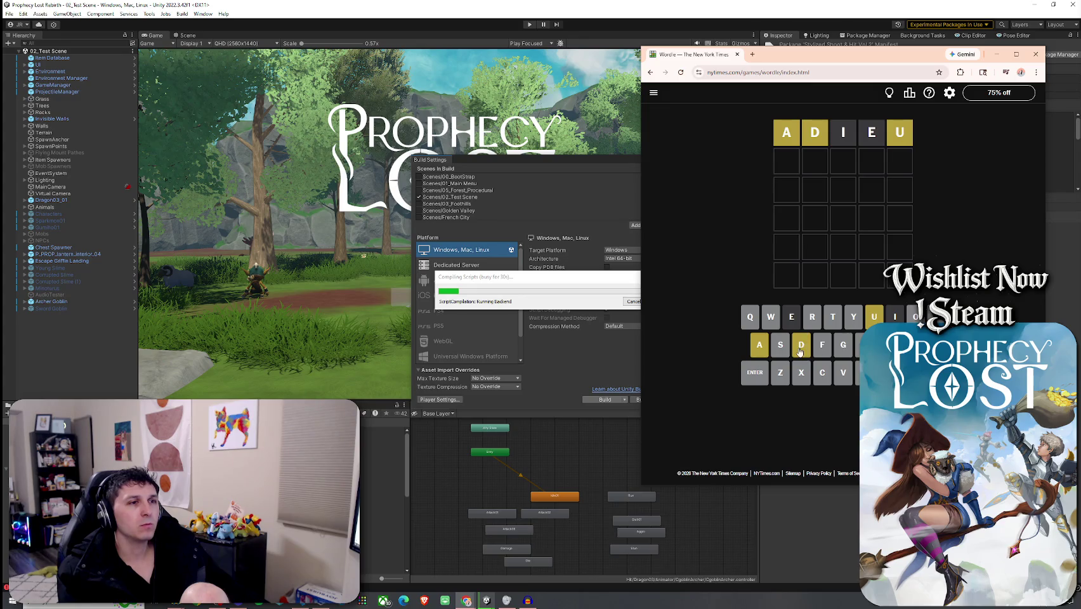
text(u)
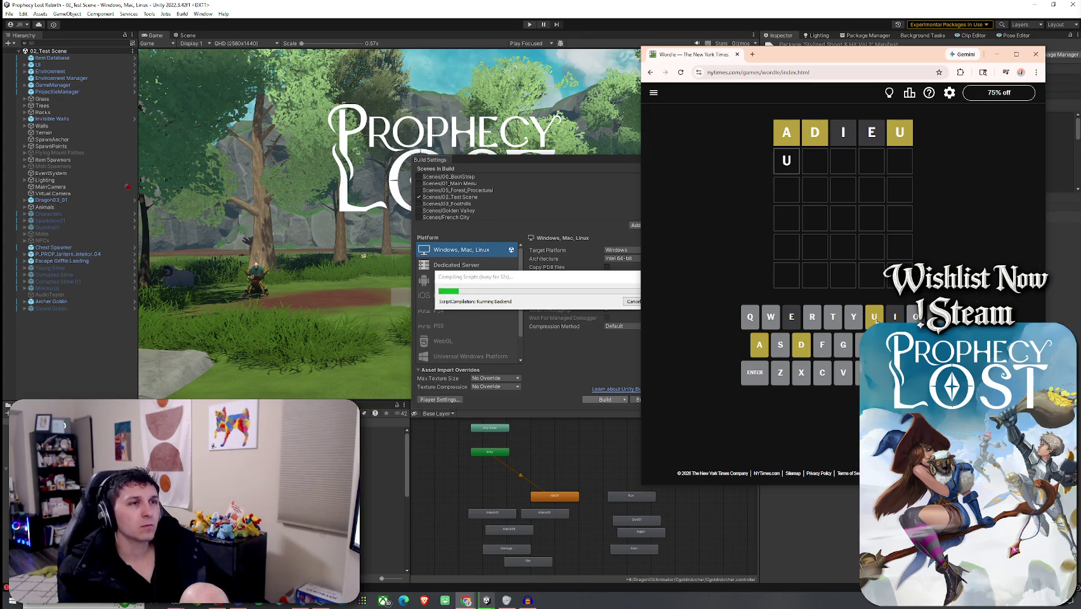
key(BackSpace)
text(t)
click(759, 346)
click(802, 348)
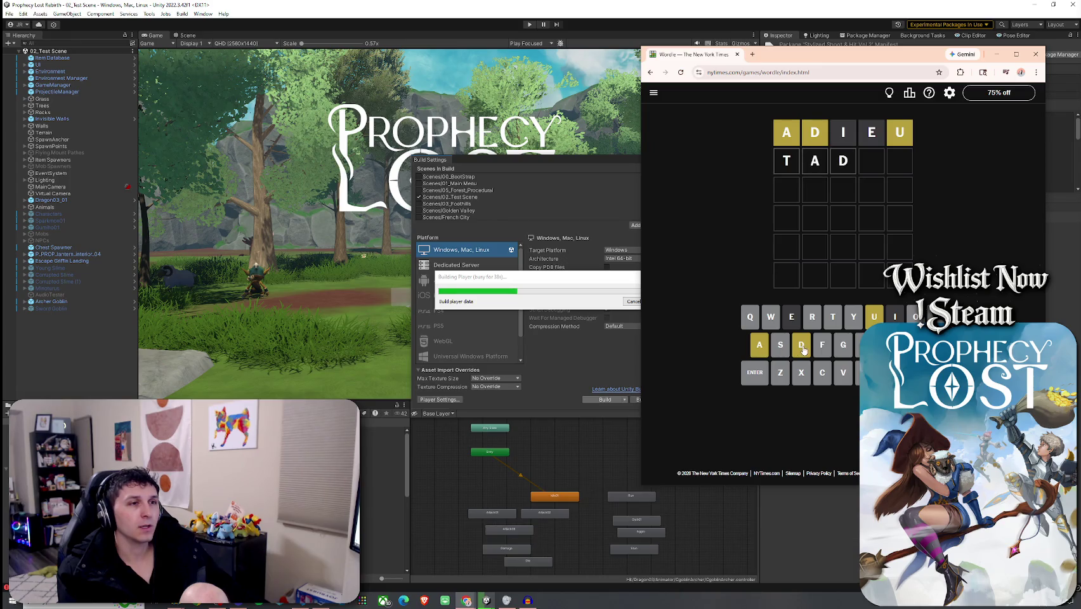
key(BackSpace)
key(BackSpace)
text(TU)
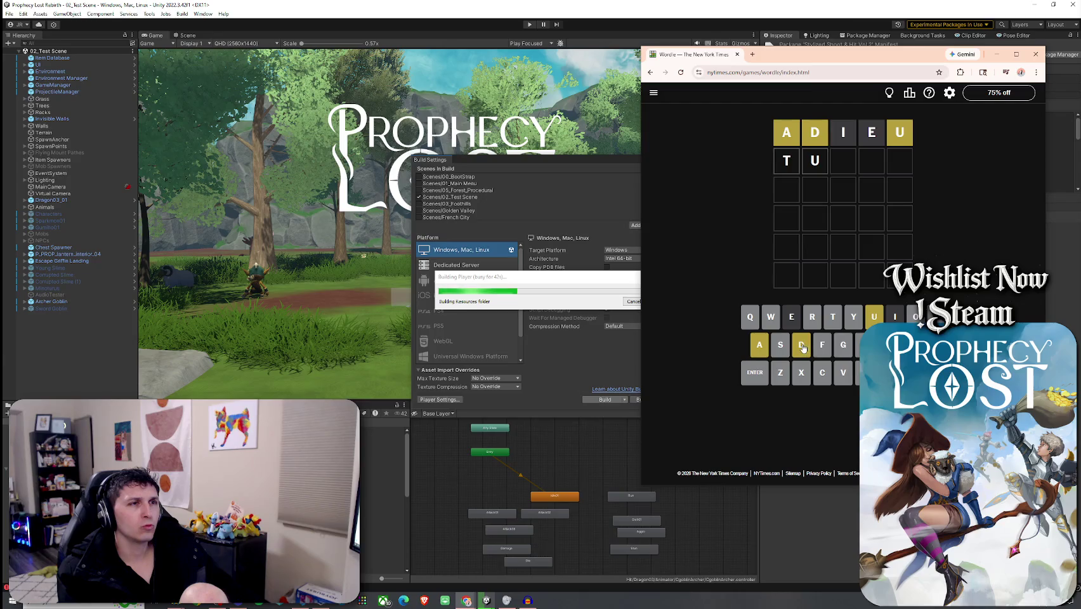
key(BackSpace)
text(l)
key(BackSpace)
text(dau)
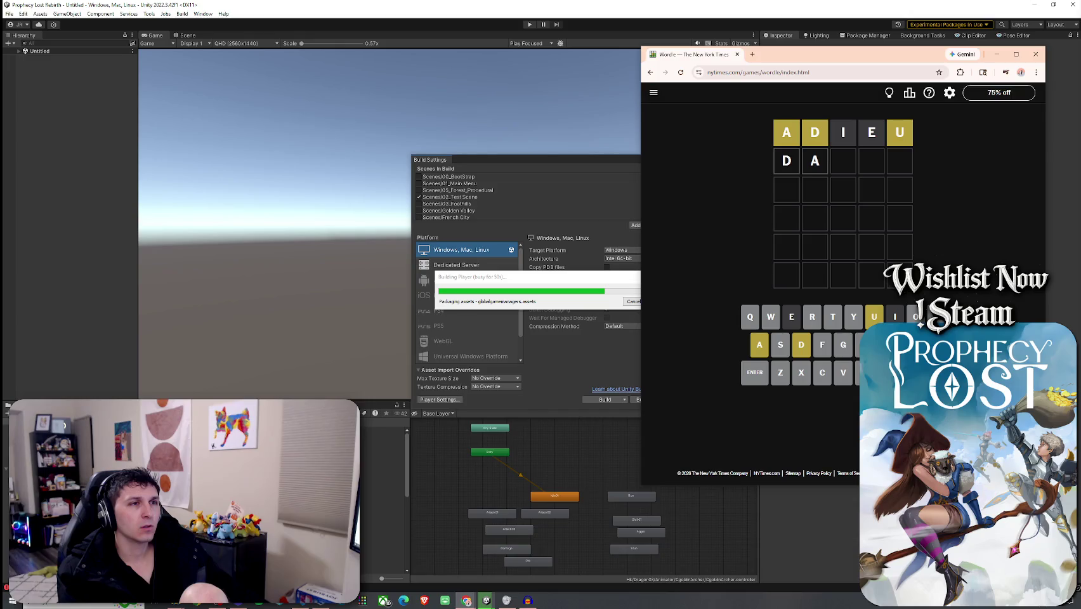
- Enter LUSTY as the second Wordle guess and submit it
key(BackSpace)
text(u)
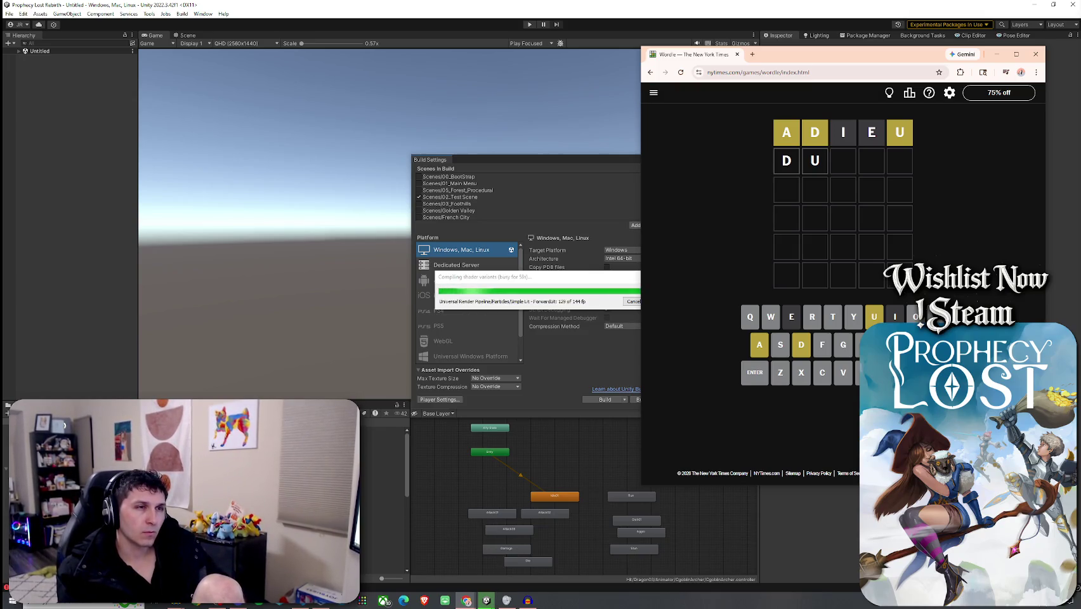
key(BackSpace)
key(BackSpace)
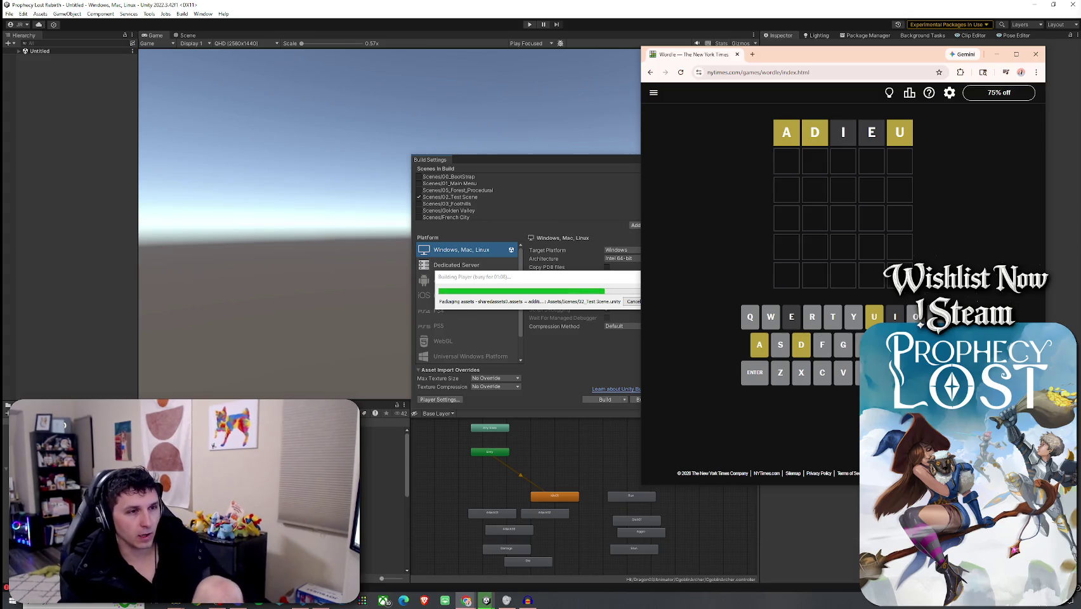
text(lo)
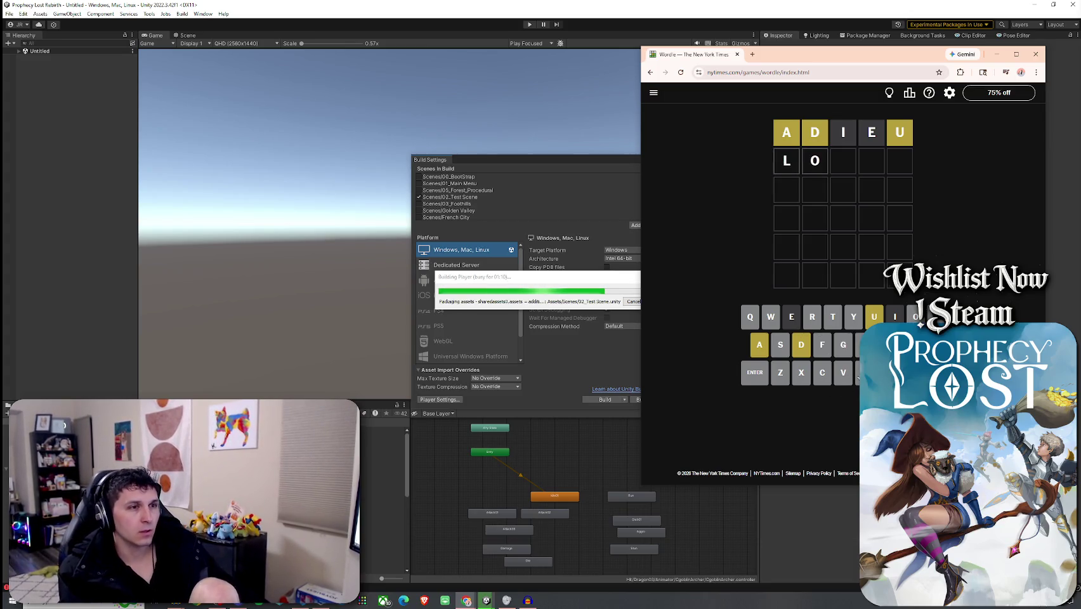
click(781, 350)
click(834, 321)
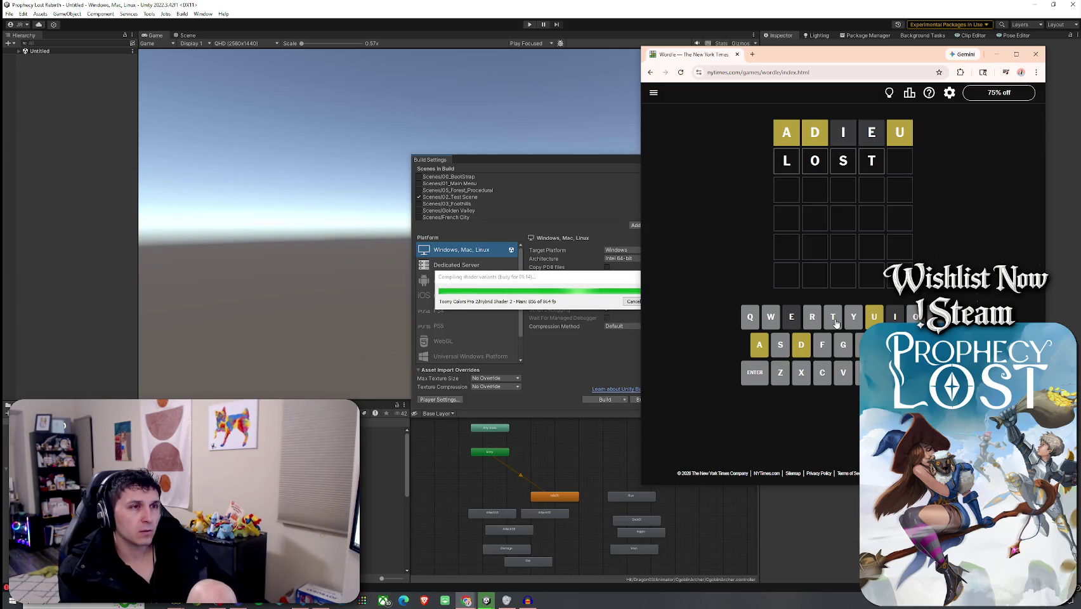
key(BackSpace)
key(BackSpace)
key(BackSpace)
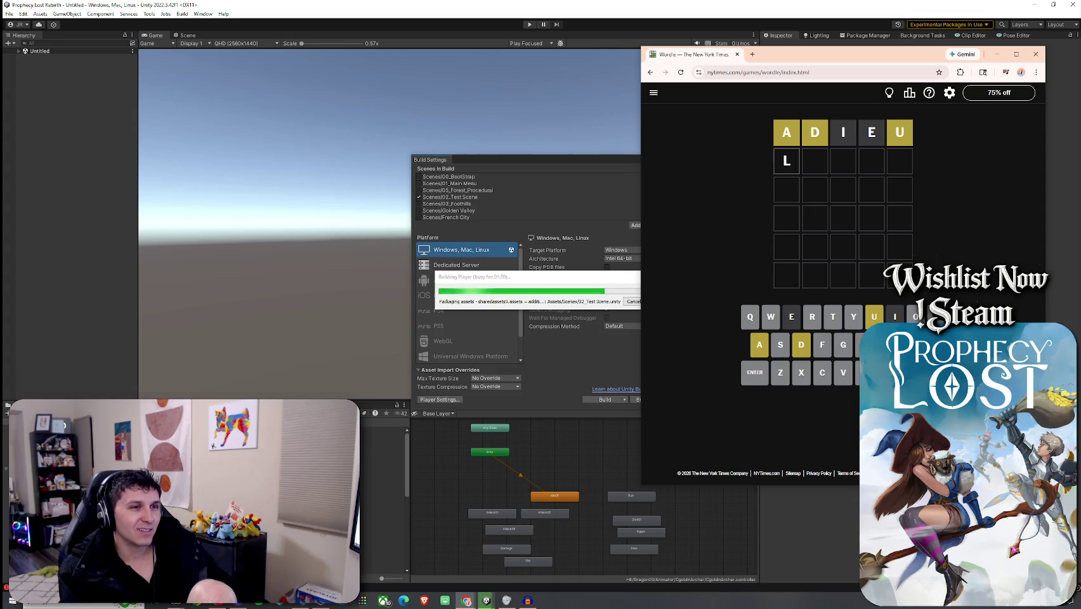
text(USTY)
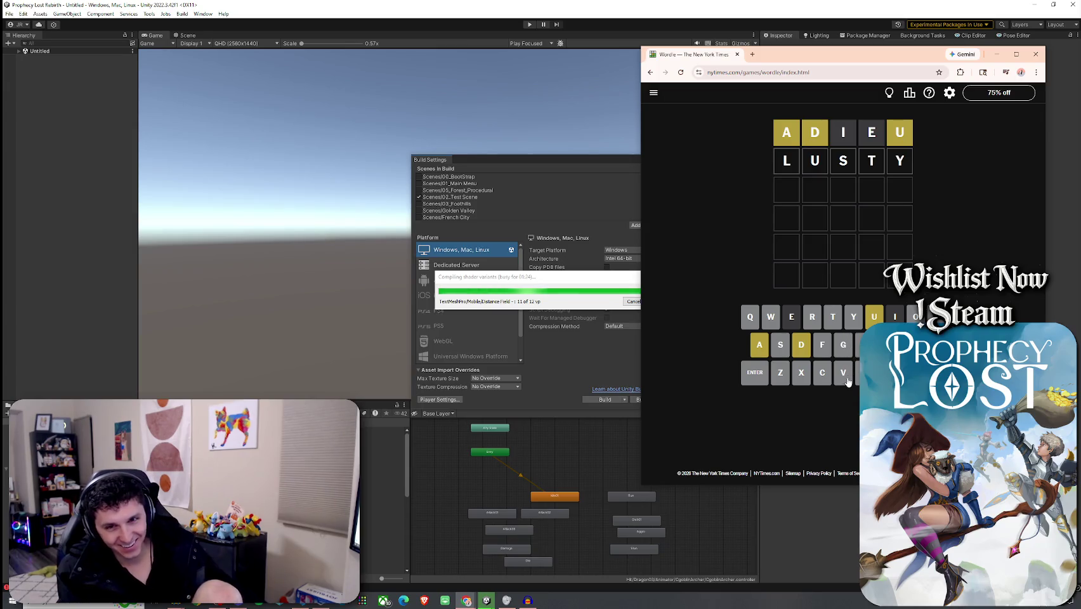
click(758, 373)
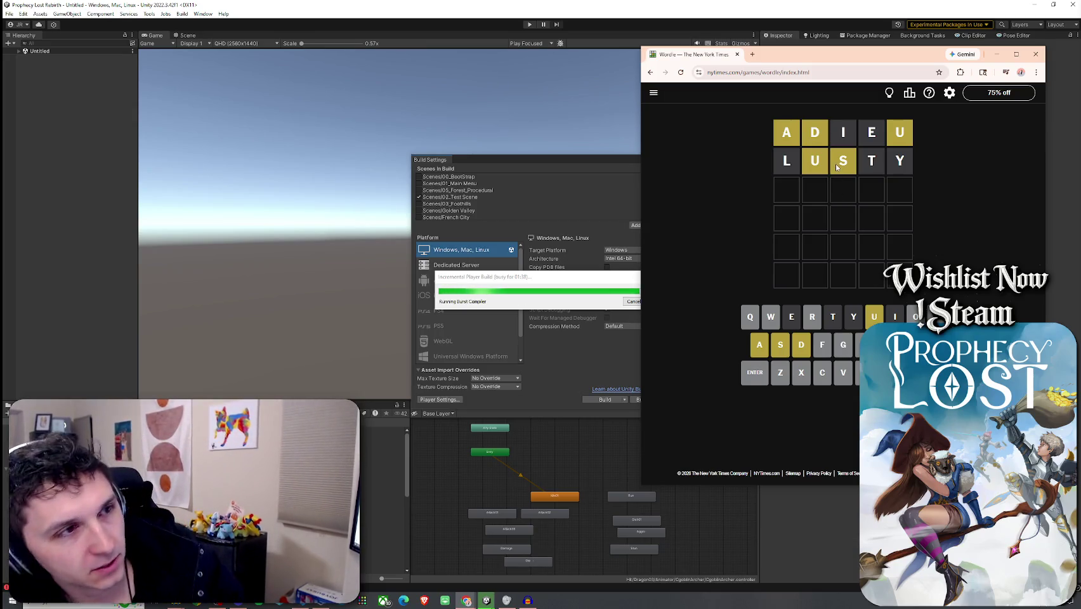
- Clear the tentative third-row letters and drag the Wordle window off the Unity editor
click(778, 353)
key(BackSpace)
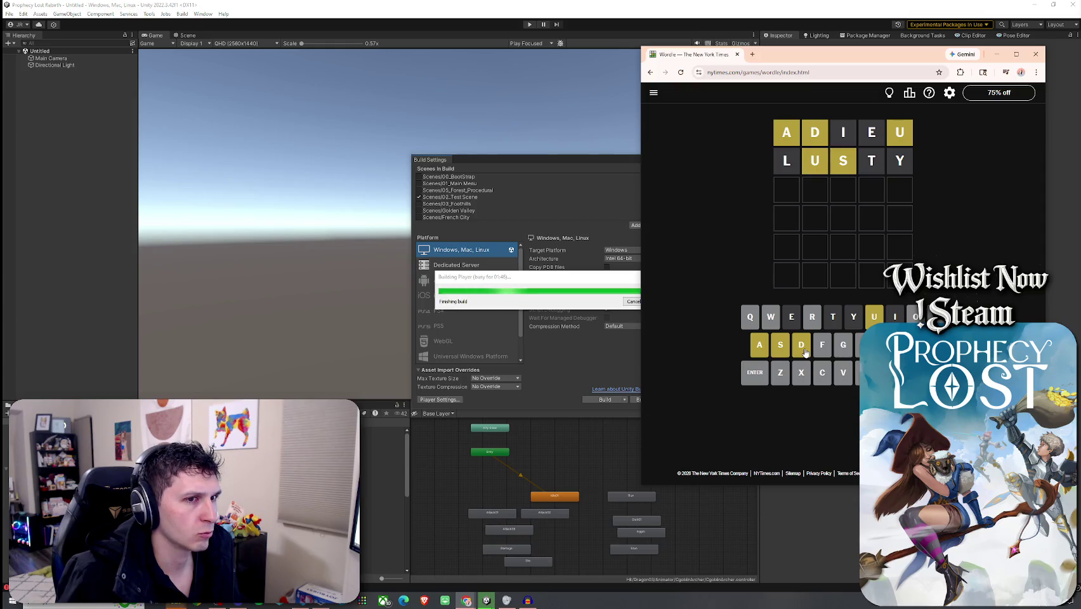
text(u)
click(780, 345)
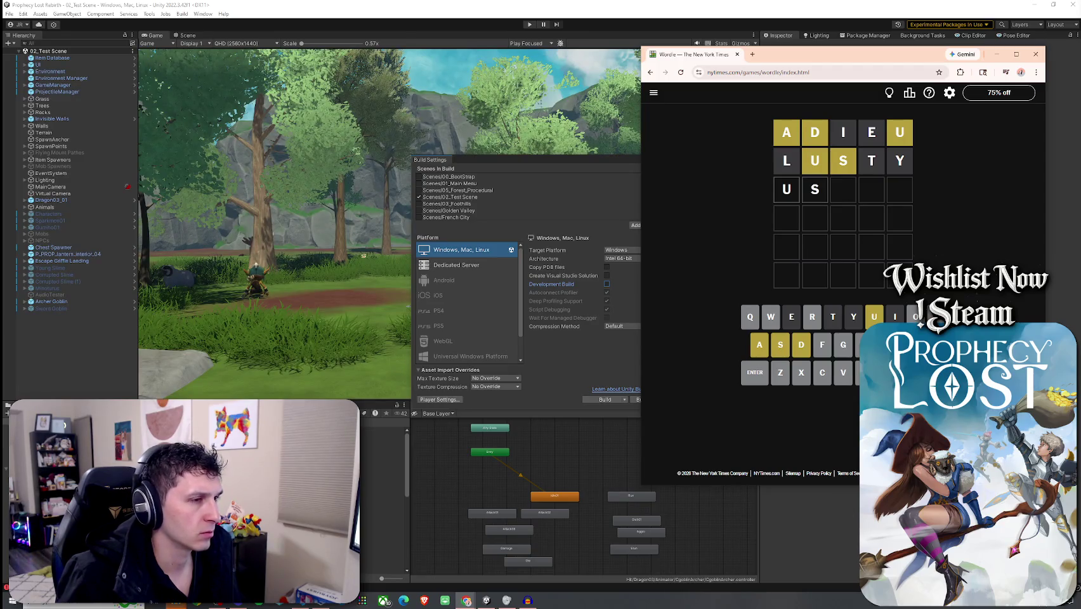
key(BackSpace)
key(BackSpace)
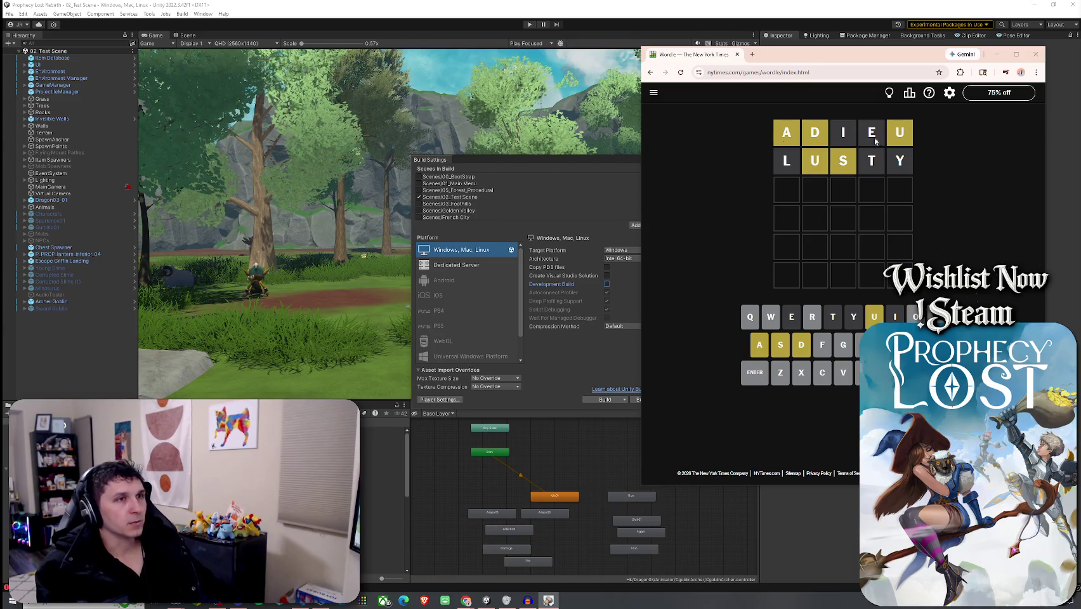
mouse_move(744, 55)
mouse_down()
mouse_move(952, 4)
mouse_move(1080, 0)
mouse_up()
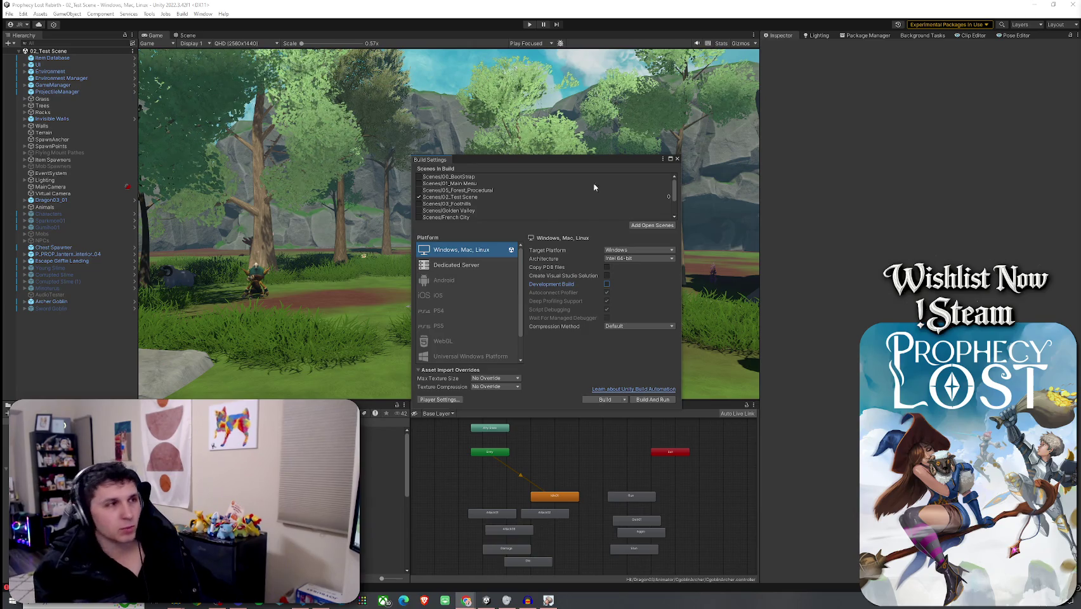
- Close Build Settings, show the Console, maximize the Game view and enter Play mode
click(677, 159)
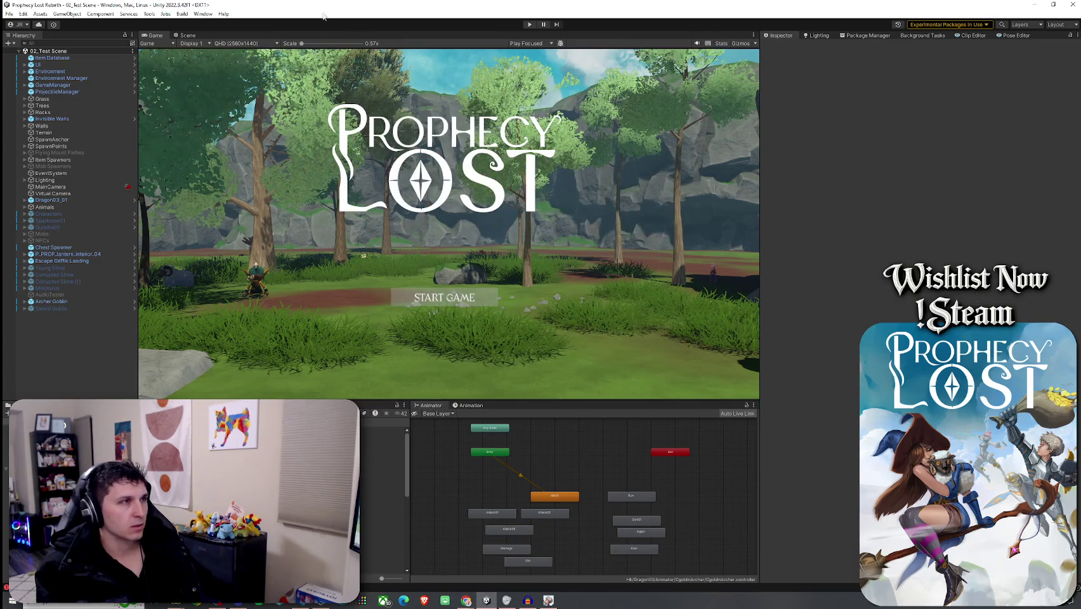
key(ctrl+shift+c)
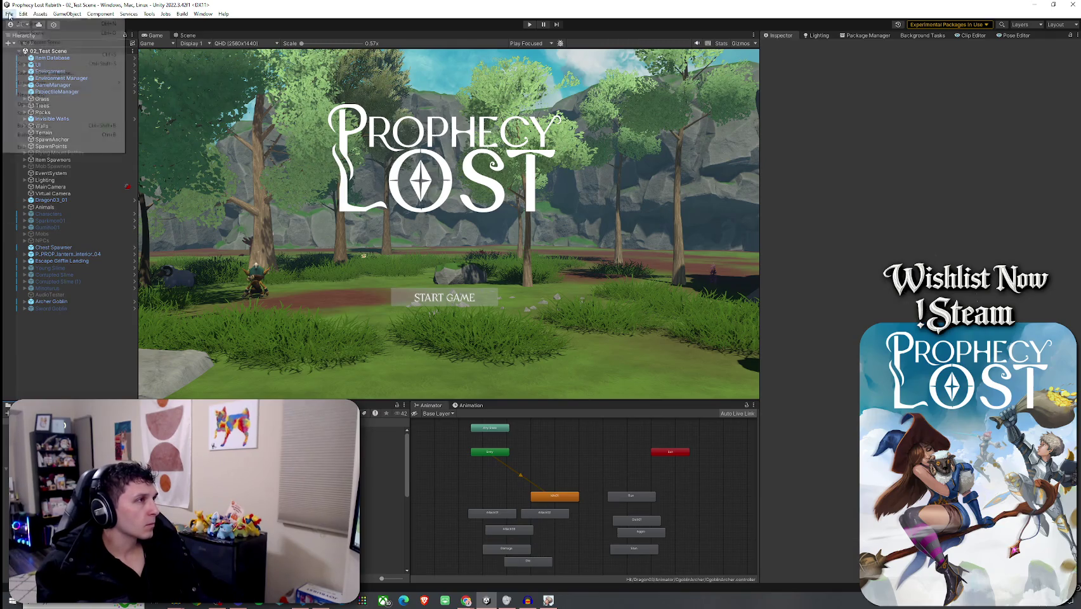
double_click(155, 36)
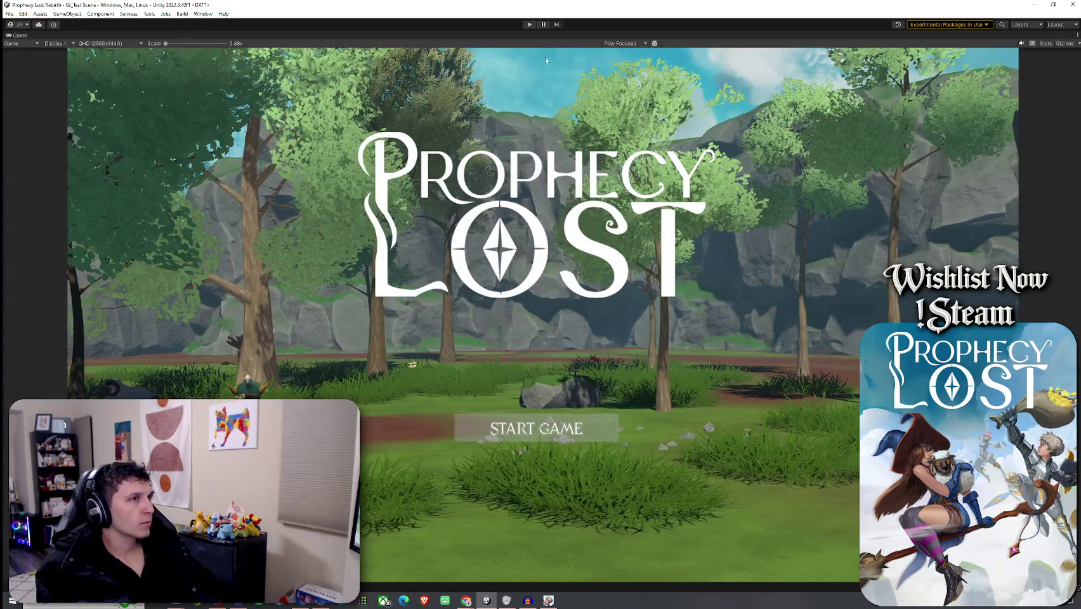
key(ctrl+p)
mouse_move(491, 284)
mouse_down()
mouse_move(526, 293)
mouse_move(531, 277)
mouse_move(547, 316)
mouse_move(517, 312)
mouse_up()
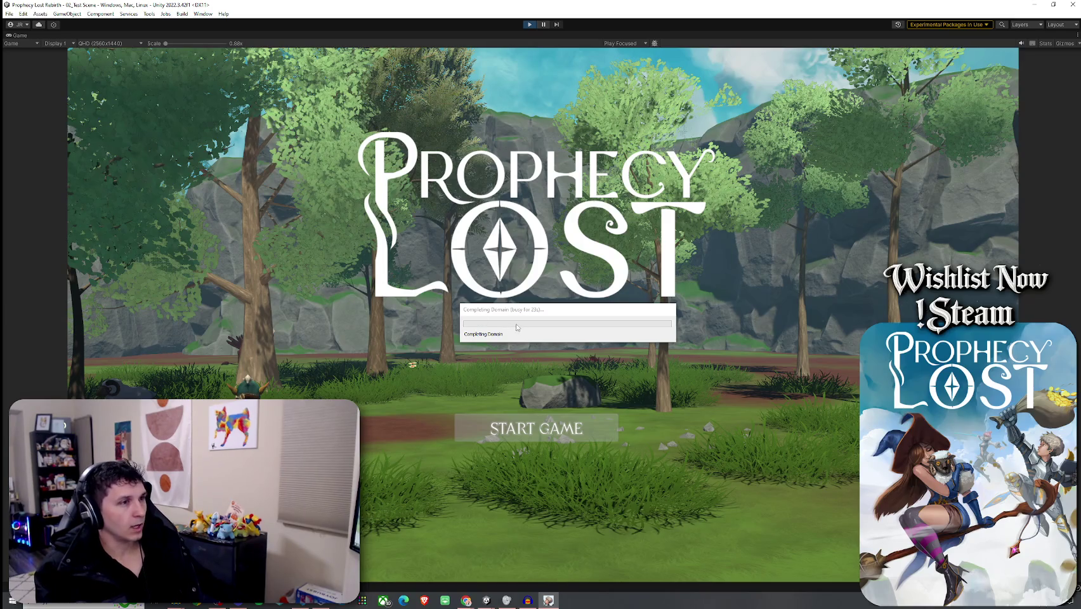
- Press START GAME to reach the waiting-for-players lobby, then stop Play mode
mouse_move(503, 314)
mouse_down()
mouse_move(581, 315)
mouse_move(450, 320)
mouse_move(430, 358)
mouse_move(444, 321)
mouse_move(240, 264)
mouse_up()
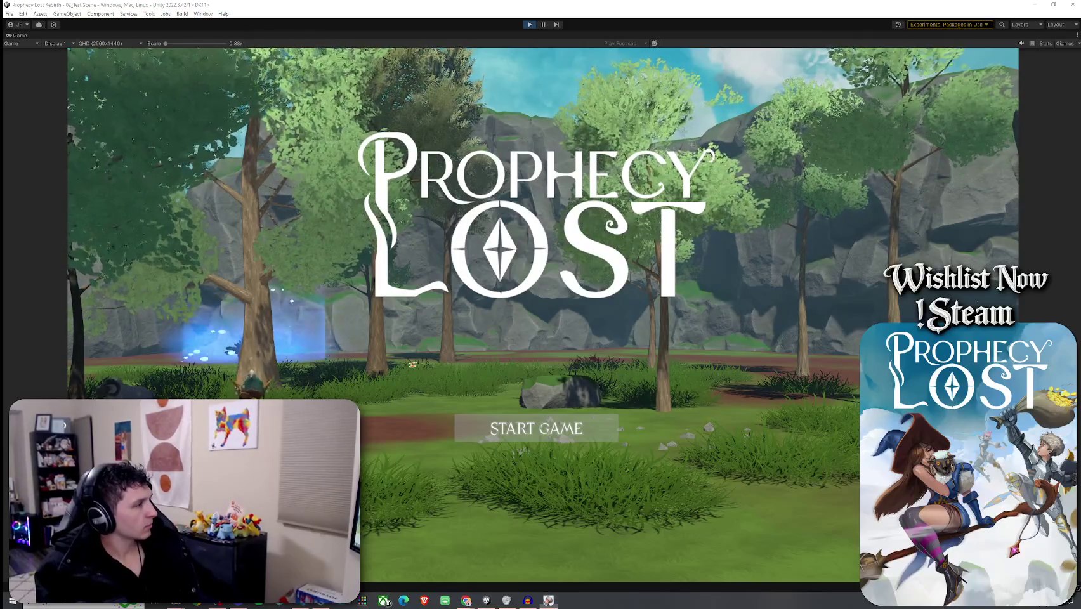
click(526, 437)
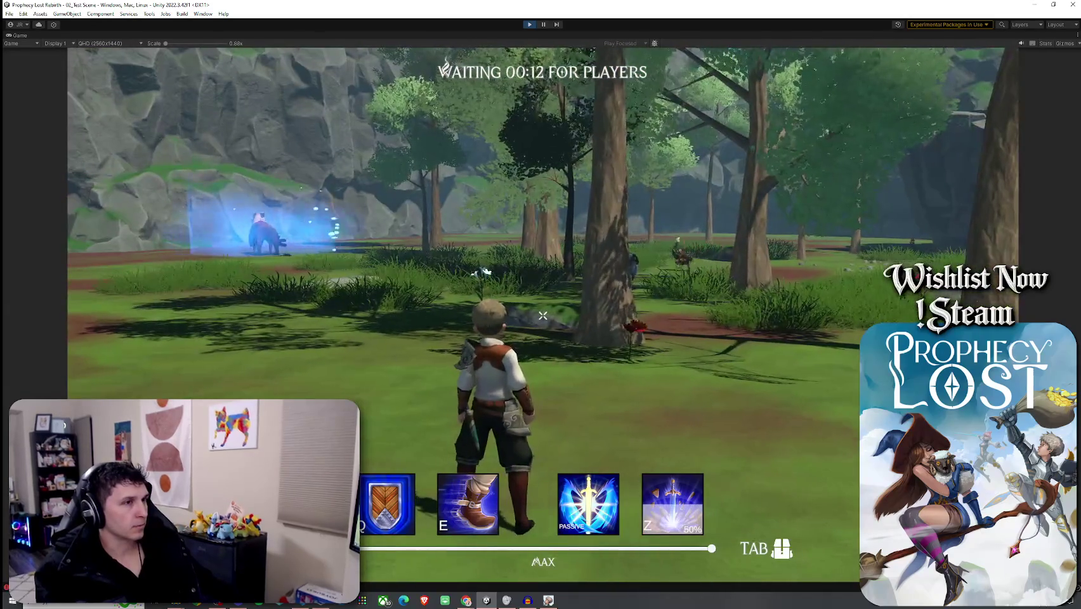
click(529, 24)
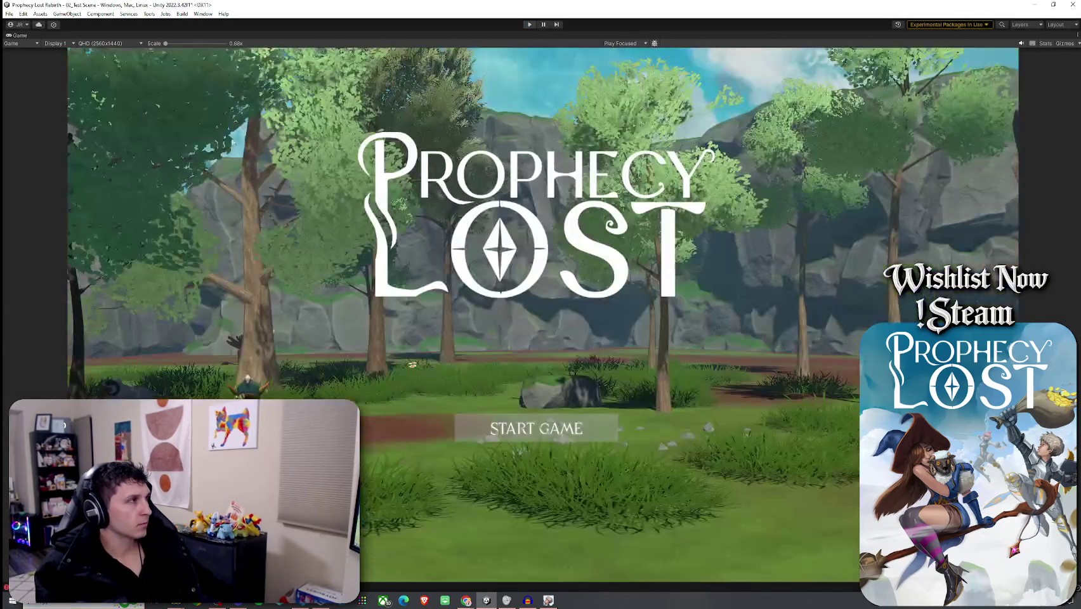
- Run File > Build And Run, saving the changes to 02_Test Scene first
key(super)
click(8, 13)
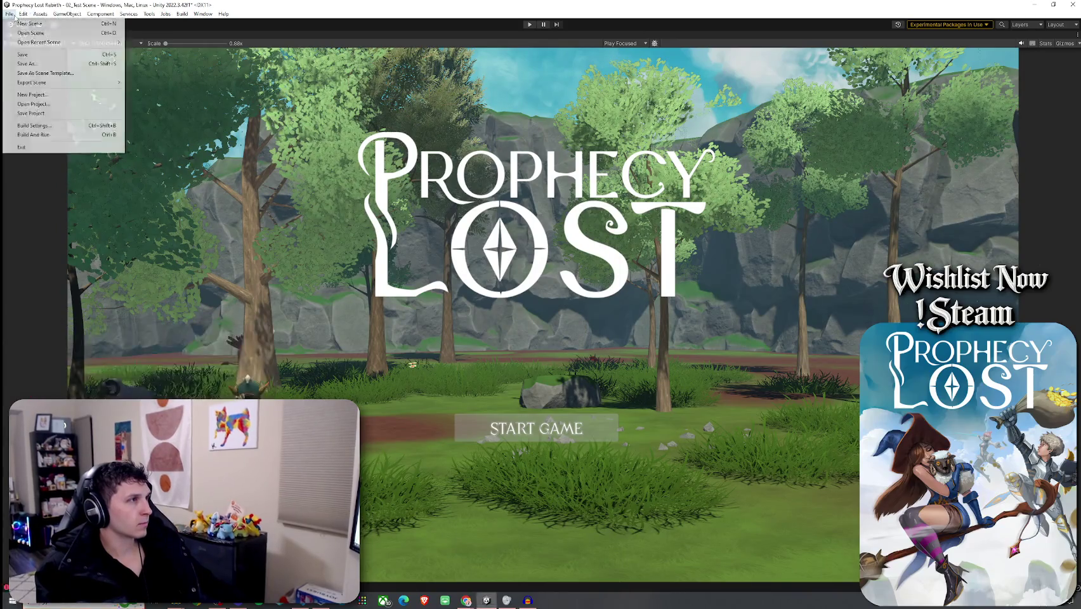
click(25, 134)
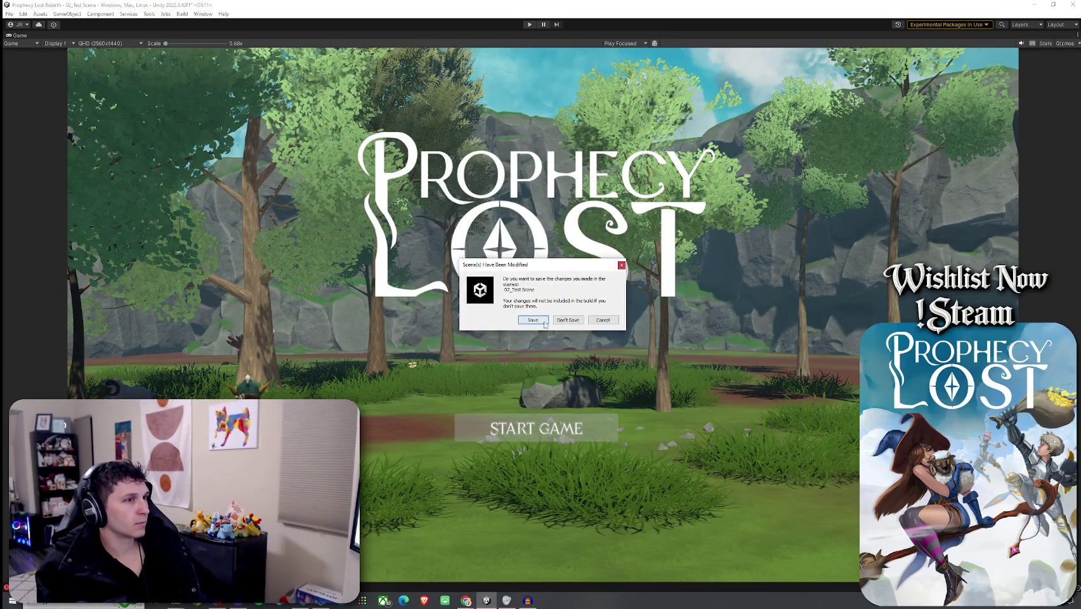
click(533, 320)
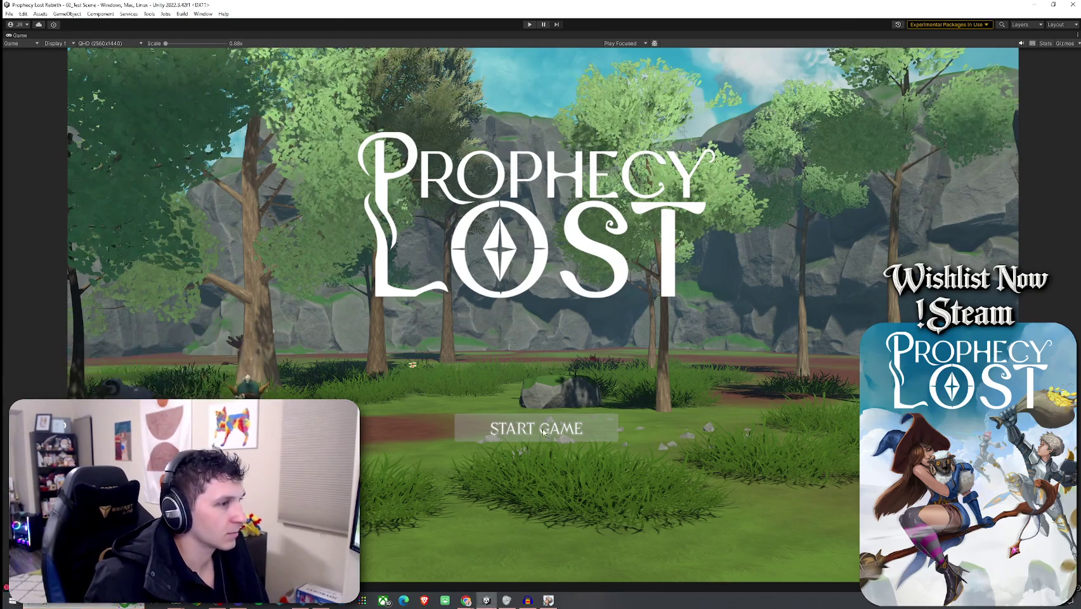
- Replay the scene, start a match, and run through the forest toward the loot drops and goblin
key(ctrl+p)
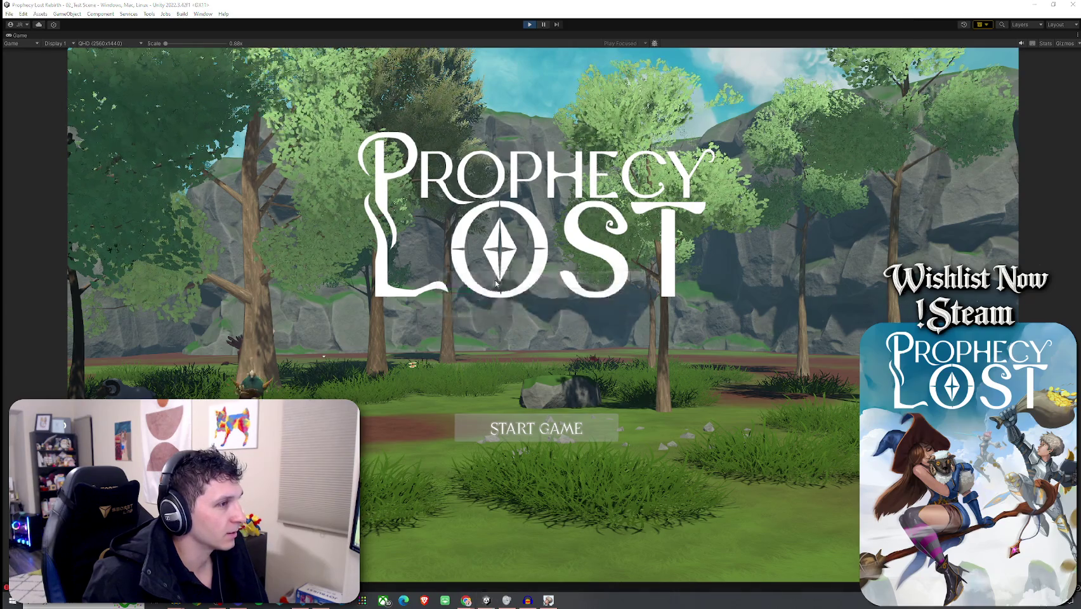
click(514, 416)
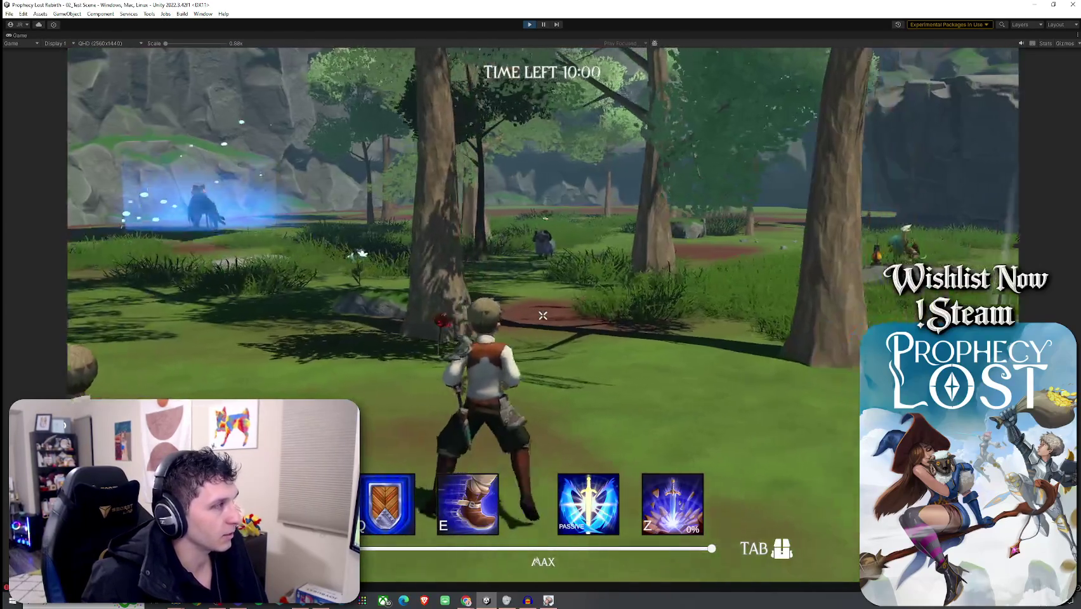
key(w)
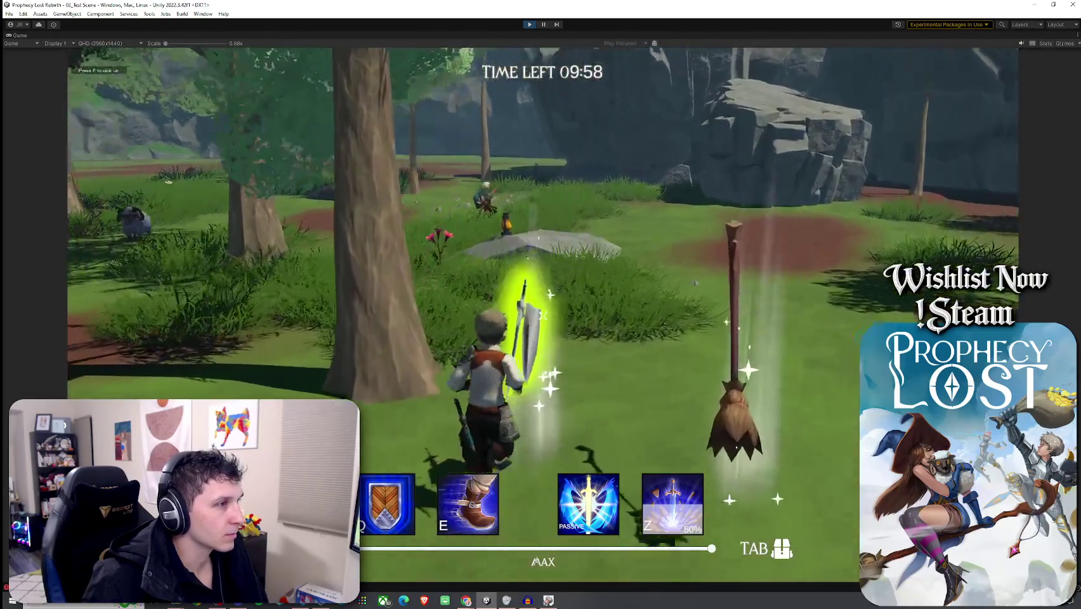
key(w)
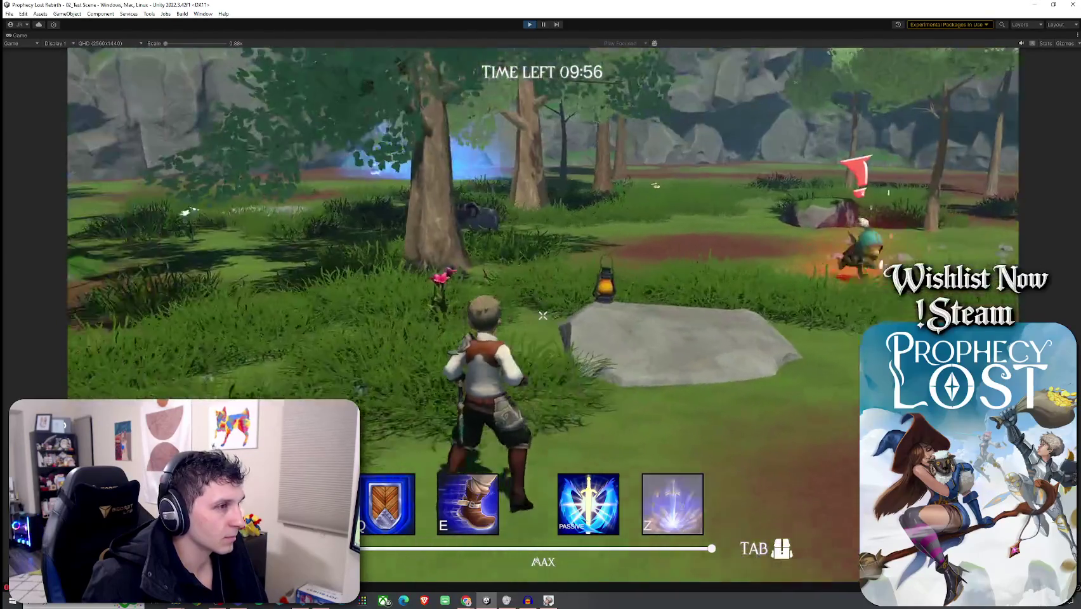
key(w)
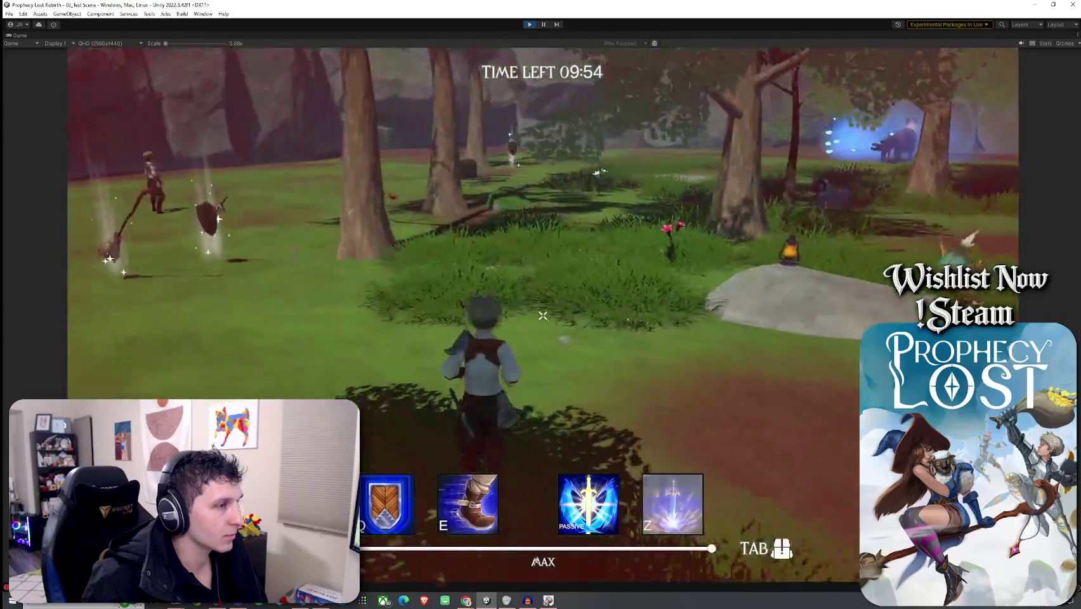
key(w)
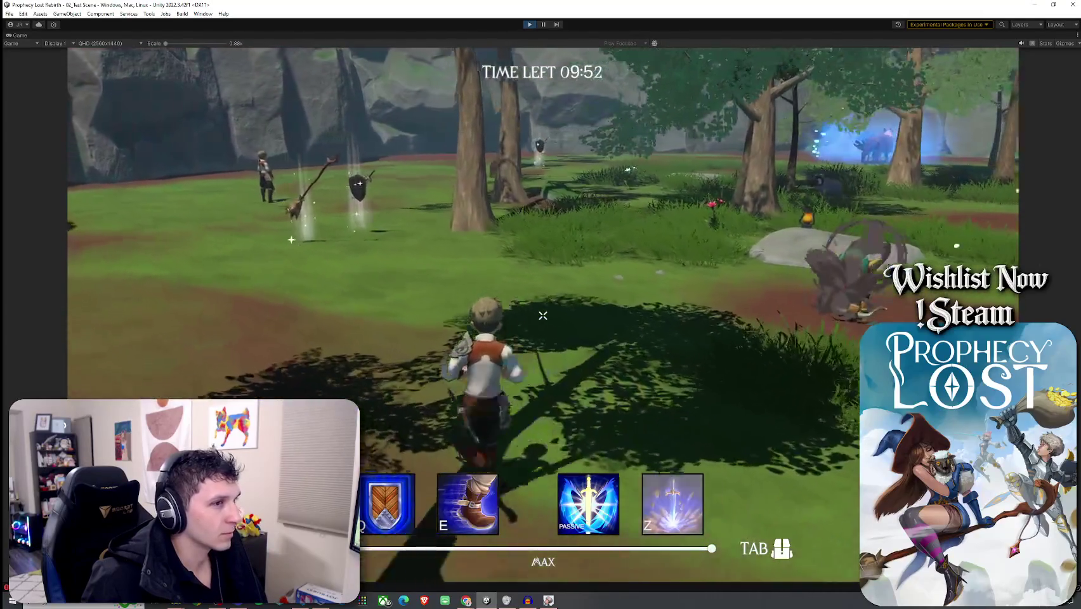
key(w)
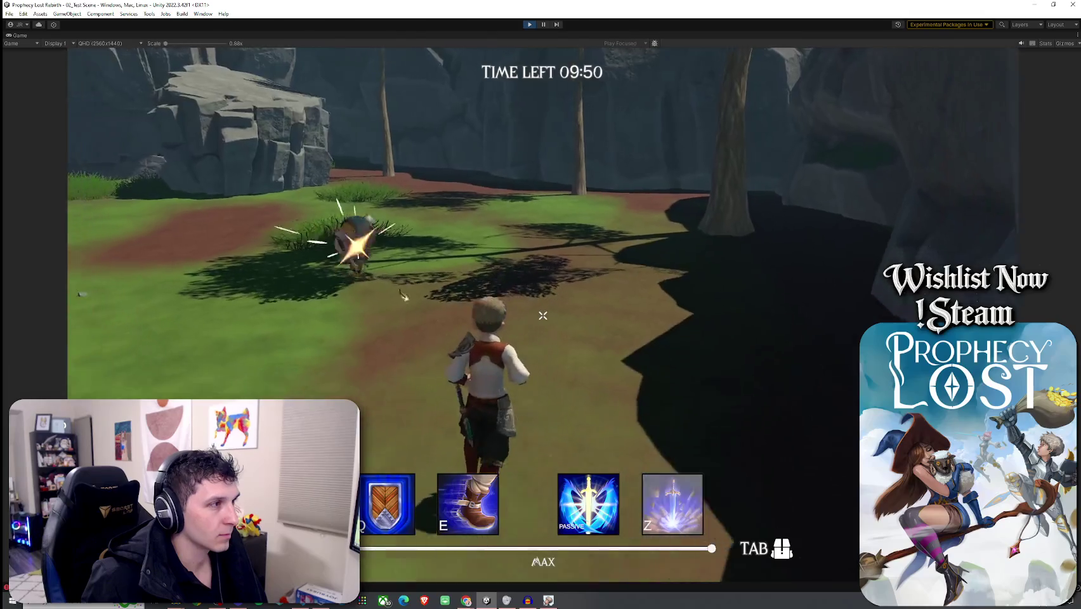
key(w)
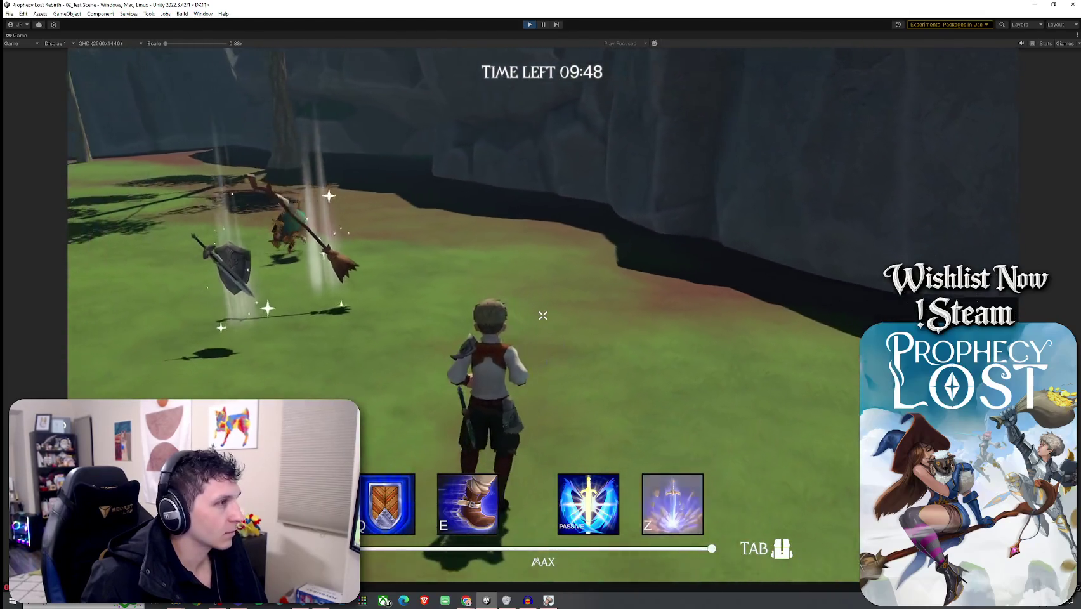
key(w)
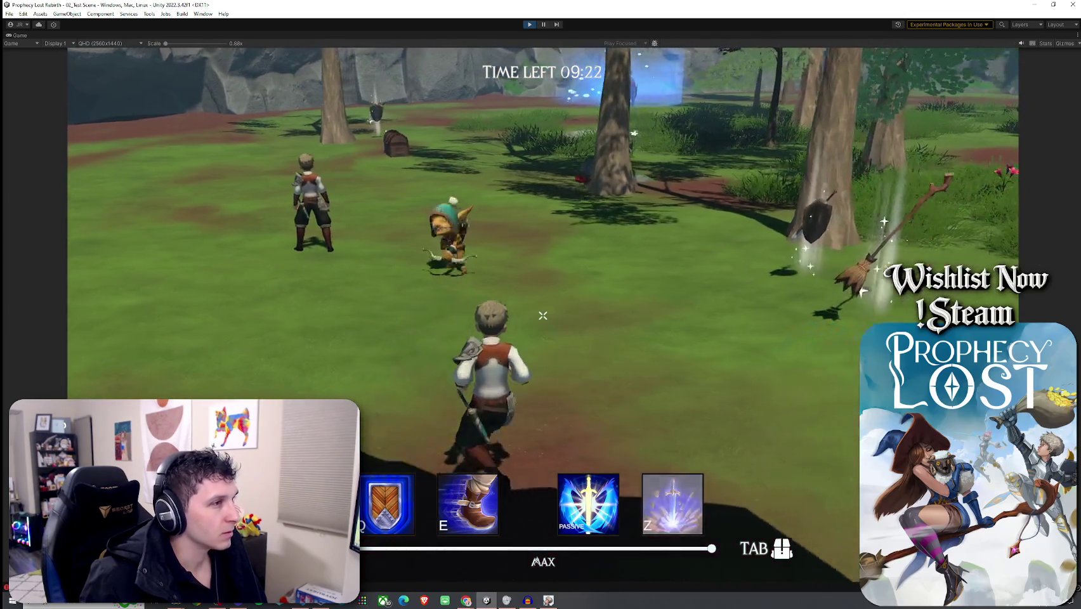
key(super)
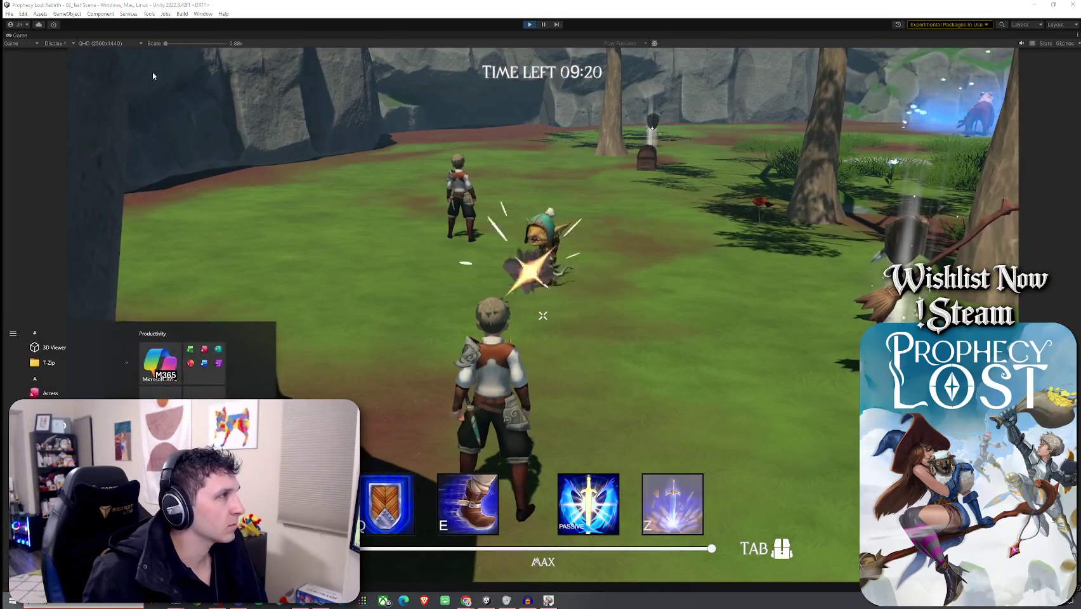
- Dismiss the Start menu and un-maximize the Game view with Shift+Space to restore the docked panels
click(122, 107)
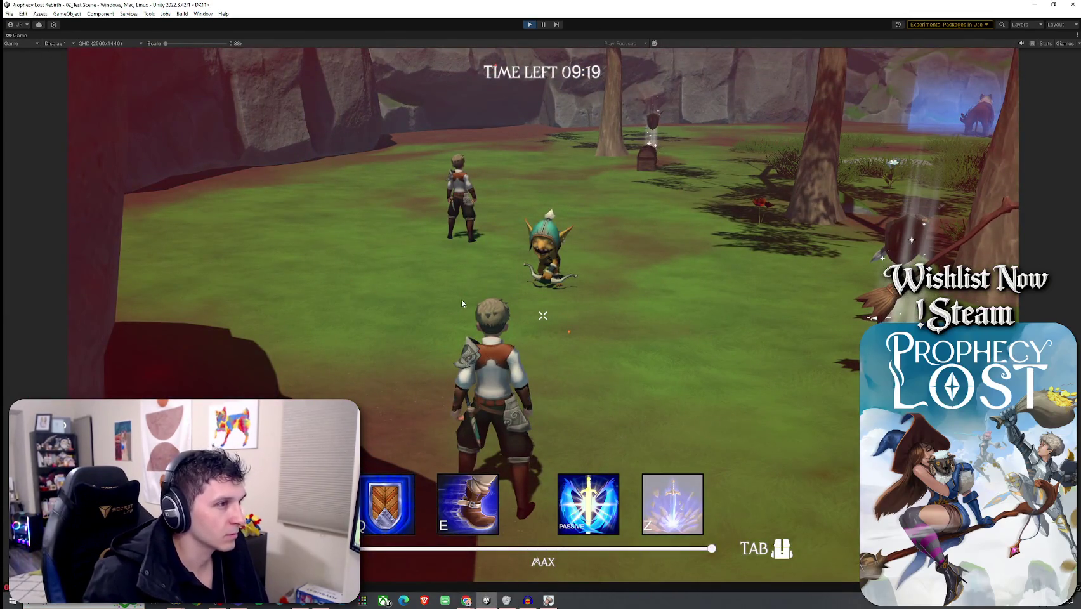
key(shift+space)
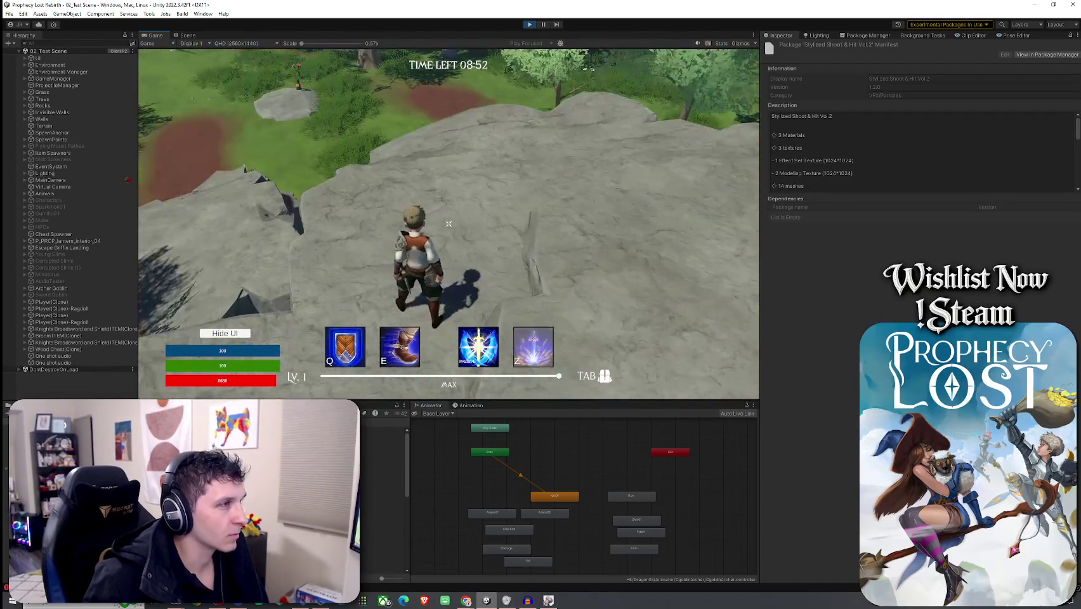
- Select Archer Goblin in the Hierarchy and show its animator controller
key(super)
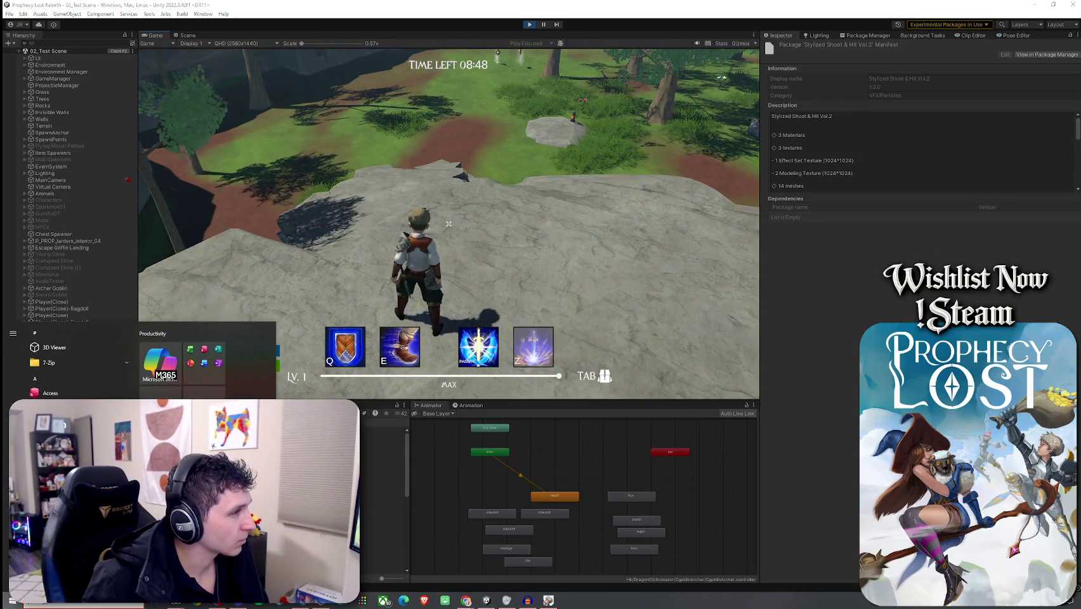
key(super)
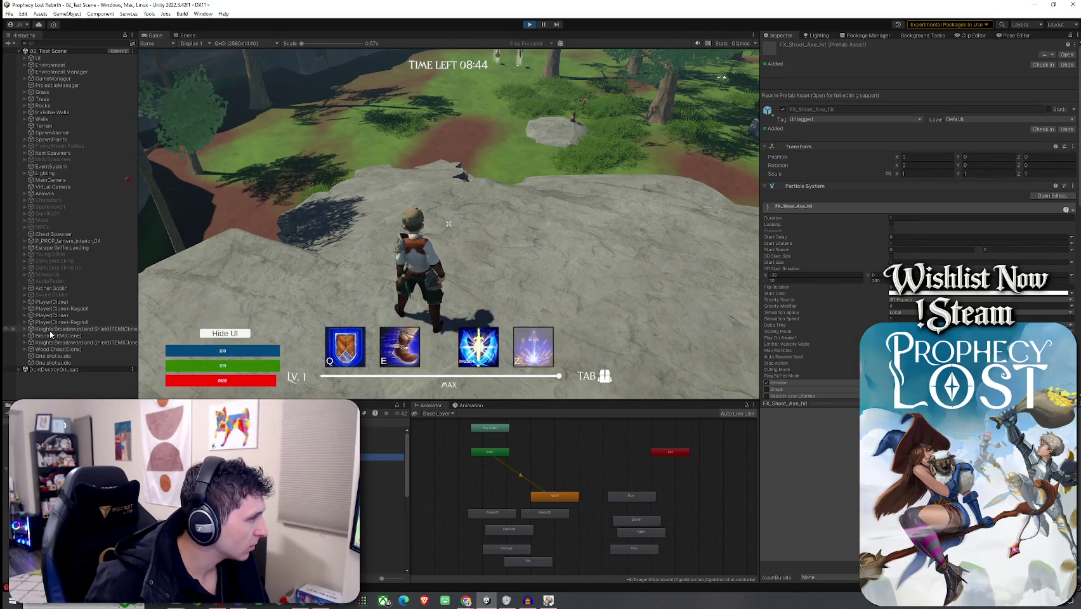
click(51, 288)
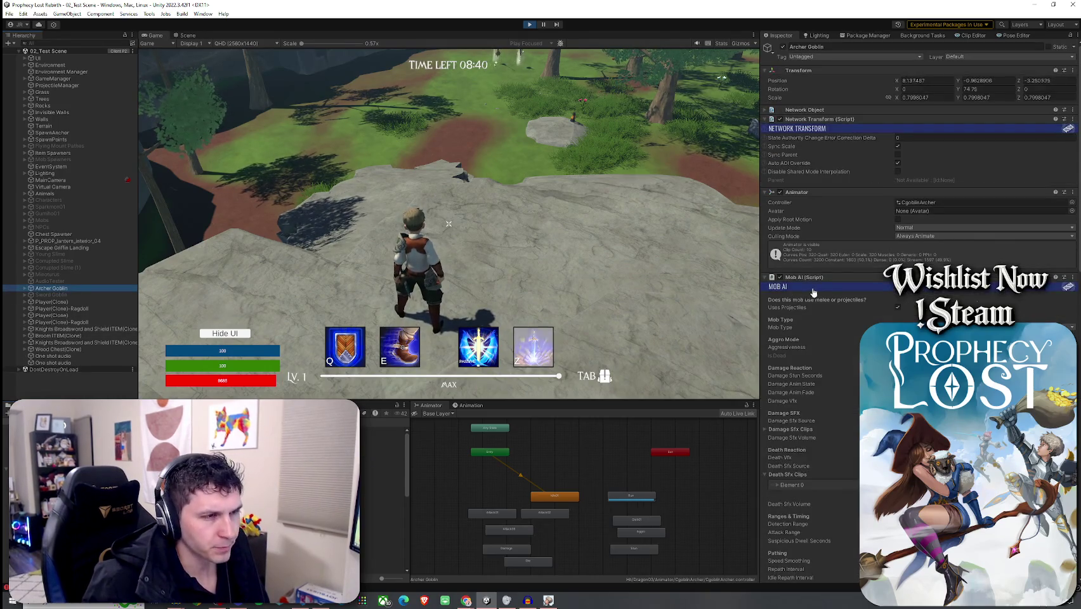
click(923, 207)
click(923, 205)
- Inspect the Attack01, Attack02 and Attack03 states in the Animator window
click(505, 517)
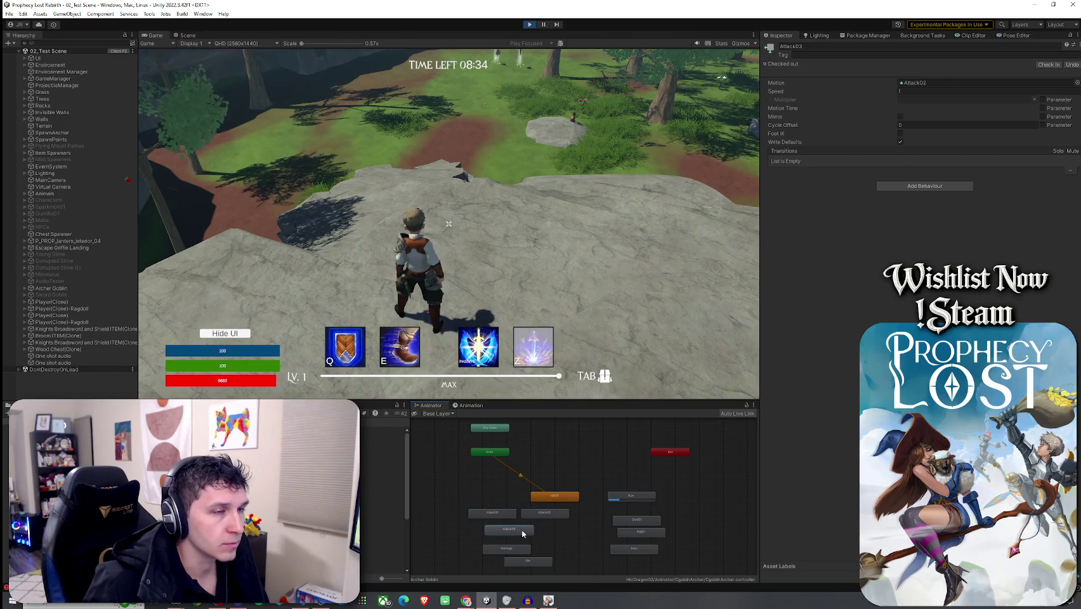
click(541, 513)
scroll(541, 514, up, 3)
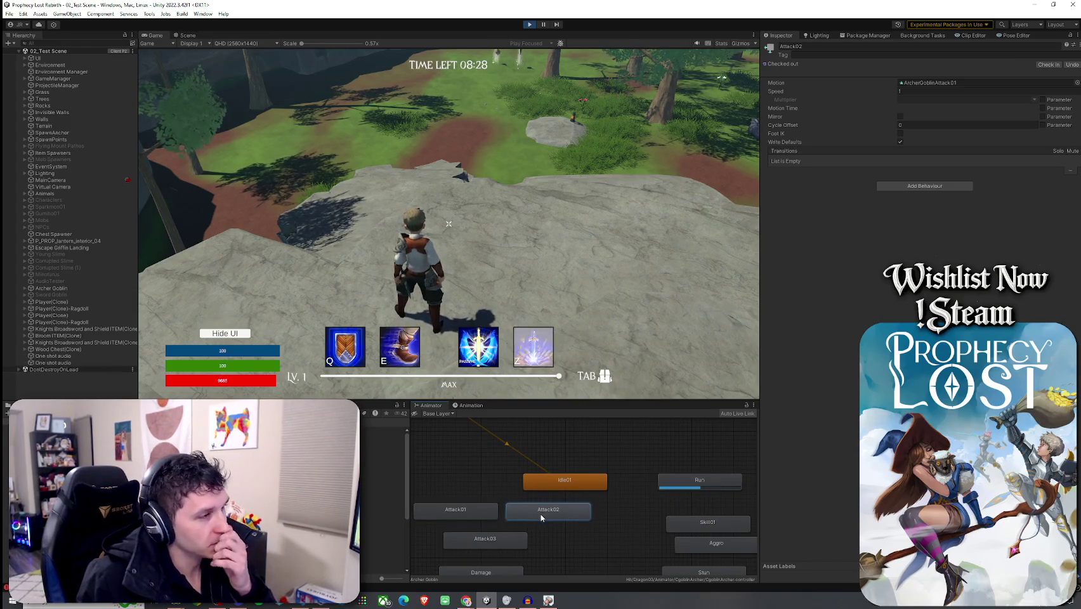
click(515, 538)
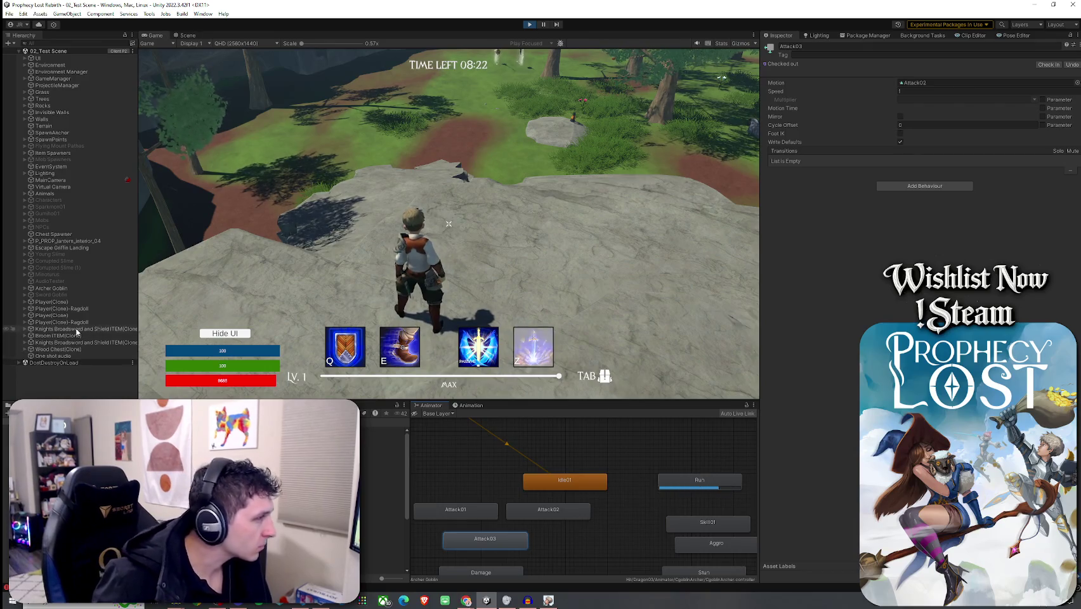
- Reselect Archer Goblin to review its Animator and Mob AI settings, then refocus the game
click(52, 288)
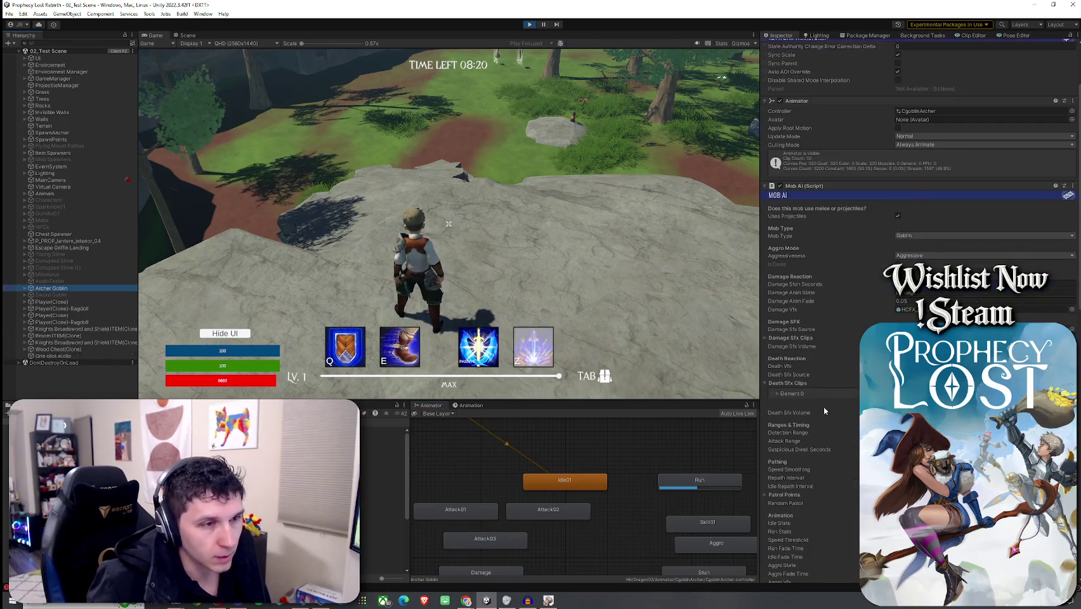
scroll(823, 406, down, 5)
scroll(824, 402, up, 4)
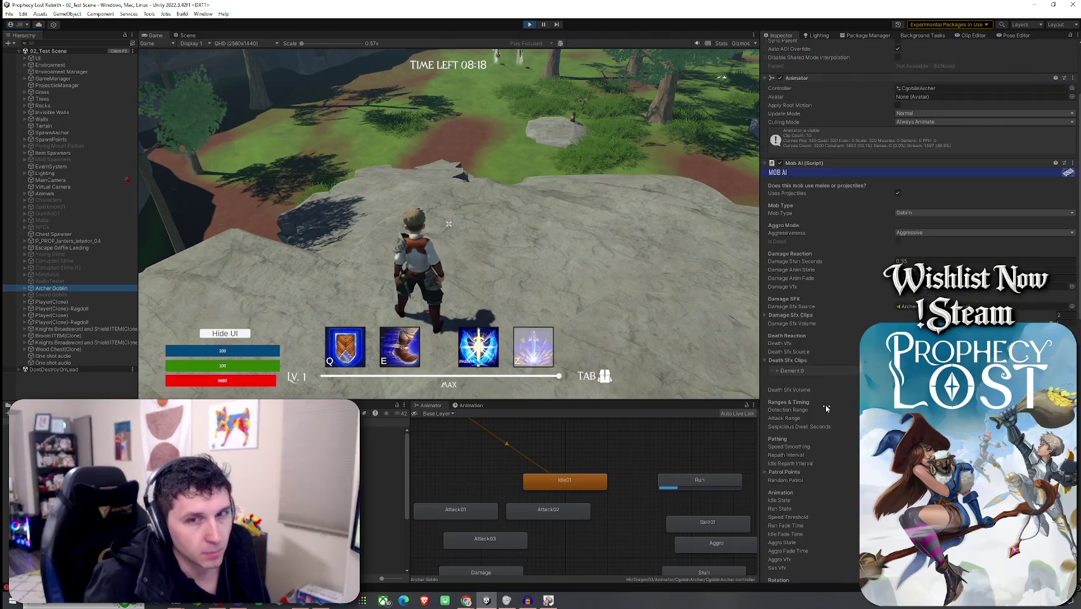
click(208, 326)
- Run the character forward across the rocky outcrop toward the forest
key(w)
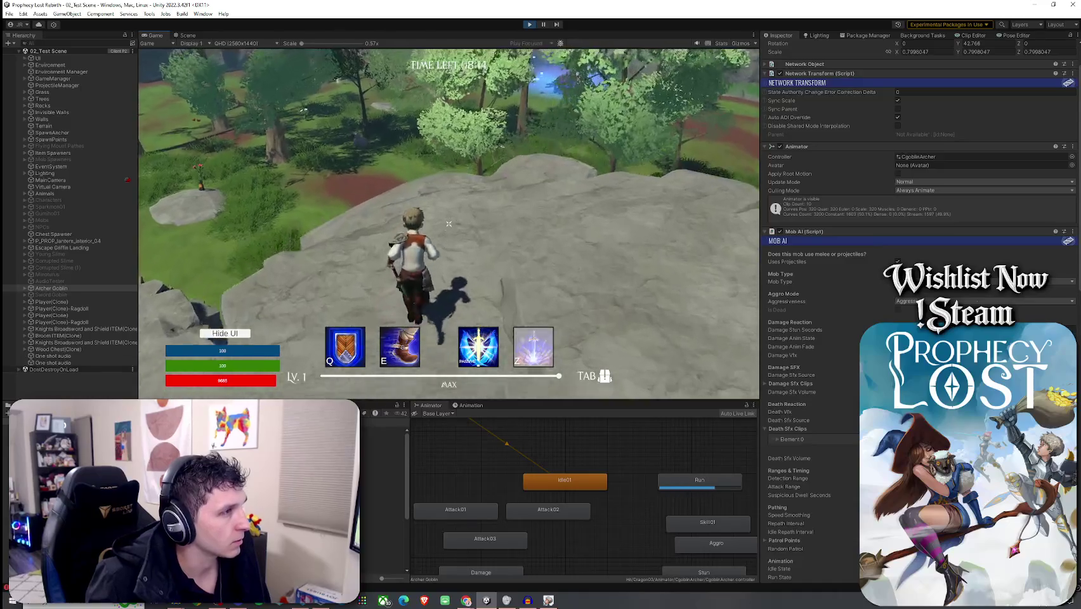
key(w)
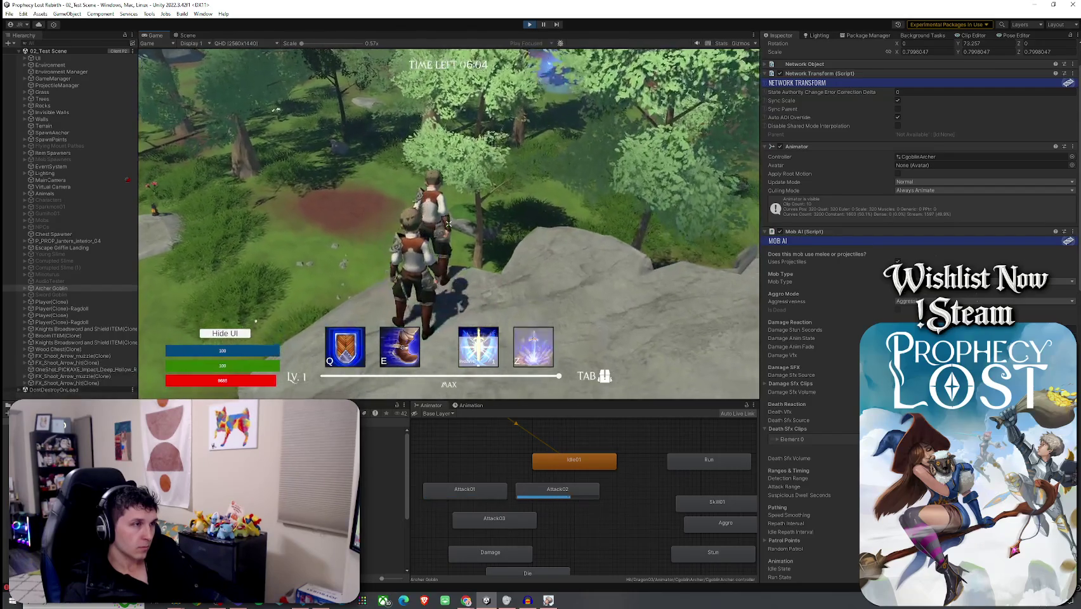
- Trigger the shield and boots abilities with Q and E, leap toward the cliffs, and strike the second player
key(q)
key(super)
key(super)
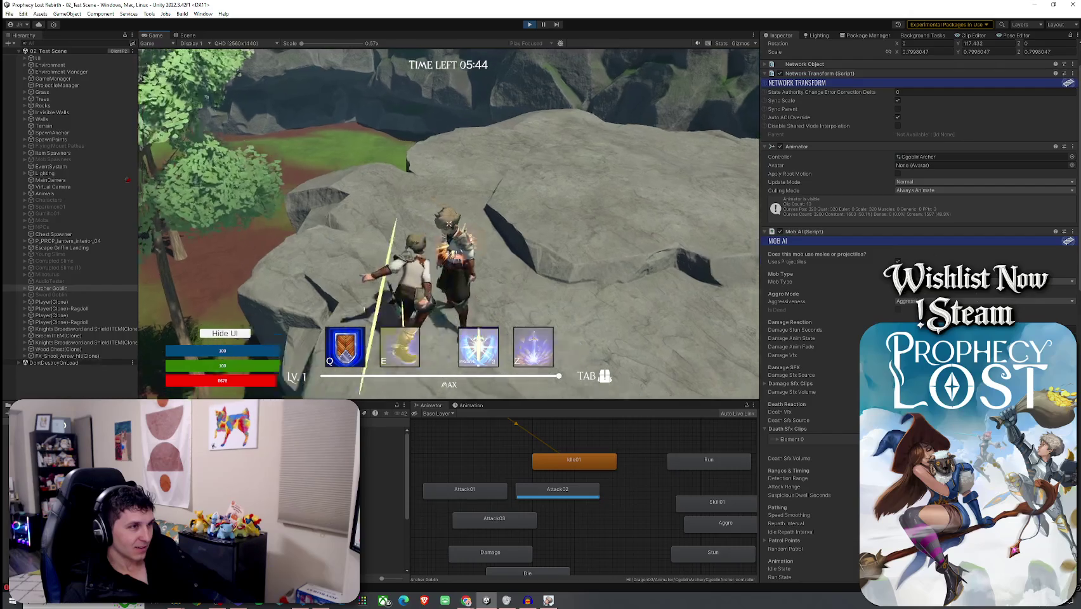
key(e)
key(q)
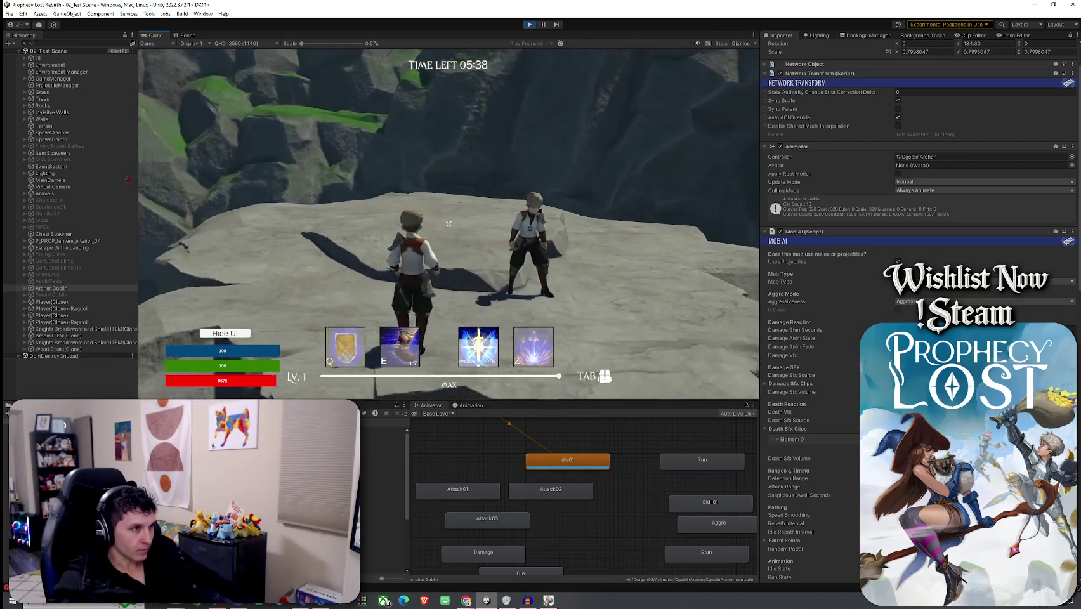
key(e)
key(space)
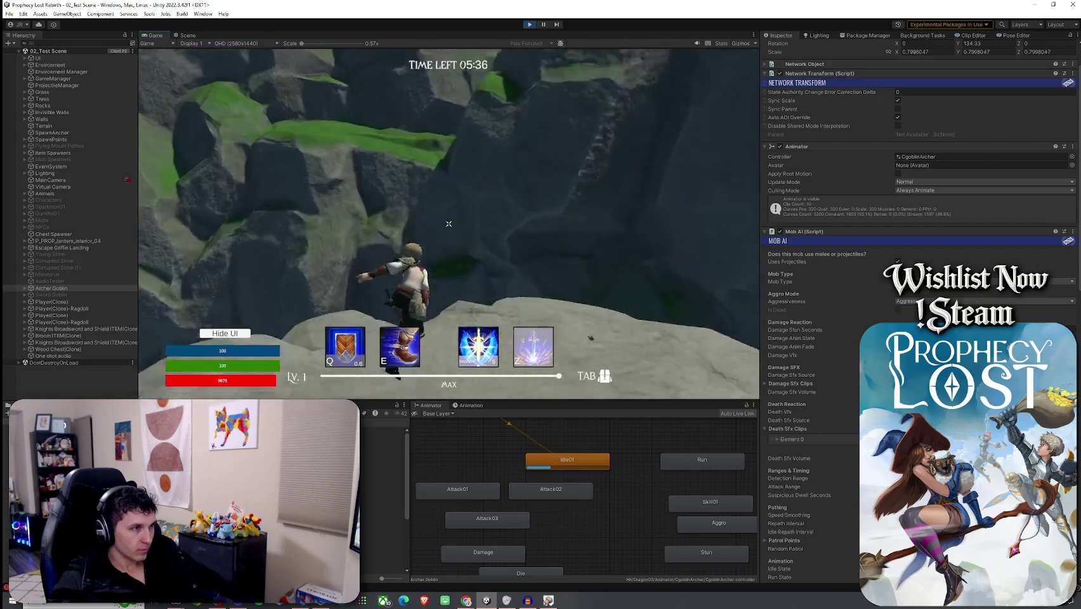
key(w)
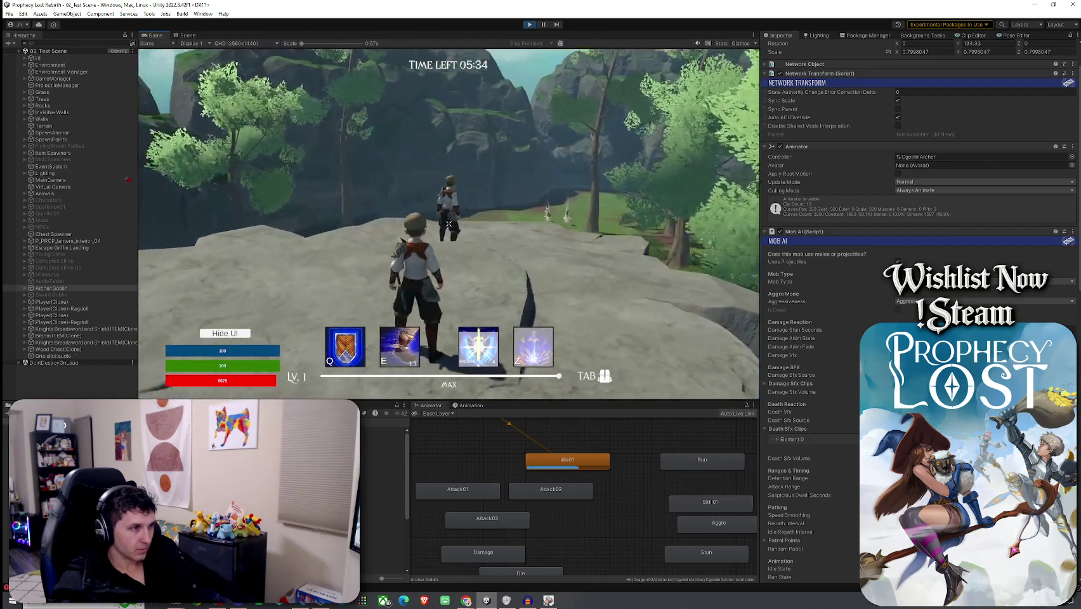
key(e)
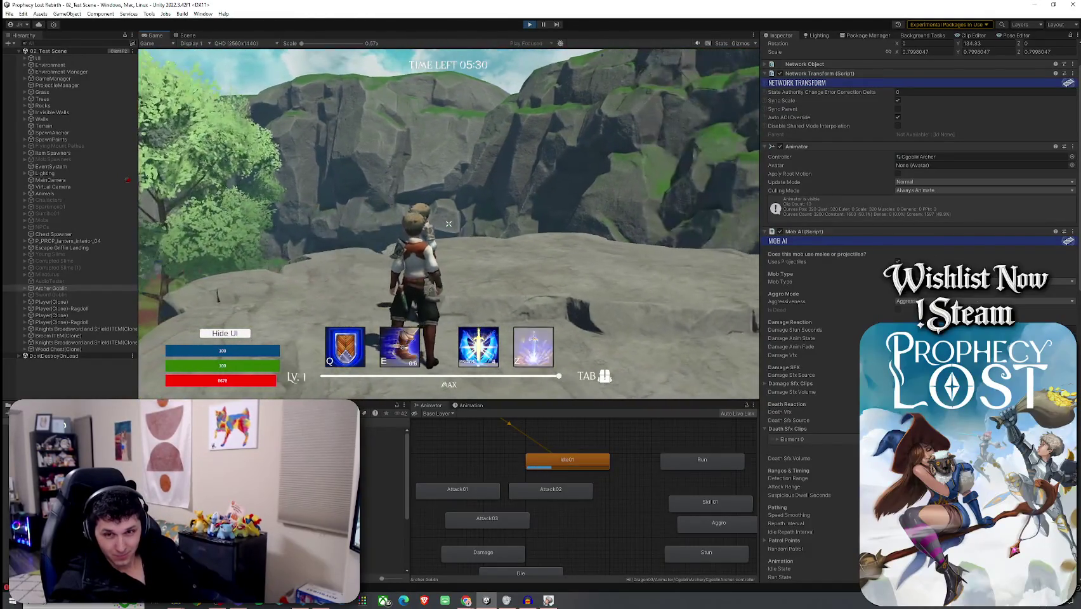
key(e)
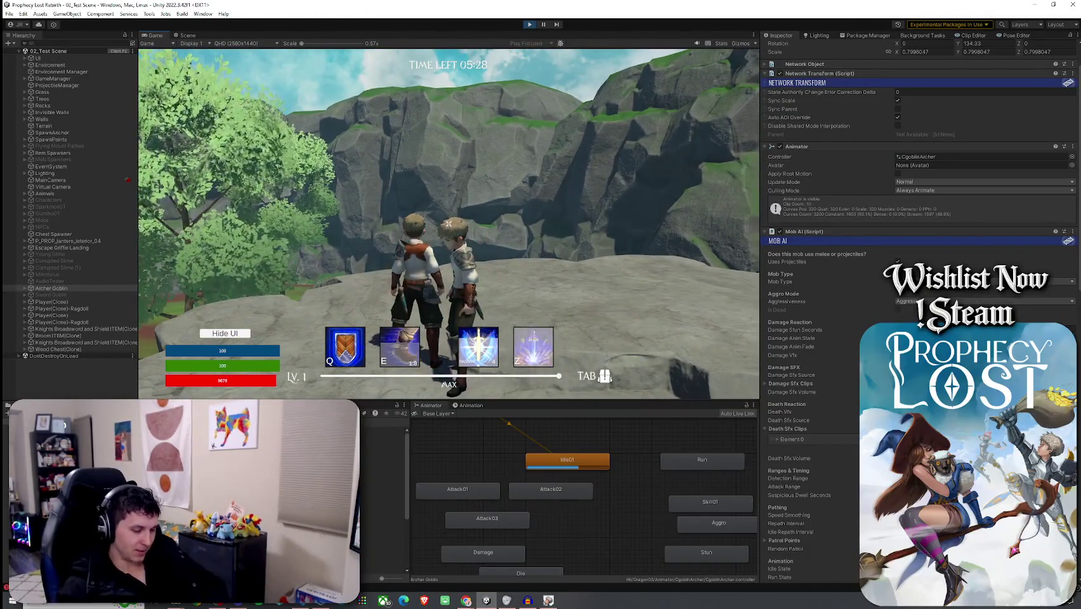